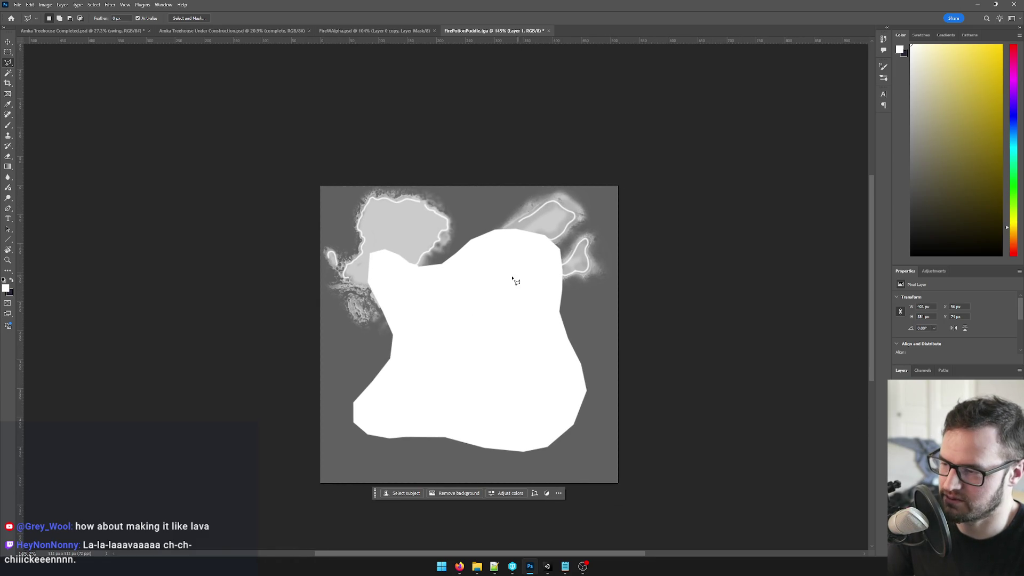
# Select the Brush with a white foreground colour and Smoothing set to 40%.
pyautogui.press('e')
pyautogui.press('b')
pyautogui.press('d')
pyautogui.press('x')
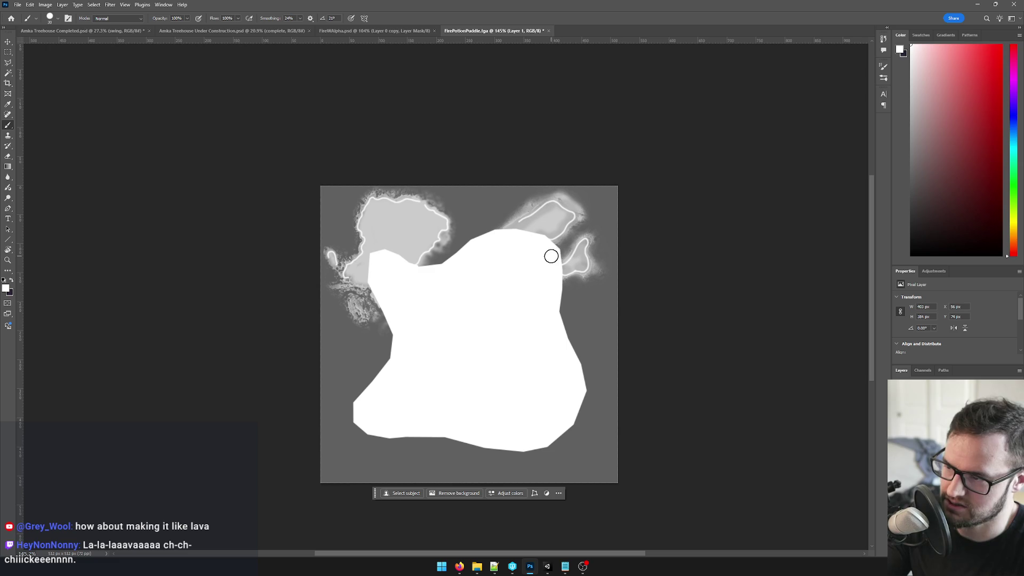
pyautogui.click(300, 18)
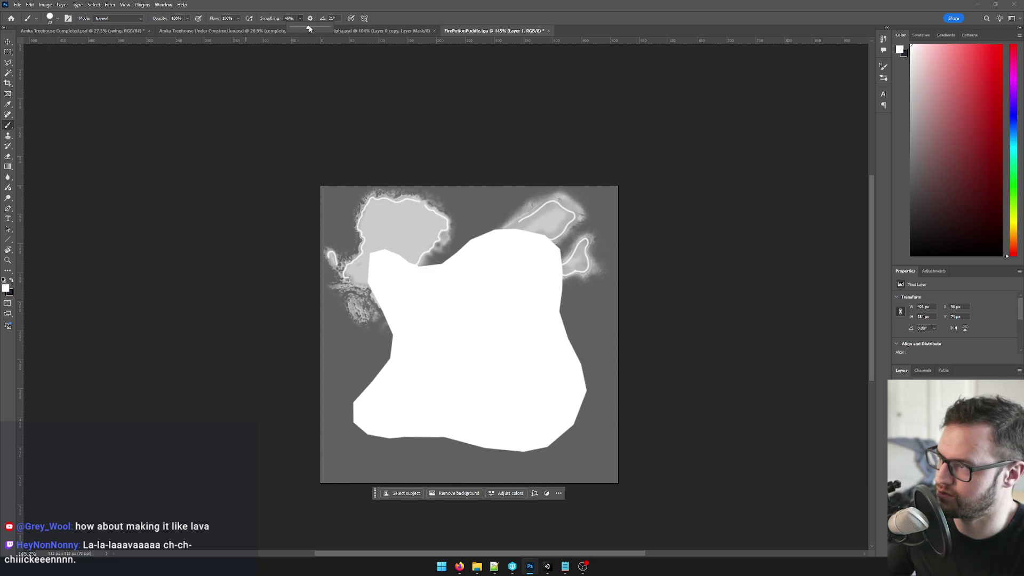
# Paint white along the puddle's right, left, top-left and lower-right edges, undoing a stray bulge.
pyautogui.moveTo(549, 275); pyautogui.dragTo(579, 367)
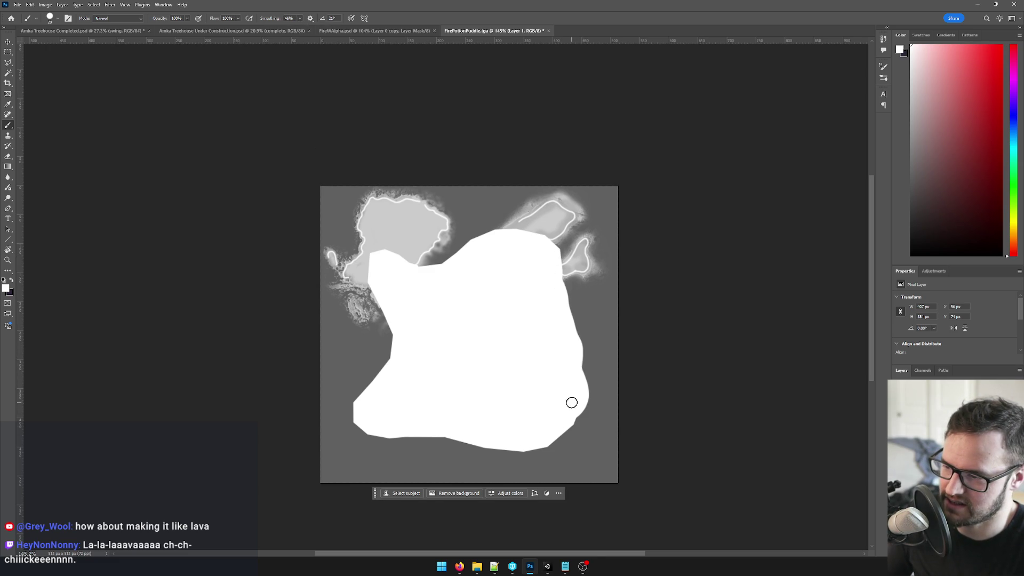
pyautogui.hotkey('ctrl', 'z')
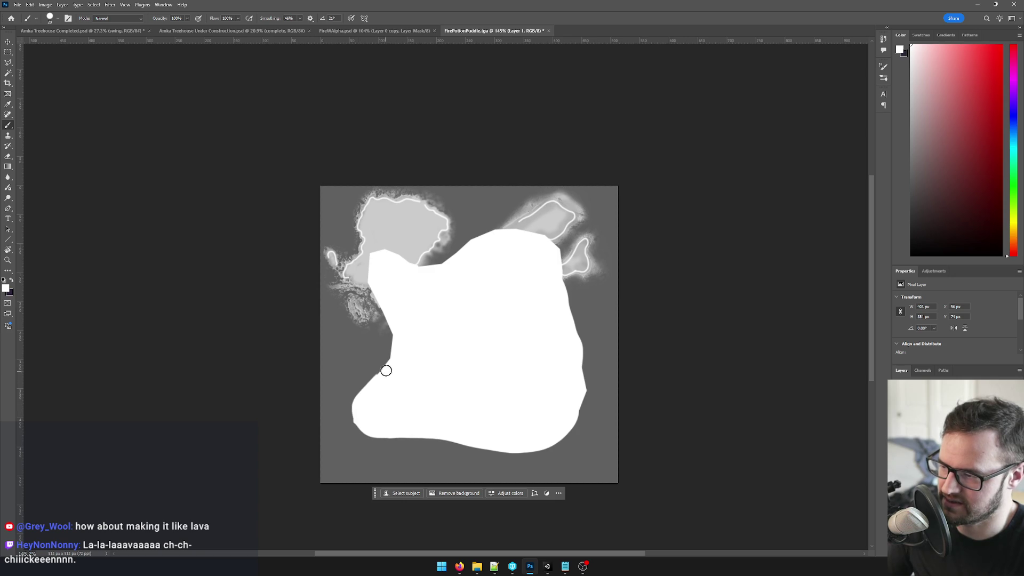
pyautogui.moveTo(393, 329); pyautogui.dragTo(373, 289)
pyautogui.moveTo(381, 251)
pyautogui.mouseDown()
pyautogui.moveTo(425, 268)
pyautogui.moveTo(511, 230)
pyautogui.moveTo(556, 249)
pyautogui.moveTo(573, 339)
pyautogui.mouseUp()
pyautogui.moveTo(582, 377); pyautogui.dragTo(555, 434)
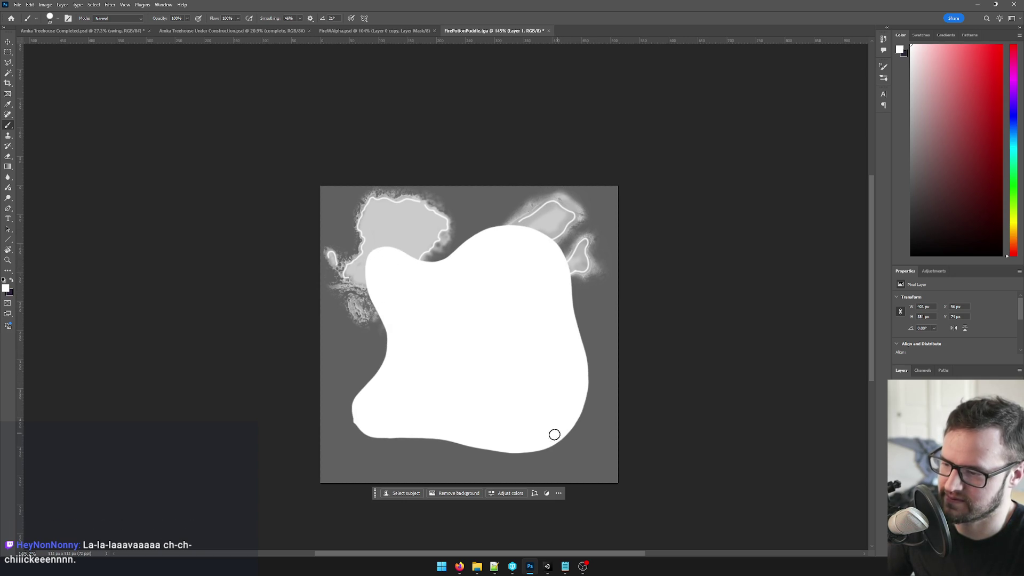
pyautogui.scroll(-5, 555, 342)
# Trim back the blob's right edge with an enlarged eraser.
pyautogui.scroll(5, 556, 347)
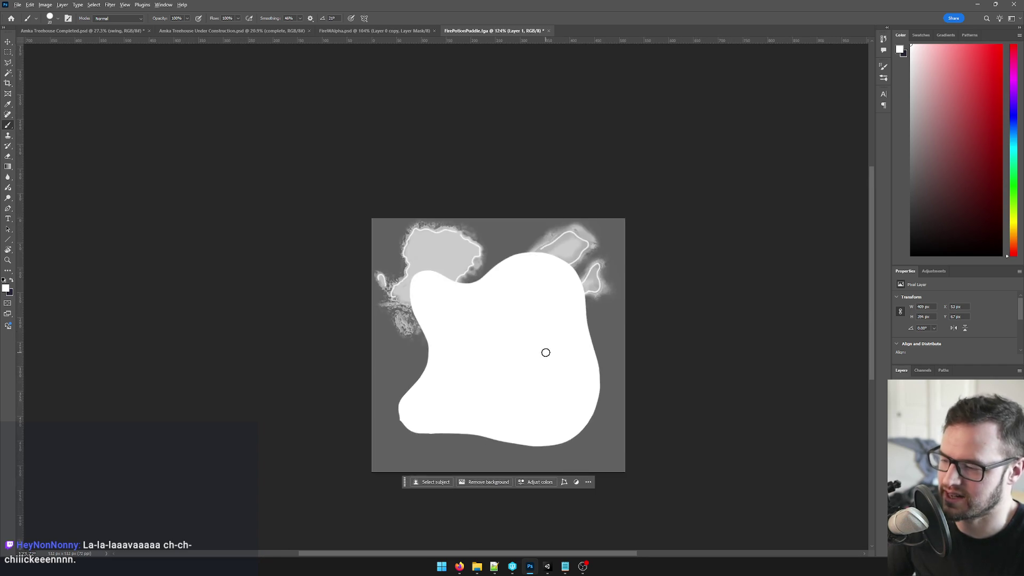
pyautogui.scroll(3, 550, 358)
pyautogui.press('e')
pyautogui.press(']')
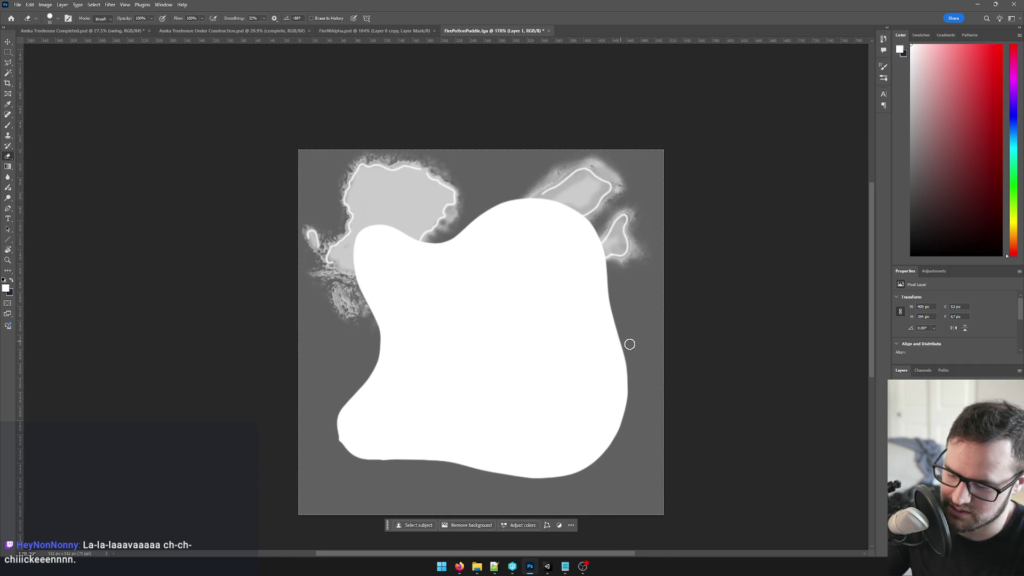
pyautogui.press(']')
pyautogui.moveTo(644, 381)
pyautogui.mouseDown()
pyautogui.moveTo(613, 336)
pyautogui.moveTo(619, 245)
pyautogui.mouseUp()
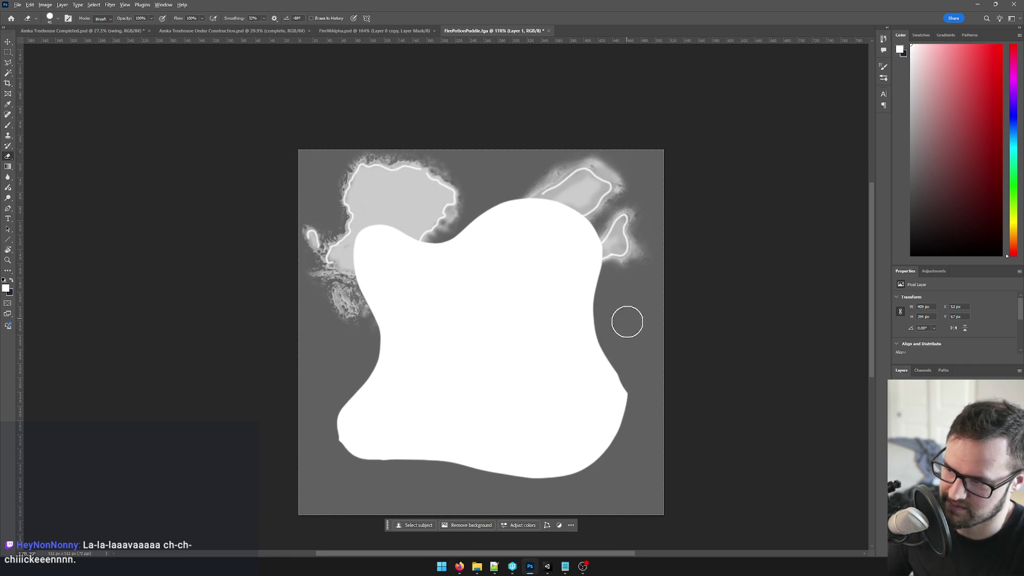
pyautogui.scroll(-5, 633, 380)
pyautogui.scroll(3, 633, 380)
pyautogui.scroll(-2, 694, 361)
pyautogui.scroll(3, 695, 361)
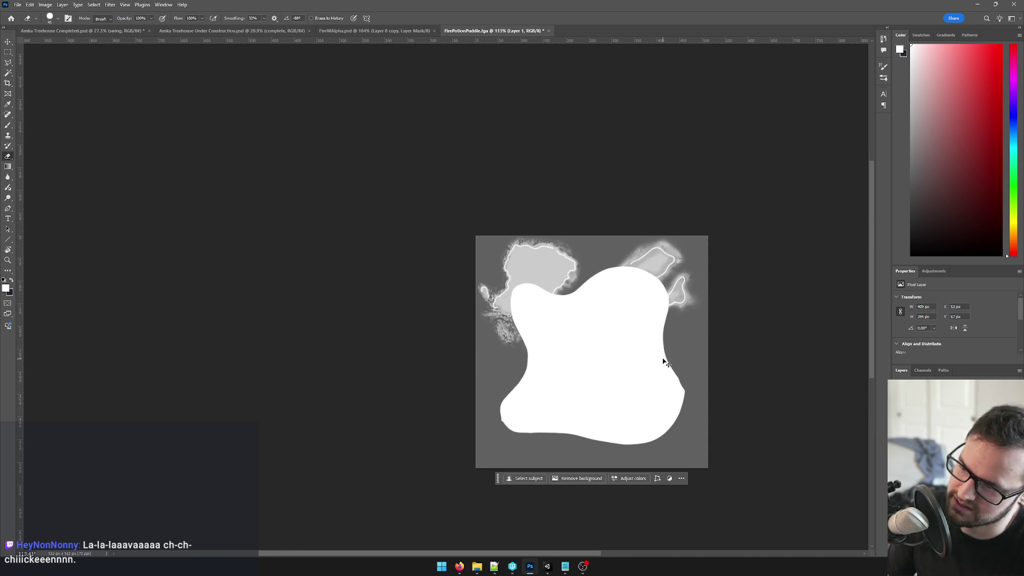
# Paint an arc from the blob's top right and fill it into a rounded lobe.
pyautogui.press('b')
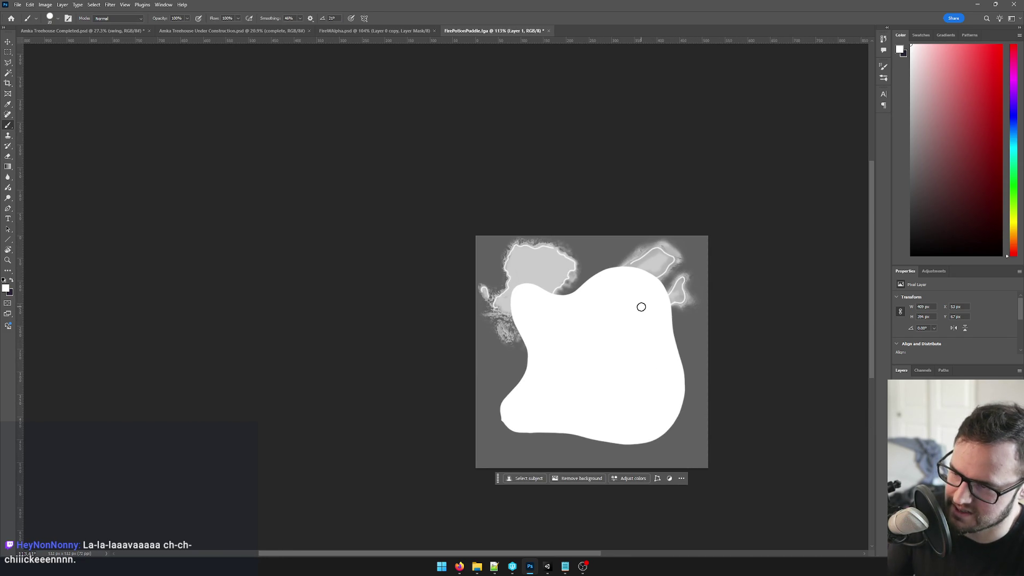
pyautogui.moveTo(620, 267)
pyautogui.mouseDown()
pyautogui.moveTo(678, 250)
pyautogui.moveTo(682, 295)
pyautogui.mouseUp()
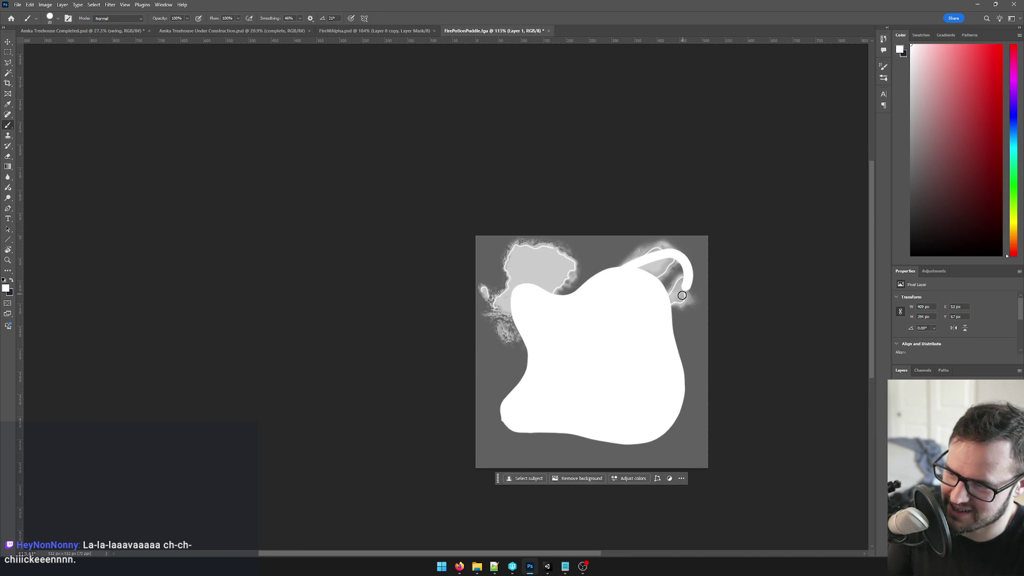
pyautogui.press(']')
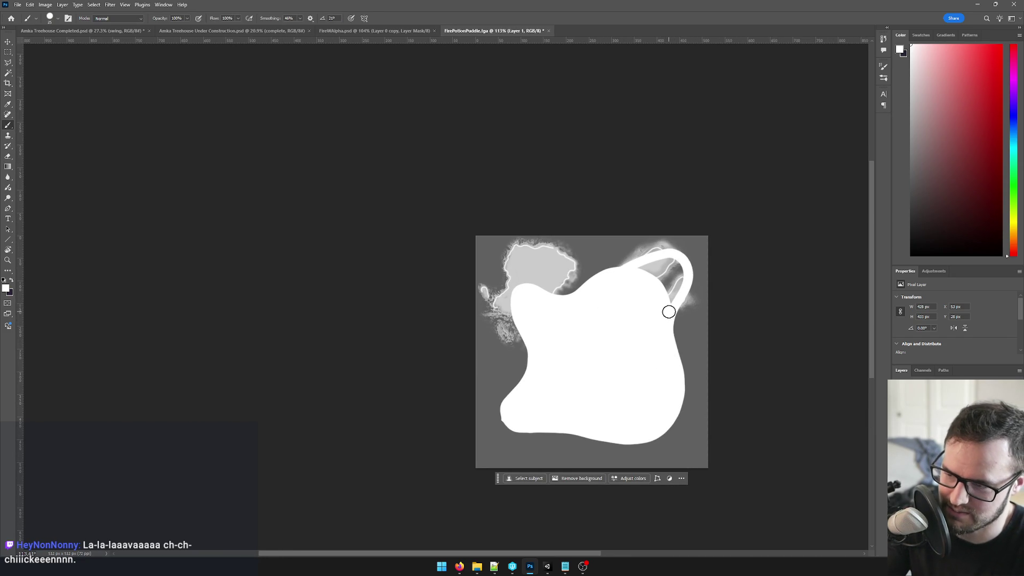
pyautogui.moveTo(666, 304)
pyautogui.mouseDown()
pyautogui.moveTo(676, 267)
pyautogui.moveTo(648, 267)
pyautogui.moveTo(665, 270)
pyautogui.mouseUp()
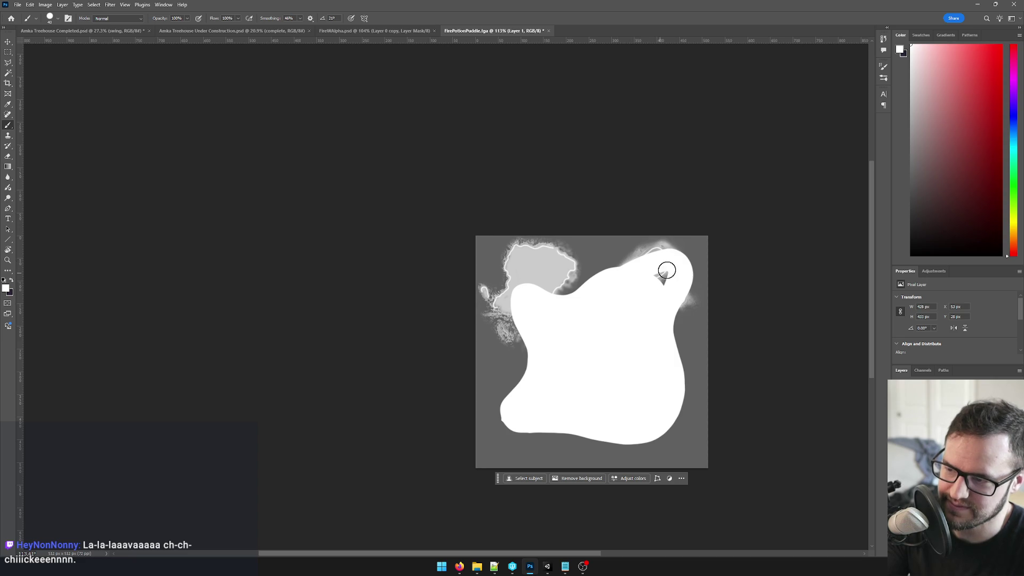
pyautogui.scroll(-6, 658, 281)
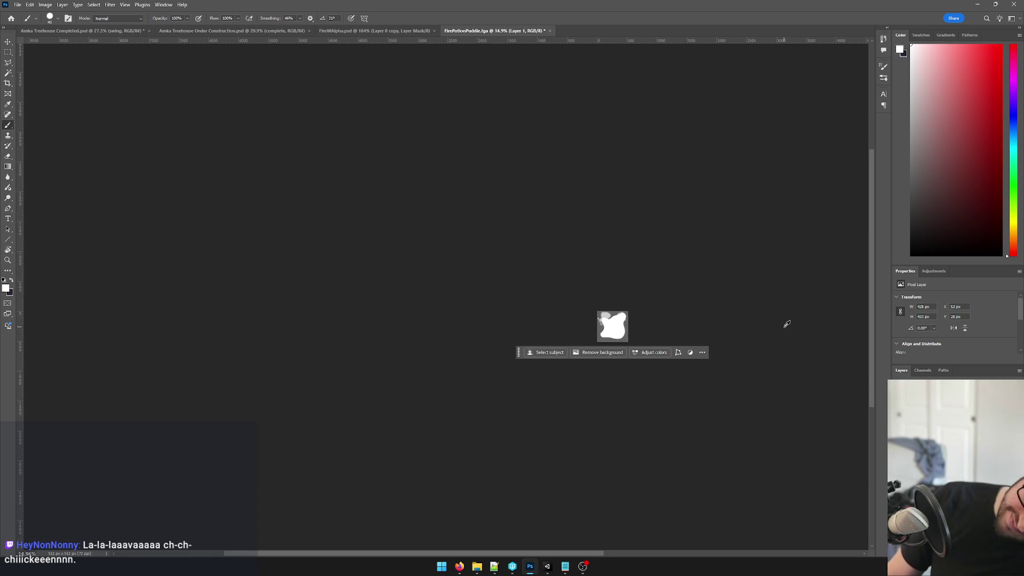
pyautogui.scroll(6, 768, 326)
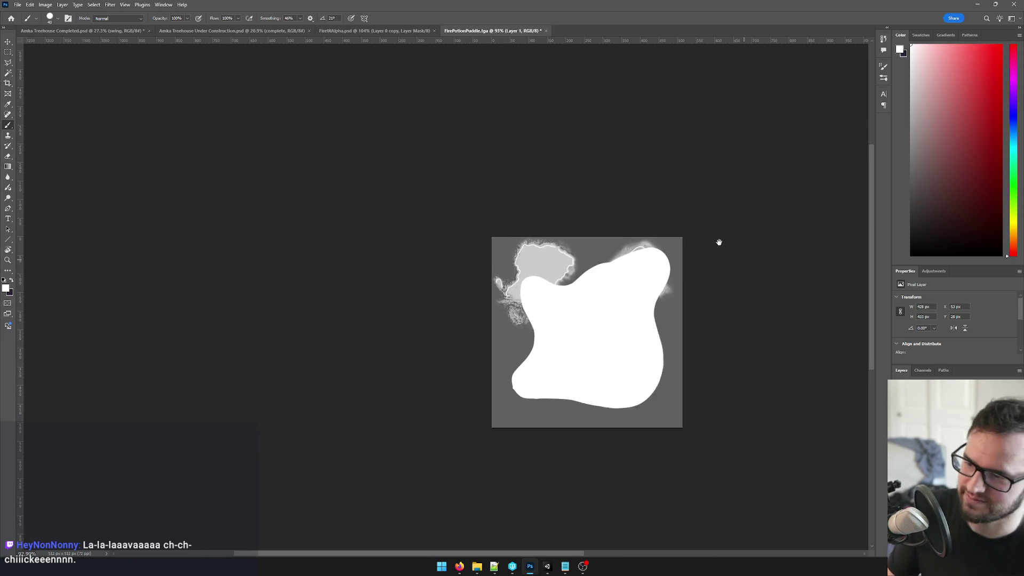
pyautogui.scroll(-2, 715, 267)
pyautogui.scroll(-2, 693, 320)
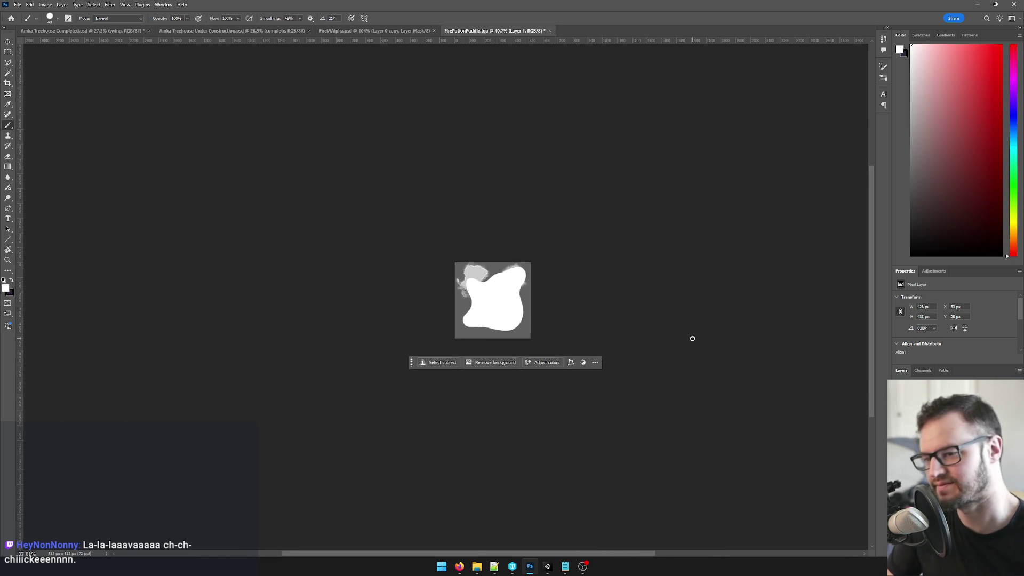
pyautogui.scroll(4, 642, 327)
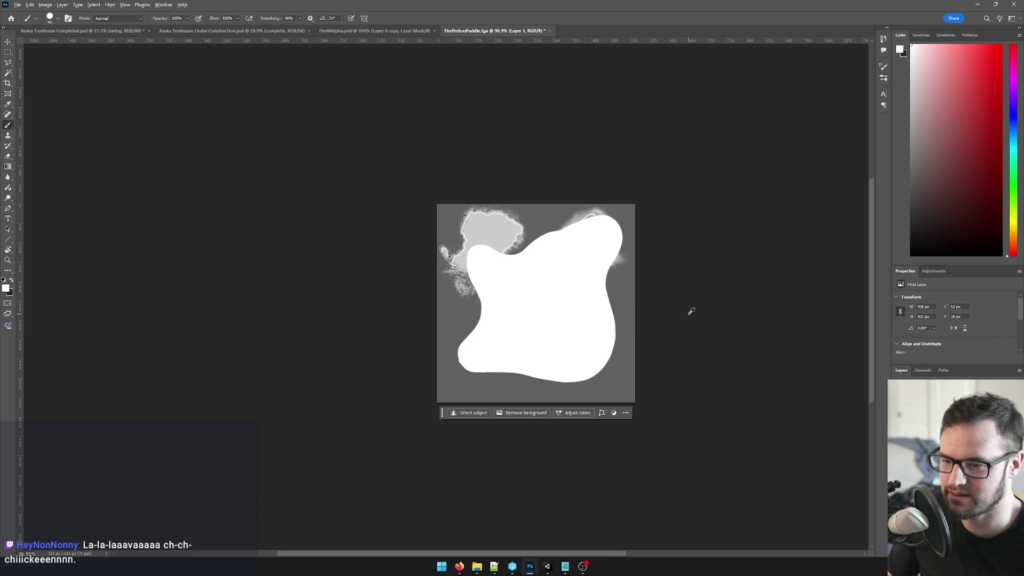
pyautogui.scroll(1, 693, 309)
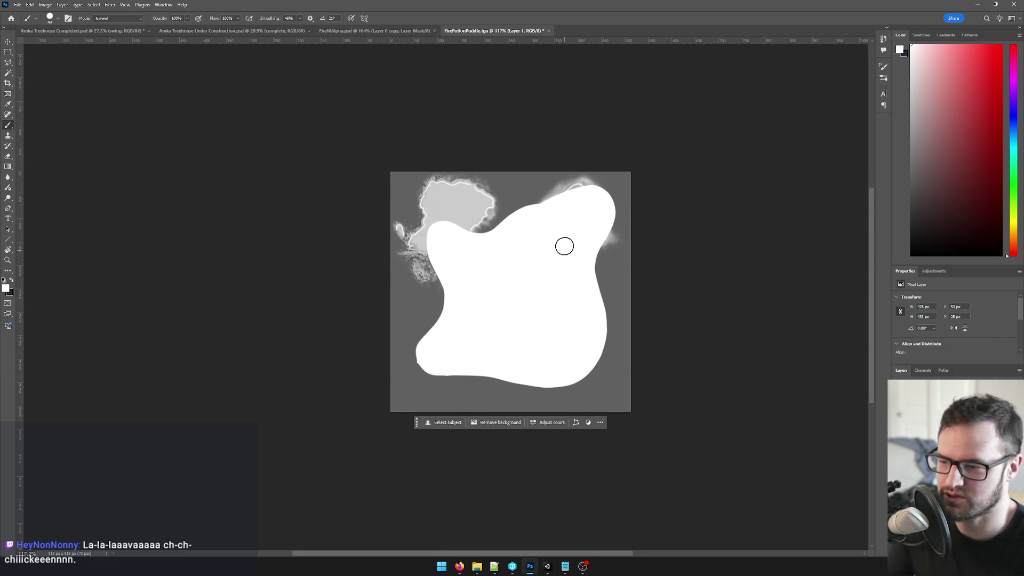
# Paint out the blob's top, left and right edges, covering the grey streaks with a larger brush.
pyautogui.moveTo(575, 195)
pyautogui.mouseDown()
pyautogui.moveTo(491, 202)
pyautogui.moveTo(440, 235)
pyautogui.moveTo(457, 318)
pyautogui.mouseUp()
pyautogui.moveTo(592, 214); pyautogui.dragTo(601, 312)
pyautogui.moveTo(447, 330)
pyautogui.mouseDown()
pyautogui.moveTo(480, 233)
pyautogui.moveTo(450, 301)
pyautogui.mouseUp()
pyautogui.press(']')
pyautogui.press(']')
pyautogui.press(']')
pyautogui.moveTo(526, 254)
pyautogui.mouseDown()
pyautogui.moveTo(491, 219)
pyautogui.moveTo(433, 299)
pyautogui.moveTo(525, 360)
pyautogui.moveTo(430, 280)
pyautogui.moveTo(467, 353)
pyautogui.moveTo(539, 377)
pyautogui.moveTo(591, 311)
pyautogui.moveTo(606, 247)
pyautogui.moveTo(579, 200)
pyautogui.mouseUp()
# Erase the top-right bulge, lower the top edge, and trim the bottom edges and bottom-left lobe.
pyautogui.press('e')
pyautogui.moveTo(638, 222)
pyautogui.mouseDown()
pyautogui.moveTo(585, 178)
pyautogui.moveTo(576, 184)
pyautogui.mouseUp()
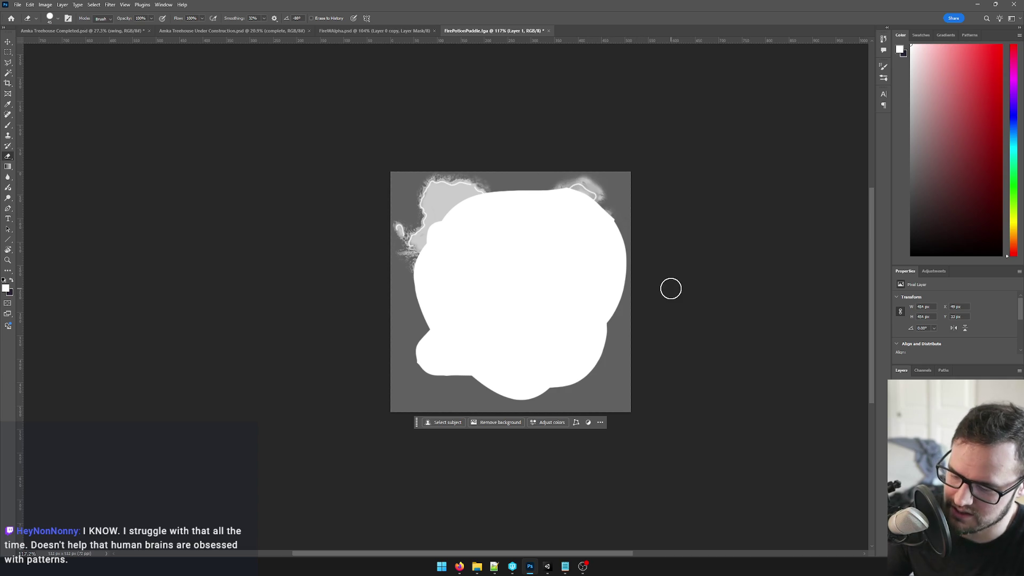
pyautogui.press(']')
pyautogui.press(']')
pyautogui.press(']')
pyautogui.moveTo(583, 178)
pyautogui.mouseDown()
pyautogui.moveTo(535, 167)
pyautogui.moveTo(477, 176)
pyautogui.mouseUp()
pyautogui.moveTo(648, 307); pyautogui.dragTo(538, 422)
pyautogui.hotkey('ctrl', 'z')
pyautogui.moveTo(654, 324)
pyautogui.mouseDown()
pyautogui.moveTo(457, 425)
pyautogui.moveTo(462, 402)
pyautogui.moveTo(411, 352)
pyautogui.mouseUp()
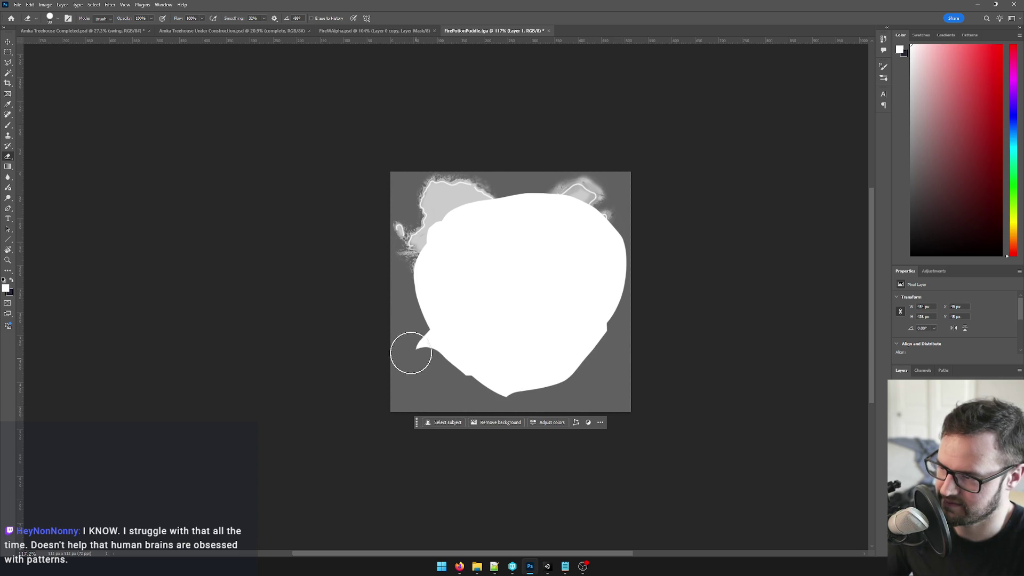
# Fill the lower-left, trim the right-edge bump, compare against the islands, and open Levels.
pyautogui.press('b')
pyautogui.moveTo(435, 304)
pyautogui.mouseDown()
pyautogui.moveTo(450, 356)
pyautogui.moveTo(482, 379)
pyautogui.moveTo(548, 369)
pyautogui.moveTo(594, 335)
pyautogui.moveTo(596, 261)
pyautogui.mouseUp()
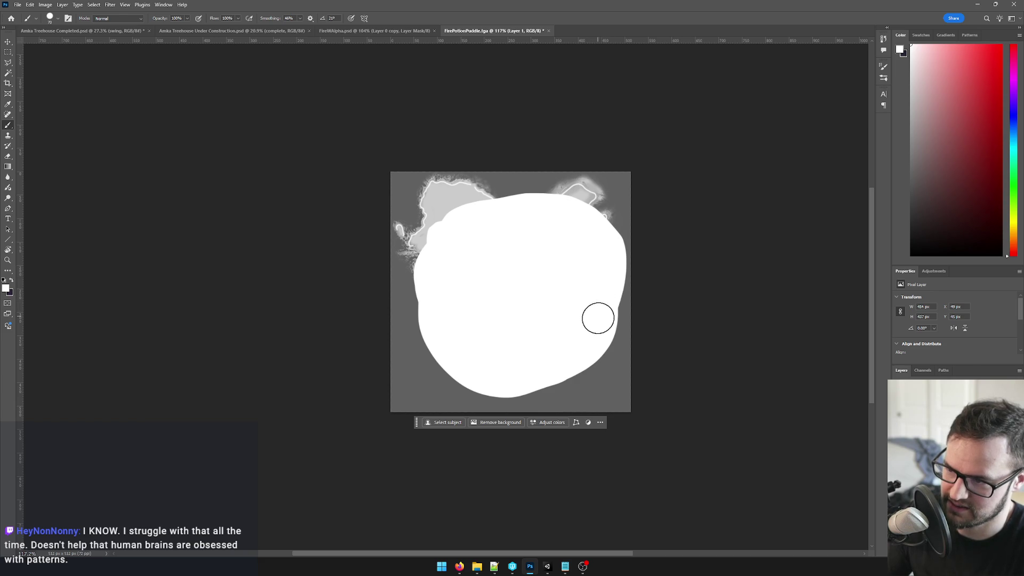
pyautogui.press('w')
pyautogui.press('e')
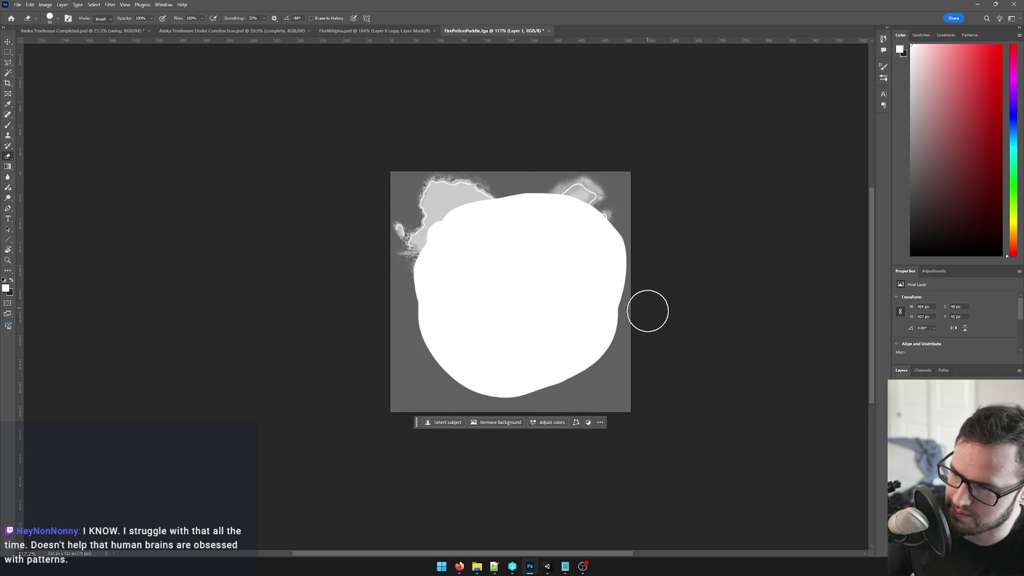
pyautogui.moveTo(643, 276); pyautogui.dragTo(641, 235)
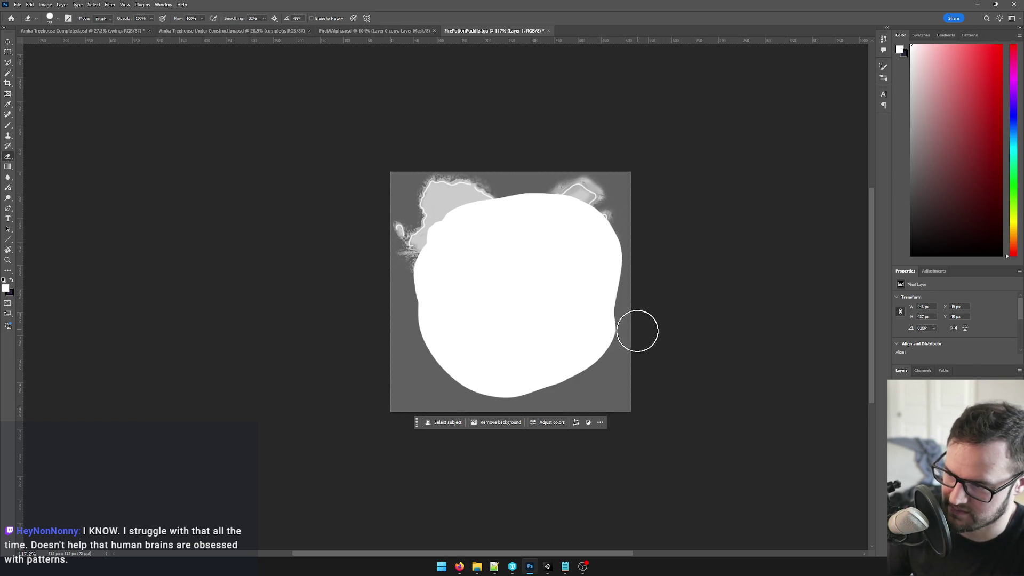
pyautogui.scroll(1, 600, 360)
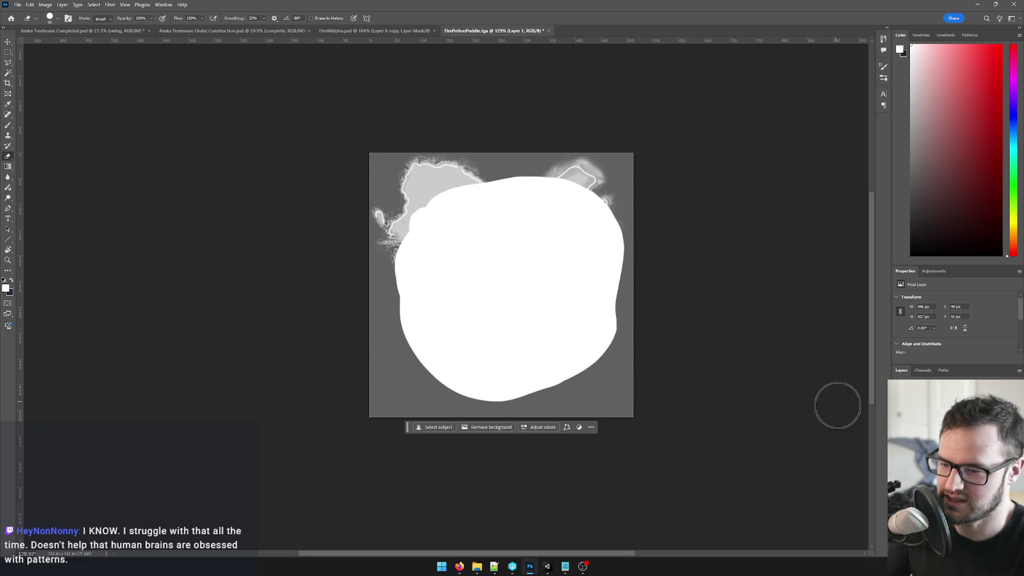
pyautogui.press('Delete')
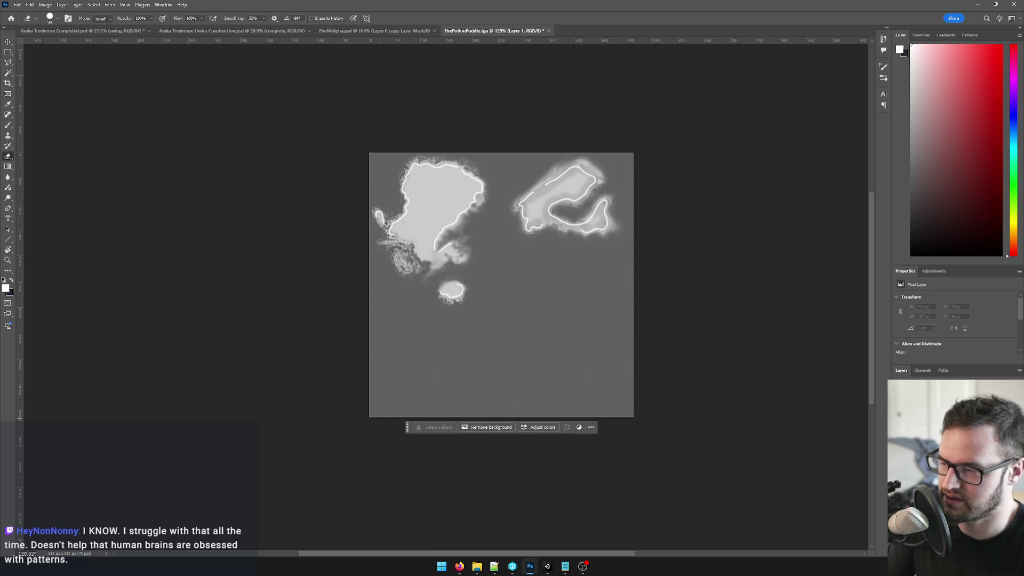
pyautogui.hotkey('ctrl', 'z')
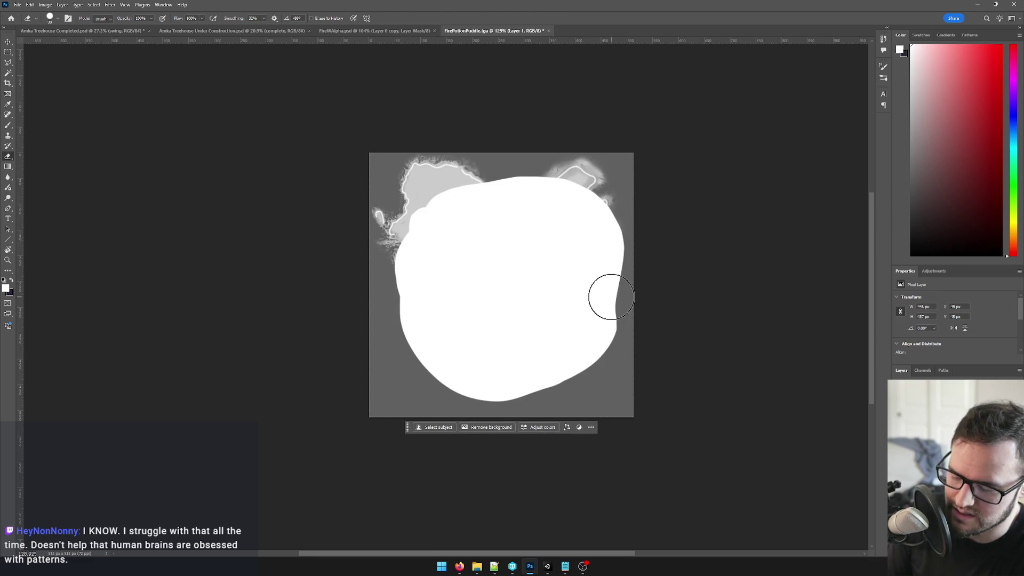
pyautogui.hotkey('ctrl', 'l')
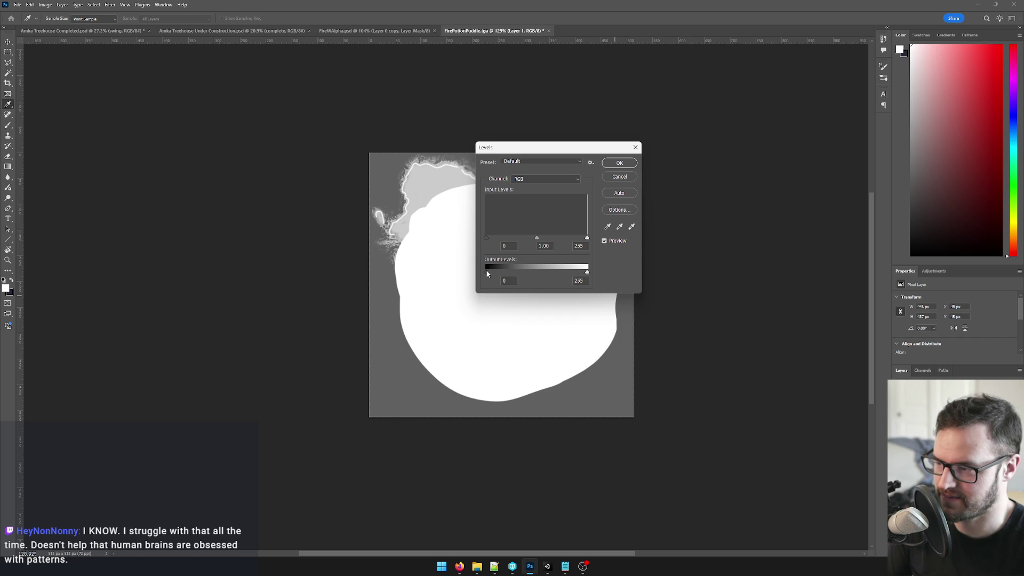
# Apply a Levels output adjustment that darkens the blob from white to grey.
pyautogui.moveTo(587, 272); pyautogui.dragTo(554, 275)
pyautogui.click(619, 163)
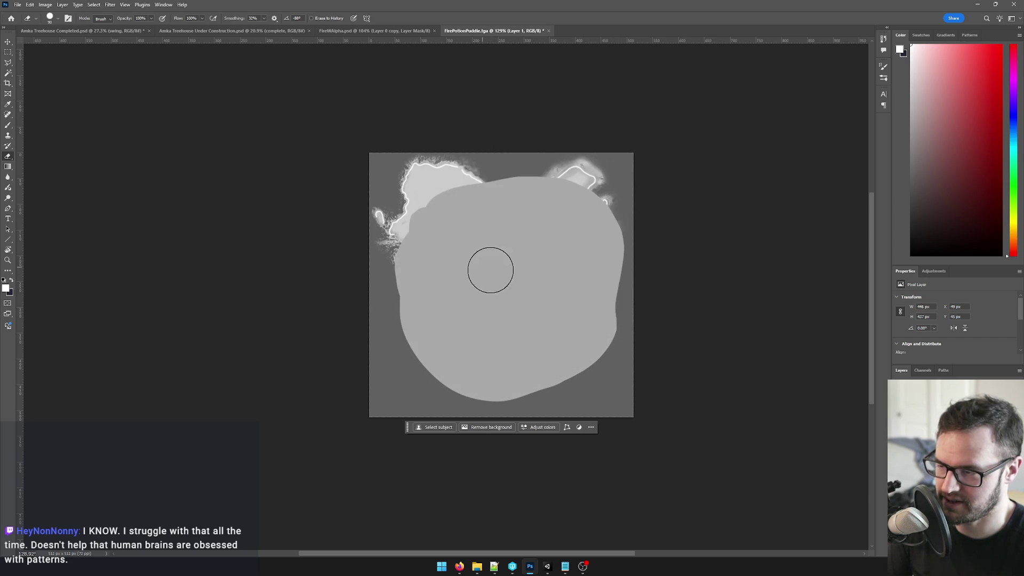
pyautogui.scroll(2, 549, 234)
pyautogui.scroll(-1, 550, 233)
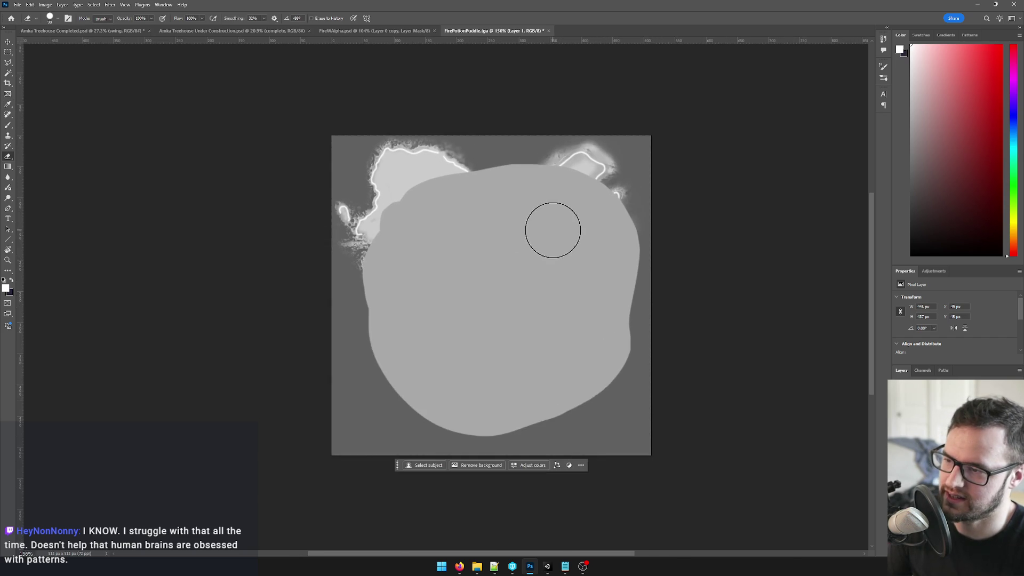
# Lower the Levels output white to about 235 and duplicate the puddle layer.
pyautogui.hotkey('ctrl', 'l')
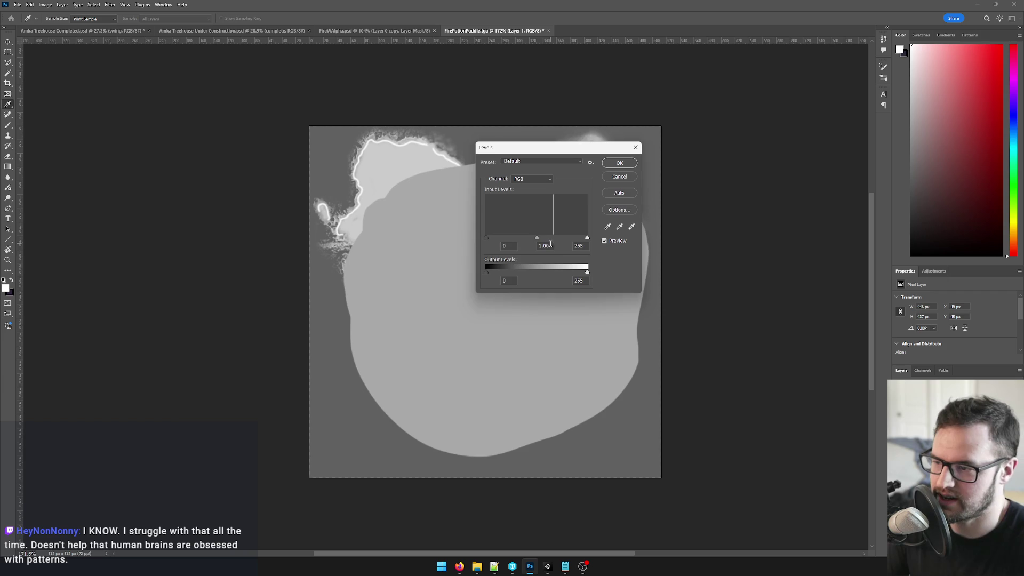
pyautogui.moveTo(586, 237)
pyautogui.mouseDown()
pyautogui.moveTo(570, 238)
pyautogui.moveTo(587, 237)
pyautogui.moveTo(579, 273)
pyautogui.mouseUp()
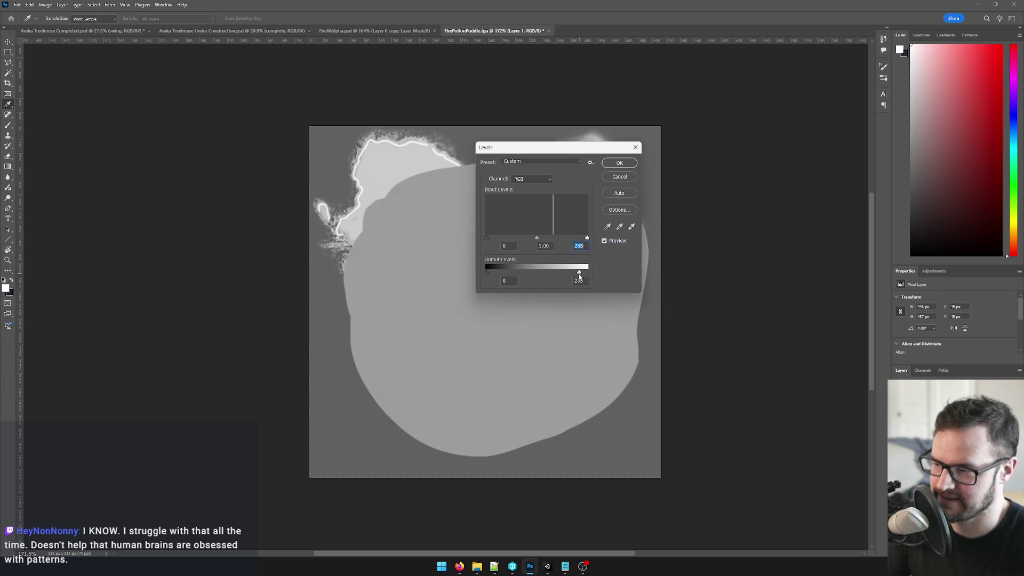
pyautogui.click(620, 162)
pyautogui.press('e')
pyautogui.hotkey('ctrl', 'j')
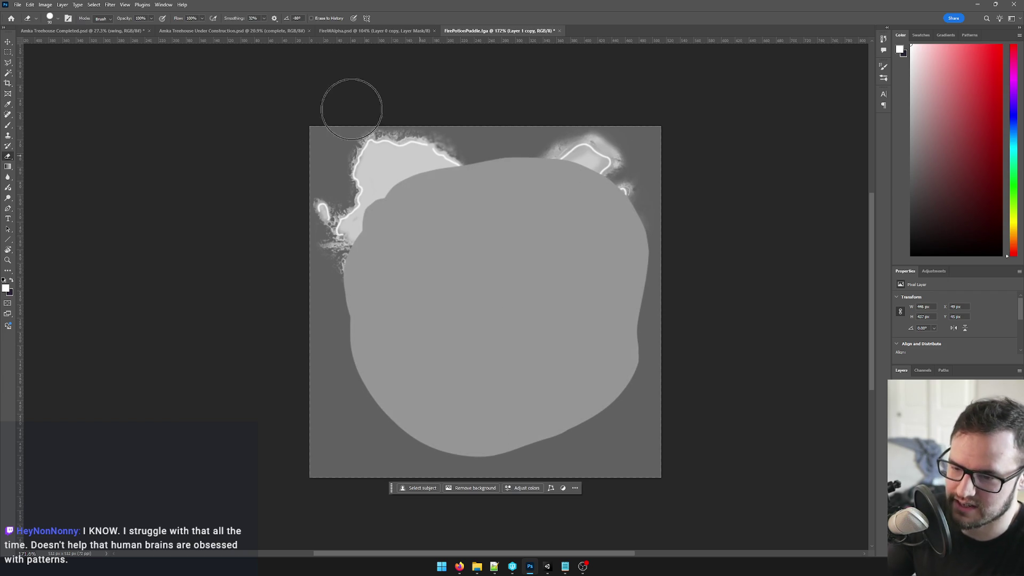
# Apply a Gaussian Blur to the duplicated puddle layer.
pyautogui.click(110, 5)
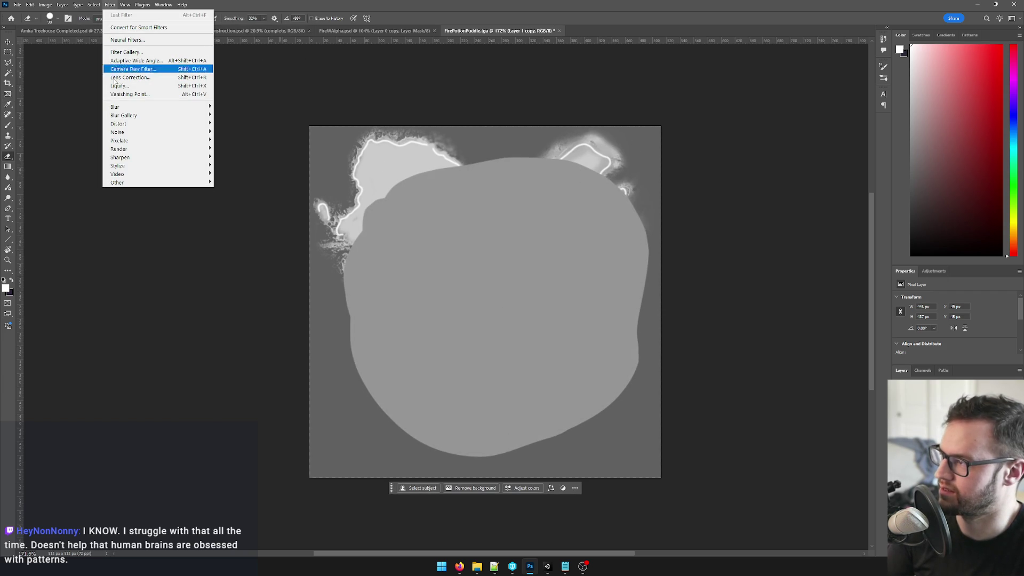
pyautogui.moveTo(117, 108)
pyautogui.click(235, 140)
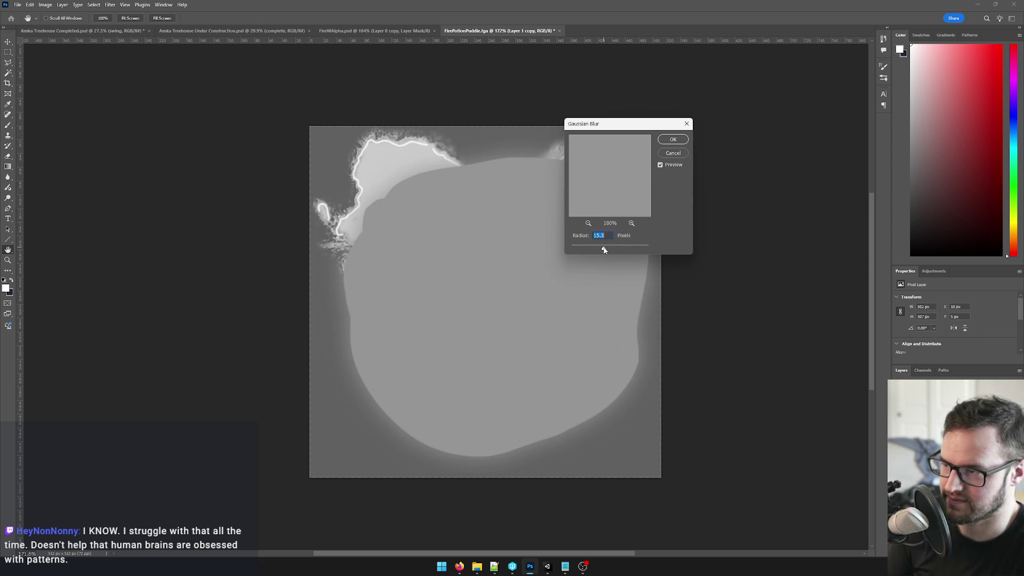
pyautogui.click(685, 145)
# Move the Levels input white slider left so the puddle centre glows white.
pyautogui.hotkey('ctrl', 'l')
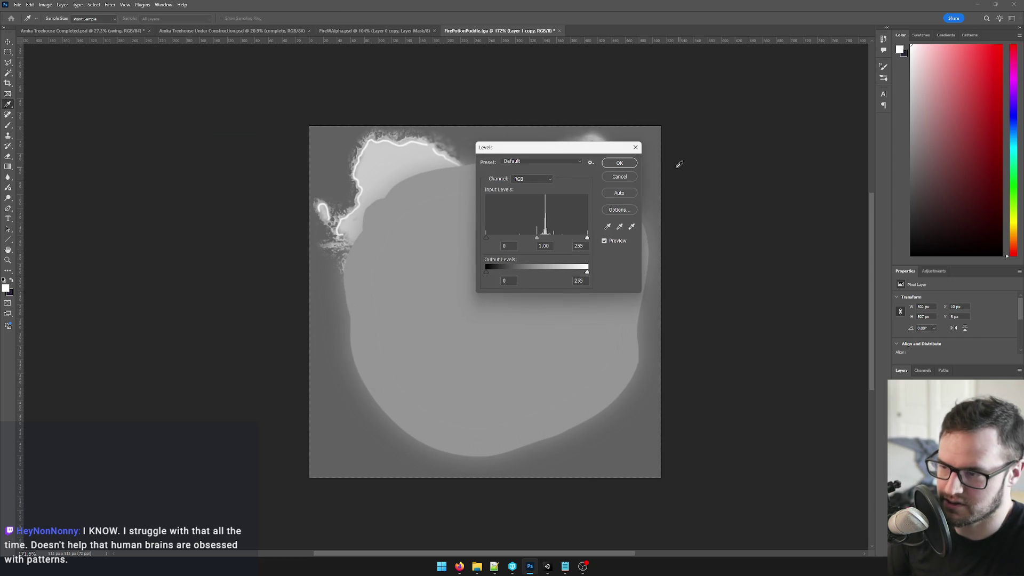
pyautogui.moveTo(585, 233); pyautogui.dragTo(545, 241)
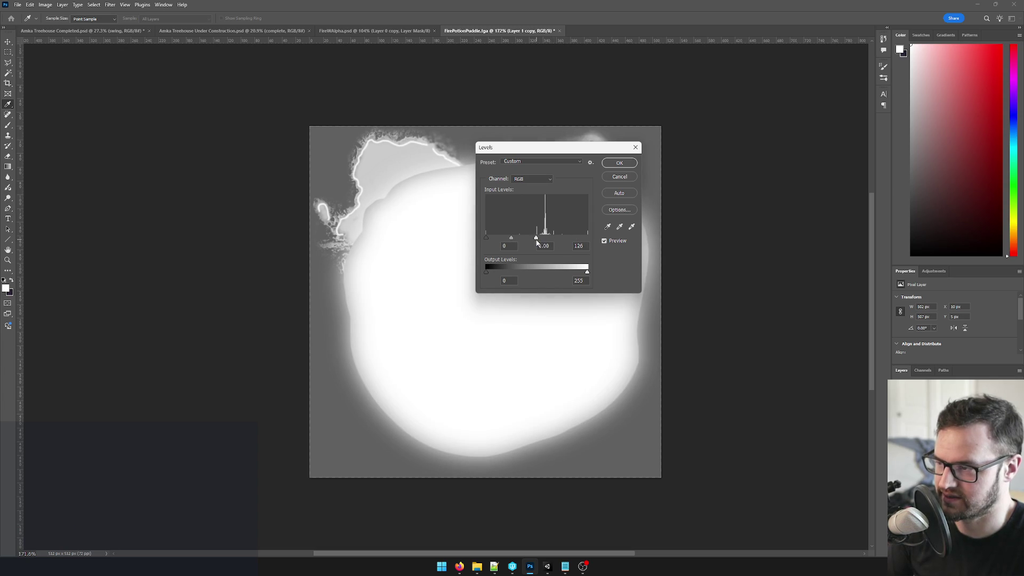
pyautogui.press('Return')
pyautogui.press('e')
pyautogui.scroll(-3, 656, 217)
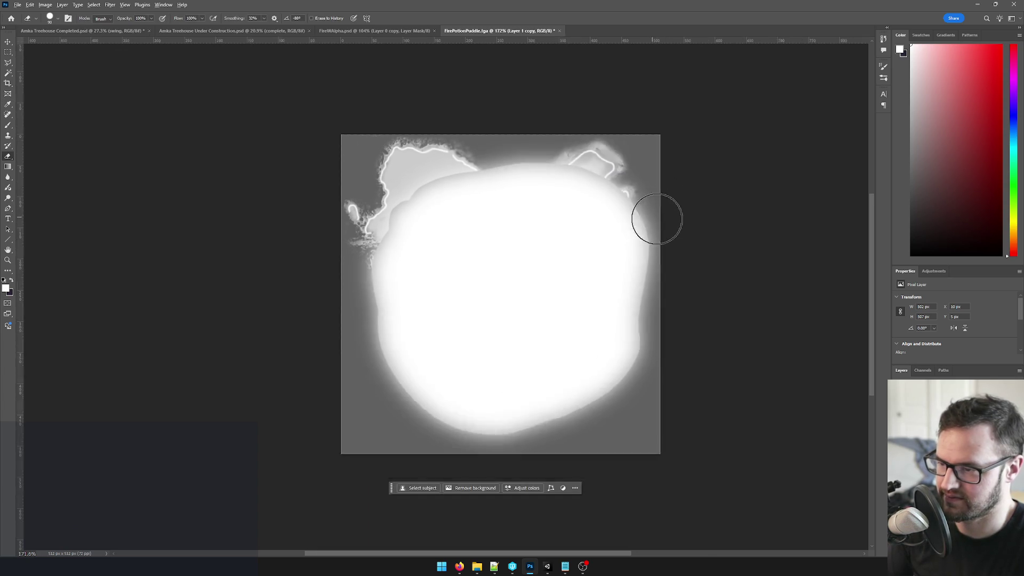
# Scale the glow layer down slightly from its top-right corner.
pyautogui.scroll(3, 636, 215)
pyautogui.hotkey('ctrl', 't')
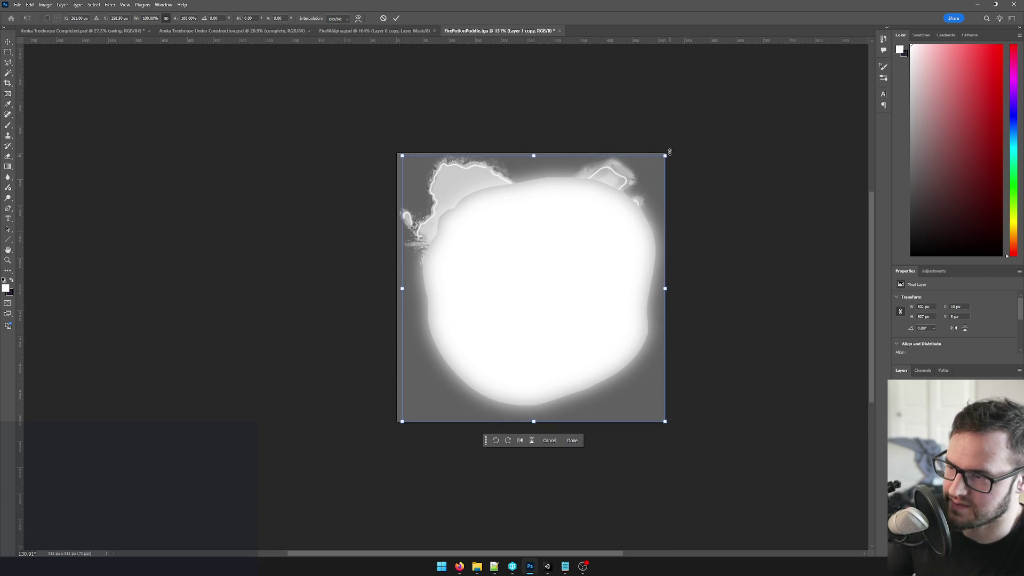
pyautogui.moveTo(665, 155); pyautogui.dragTo(660, 161)
pyautogui.press('Return')
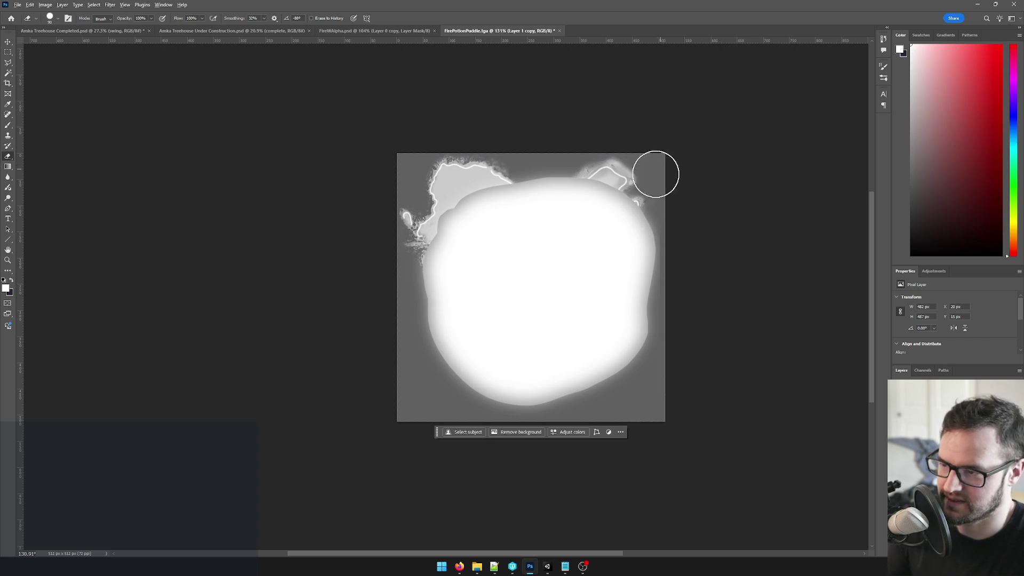
# Delete the Background layer so the glow sits on transparency, and add empty Layer 2.
pyautogui.scroll(2, 656, 171)
pyautogui.hotkey('alt', '[')
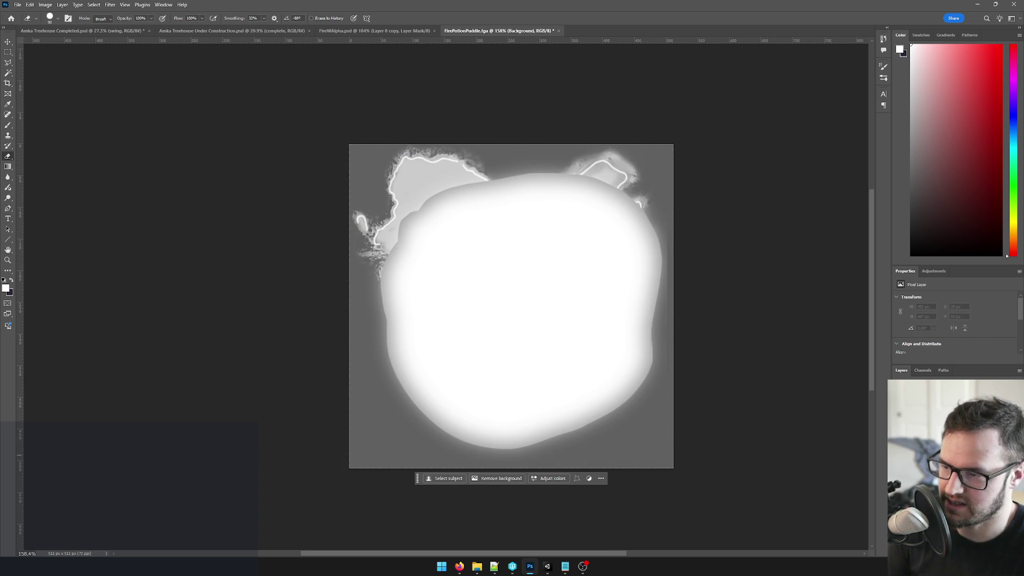
pyautogui.press('Delete')
pyautogui.scroll(-3, 630, 297)
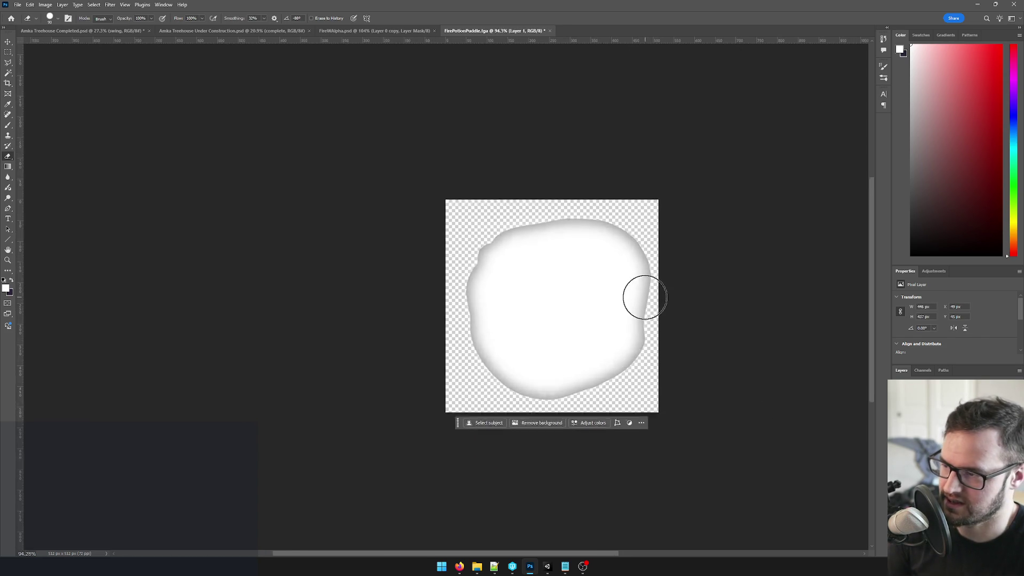
pyautogui.scroll(2, 644, 293)
pyautogui.scroll(-1, 702, 295)
pyautogui.scroll(3, 535, 245)
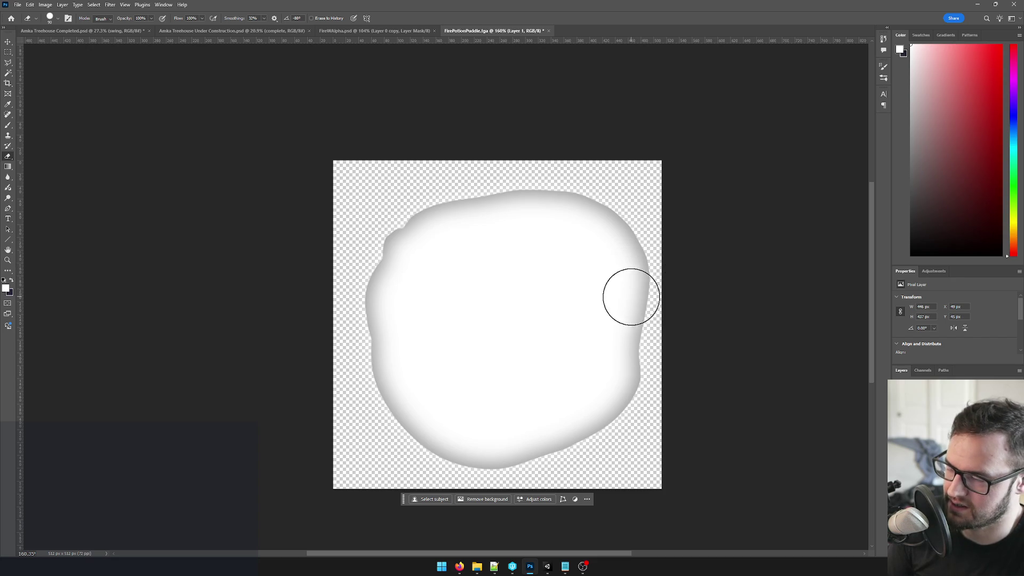
pyautogui.hotkey('ctrl', 'shift', 'alt', 'n')
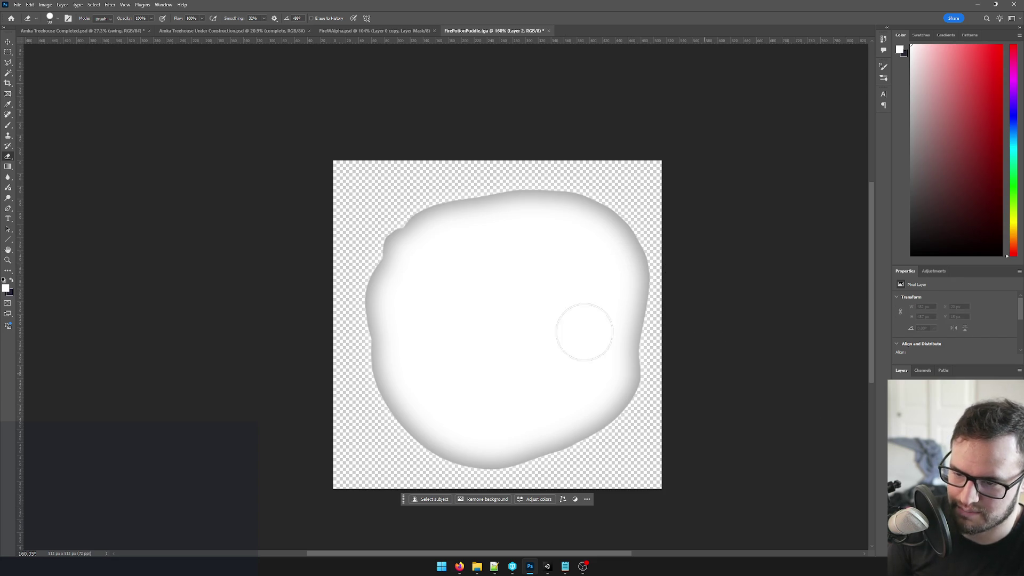
pyautogui.press('[')
pyautogui.press('[')
pyautogui.press('[')
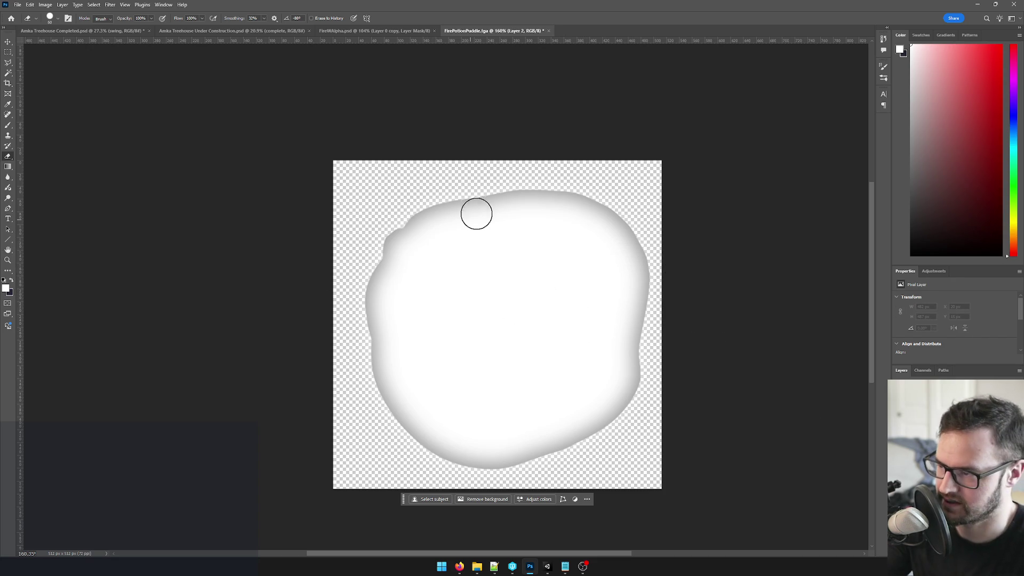
# Paint a white highlight along the blob's top edge with a small brush and merge it down.
pyautogui.press('[')
pyautogui.press('[')
pyautogui.press('[')
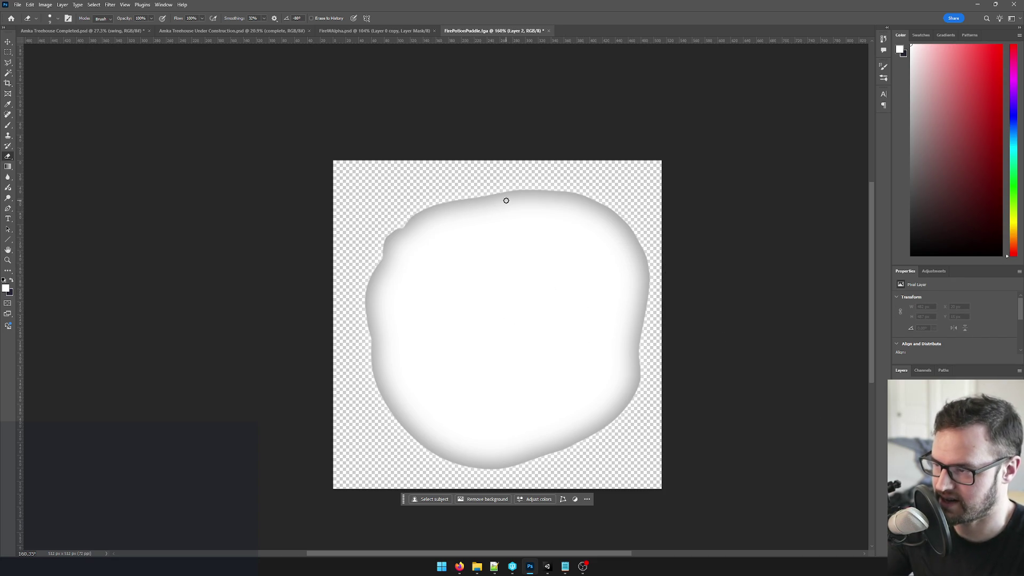
pyautogui.press('b')
pyautogui.press('[')
pyautogui.press('[')
pyautogui.press('[')
pyautogui.moveTo(455, 211); pyautogui.dragTo(536, 206)
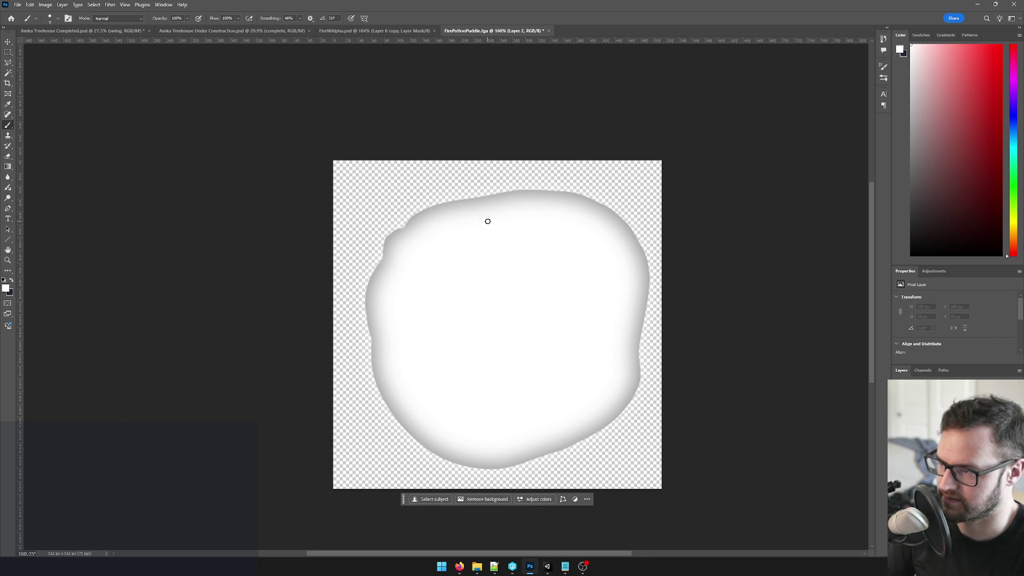
pyautogui.scroll(1, 491, 219)
pyautogui.hotkey('ctrl', 'e')
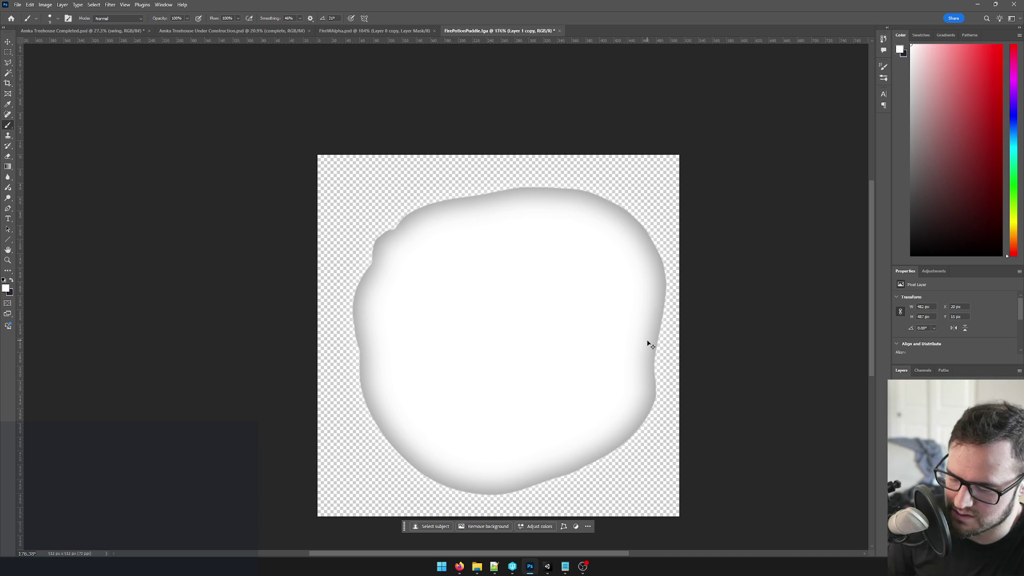
# Scale the glow layer down to about 87%.
pyautogui.hotkey('ctrl', 't')
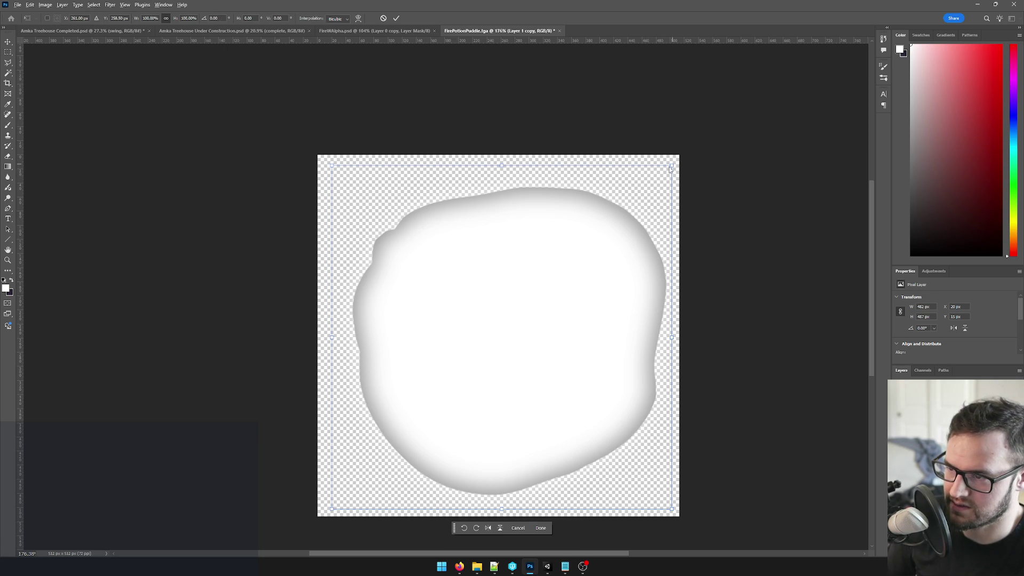
pyautogui.moveTo(672, 164); pyautogui.dragTo(648, 187)
pyautogui.press('Return')
# Apply a Gaussian Blur of about 18 px to the shrunken glow, then add a new empty layer.
pyautogui.click(124, 5)
pyautogui.moveTo(110, 4)
pyautogui.moveTo(127, 107)
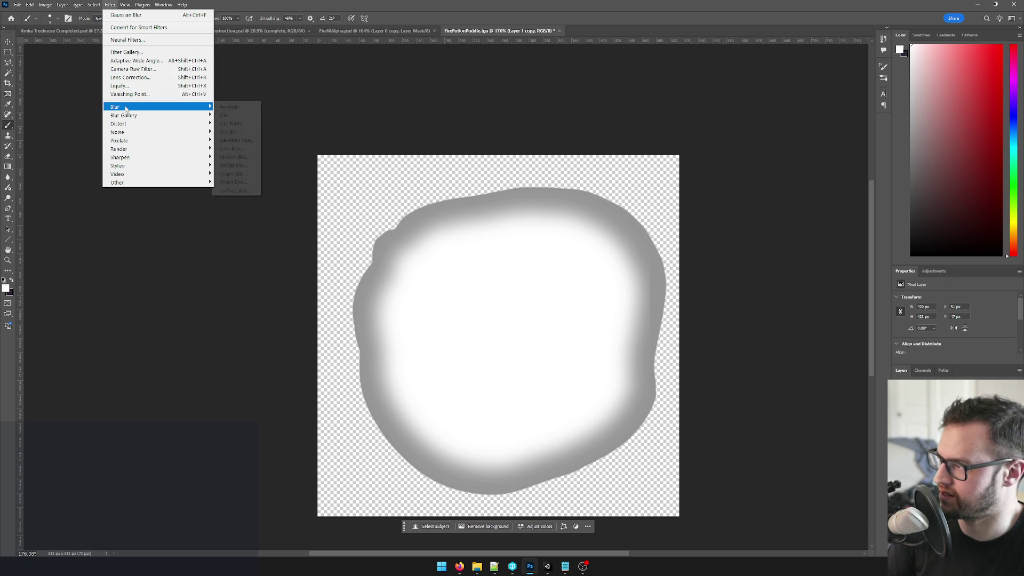
pyautogui.click(235, 140)
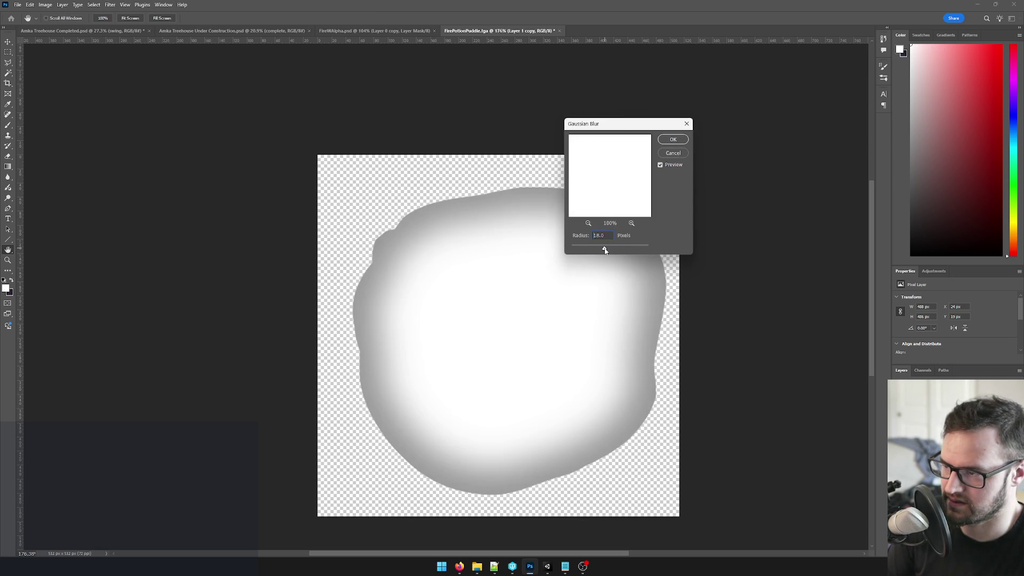
pyautogui.click(672, 139)
pyautogui.press('b')
pyautogui.scroll(-5, 584, 206)
pyautogui.scroll(4, 584, 206)
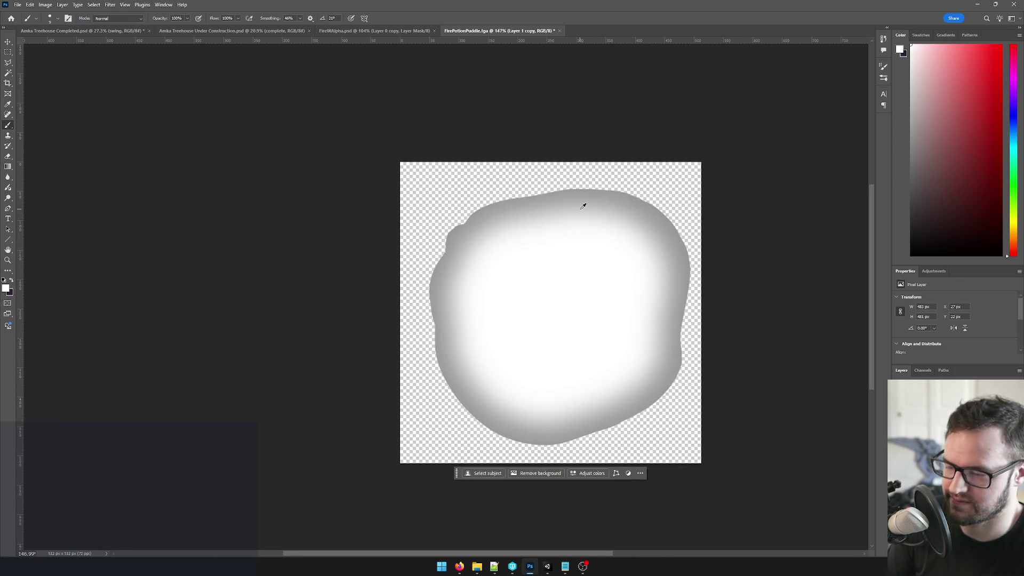
pyautogui.hotkey('ctrl', 'shift', 'alt', 'n')
# Paint a trial white highlight near the blob's top, then undo it.
pyautogui.moveTo(539, 211); pyautogui.dragTo(568, 205)
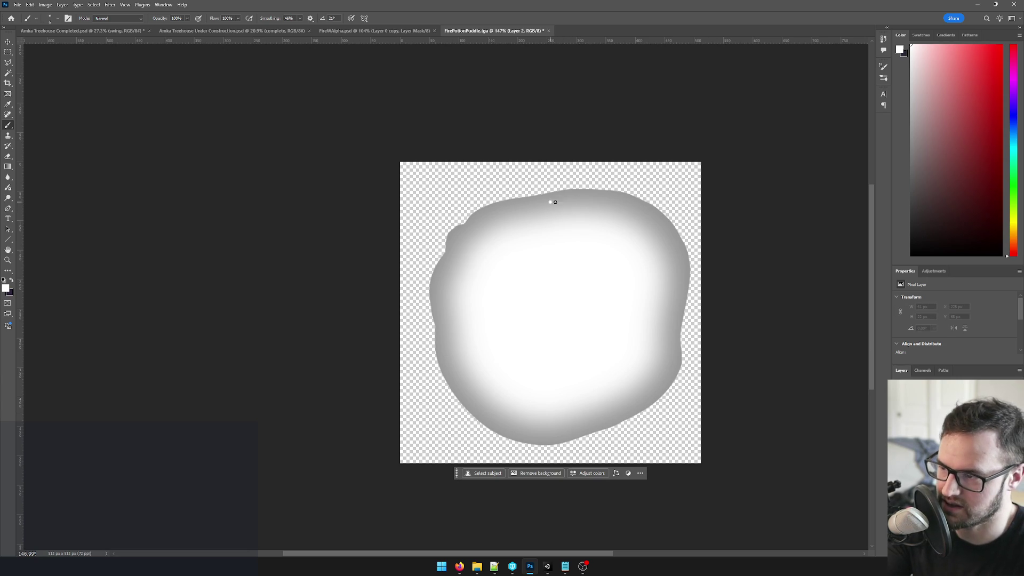
pyautogui.hotkey('ctrl', 'z')
pyautogui.press('e')
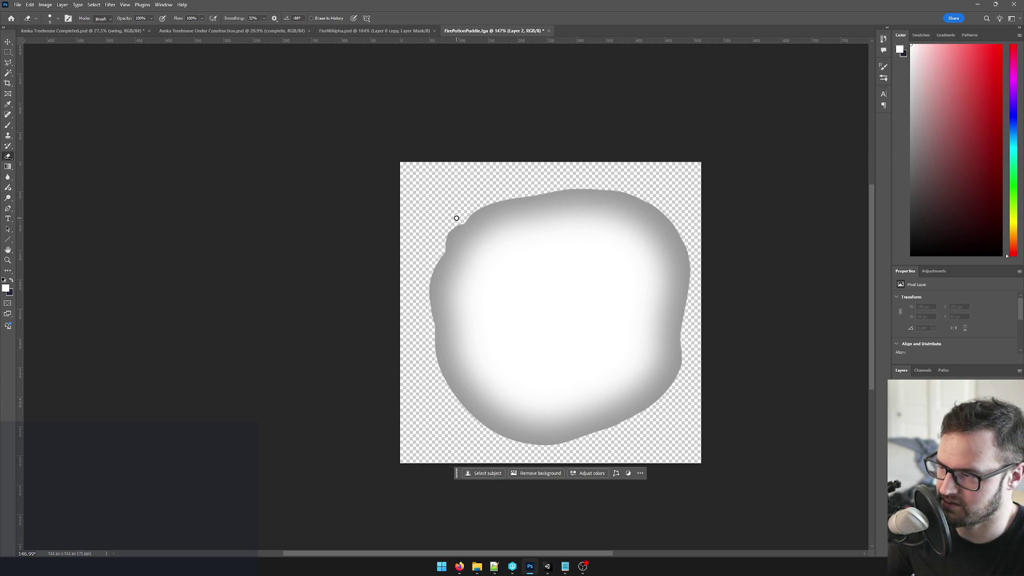
pyautogui.press(']')
pyautogui.press(']')
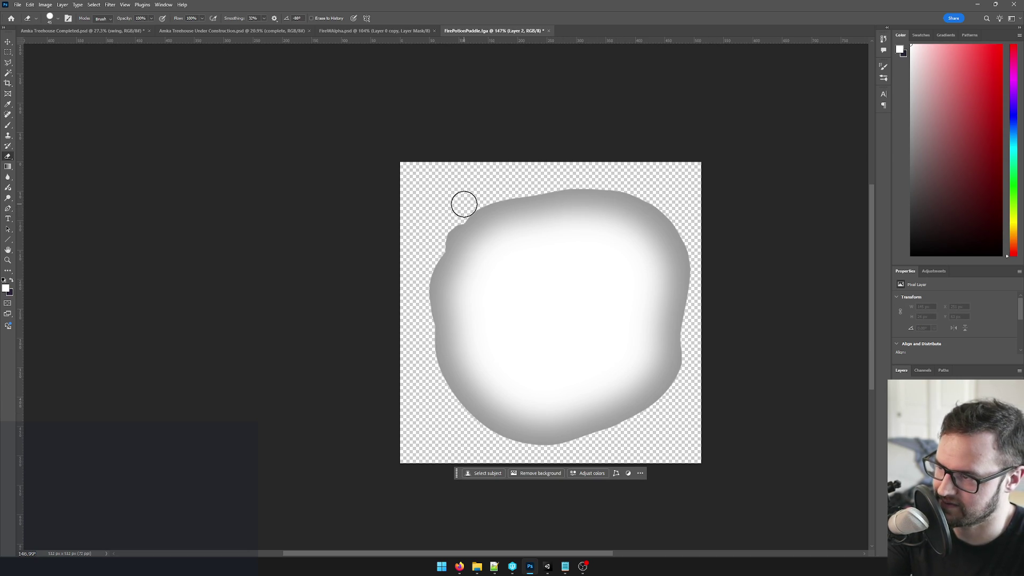
# Fill base Layer 1 with grey sampled from the edge and round out its top-left edge.
pyautogui.hotkey('alt', '[')
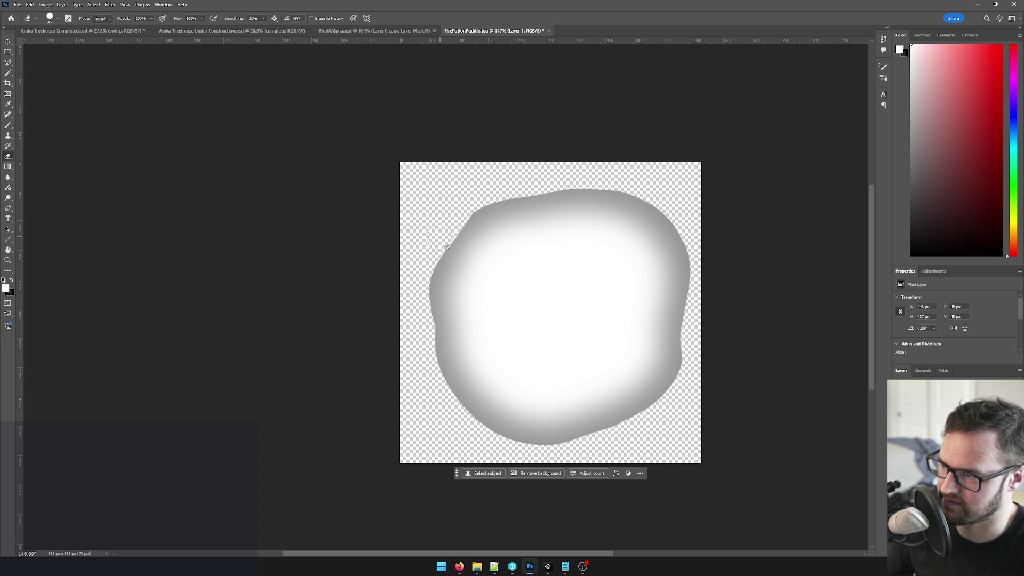
pyautogui.press('b')
pyautogui.keyDown('alt'); pyautogui.click(440, 315); pyautogui.keyUp('alt')
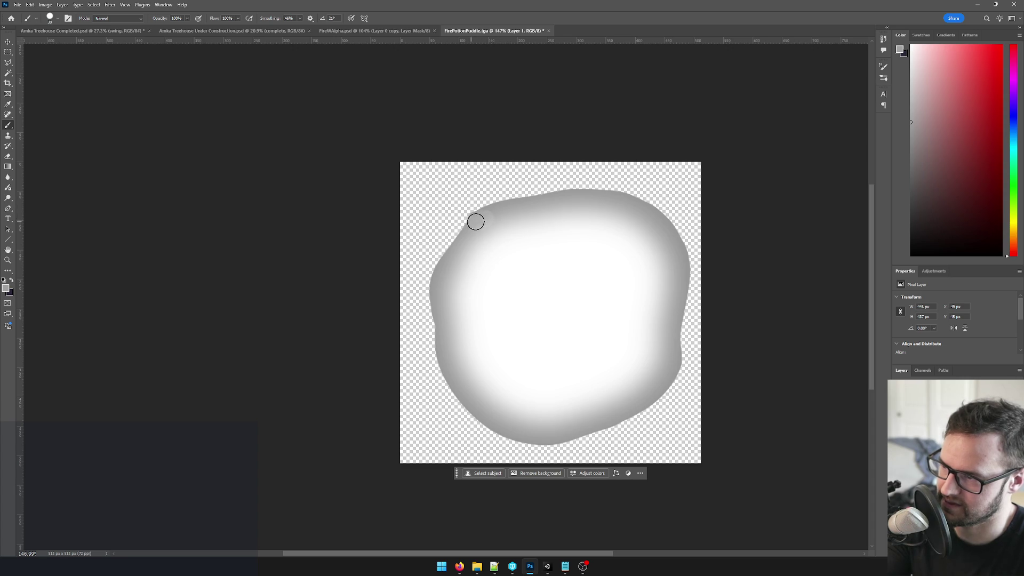
pyautogui.hotkey('alt', 'shift', 'BackSpace')
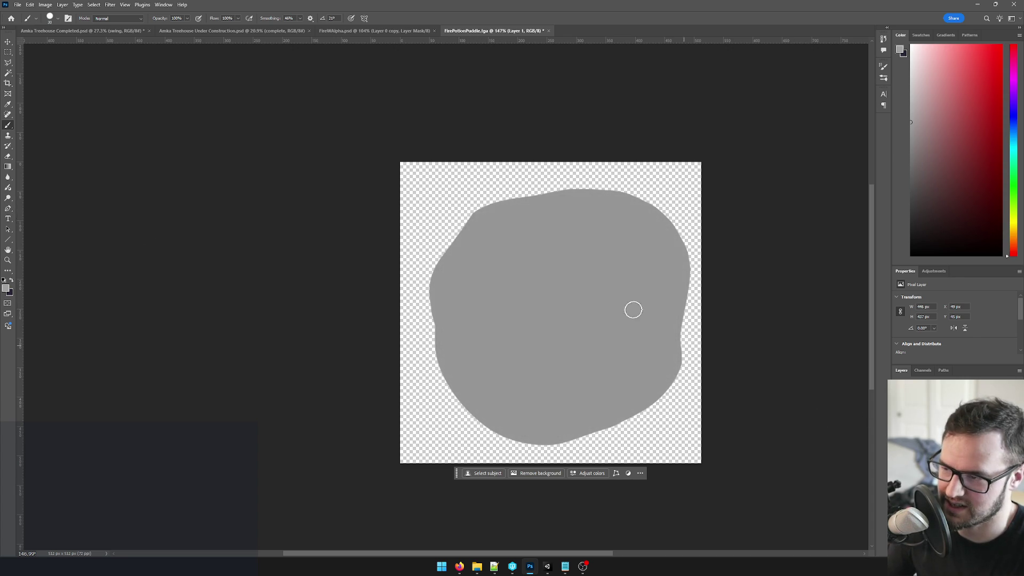
pyautogui.moveTo(475, 221); pyautogui.dragTo(445, 254)
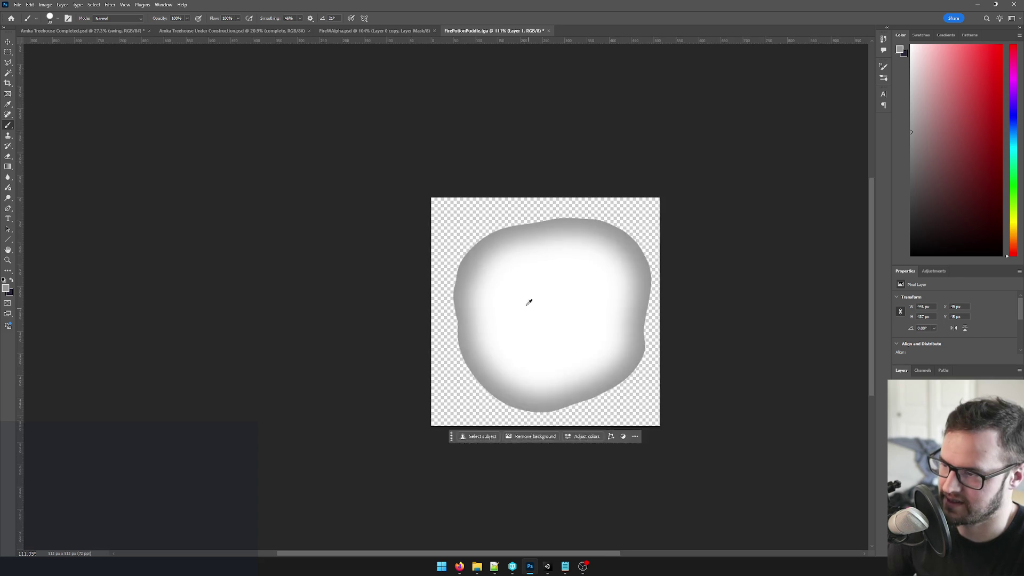
# Set the foreground colour to white and shrink the brush to size 10 on Layer 2.
pyautogui.hotkey('ctrl', 'shift', 'alt', 'n')
pyautogui.click(5, 288)
pyautogui.moveTo(591, 139); pyautogui.dragTo(507, 82)
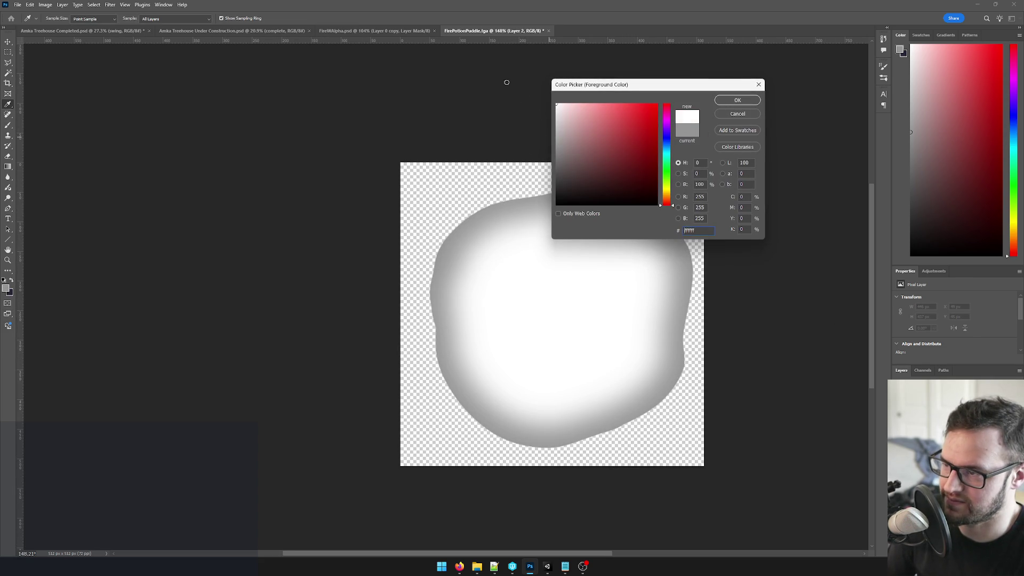
pyautogui.click(730, 101)
pyautogui.press('b')
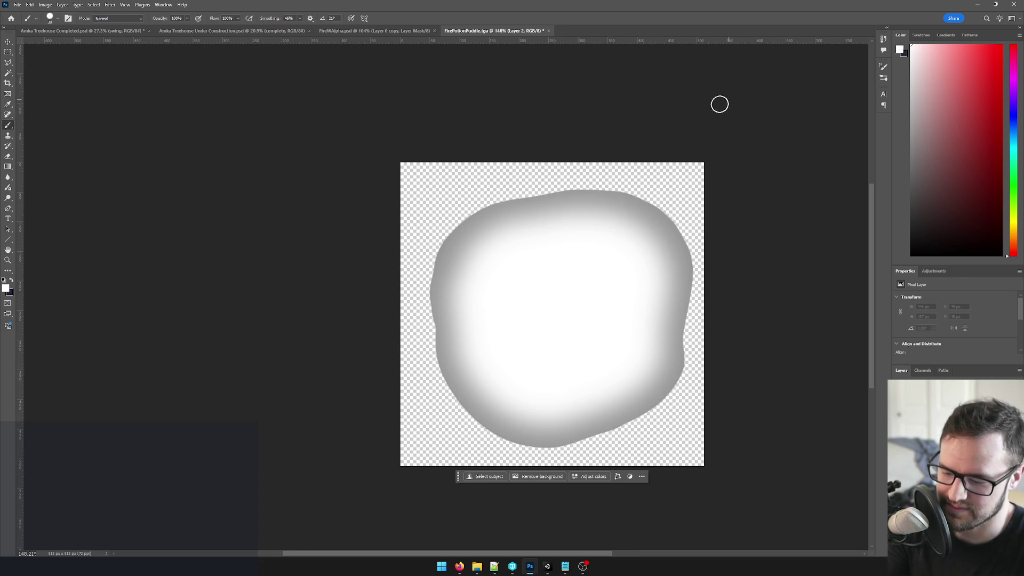
pyautogui.press('[')
pyautogui.press('[')
# Paint a thin white line around the puddle's inner rim, redoing the faulty top strokes.
pyautogui.moveTo(557, 203); pyautogui.dragTo(574, 201)
pyautogui.hotkey('ctrl', 'z')
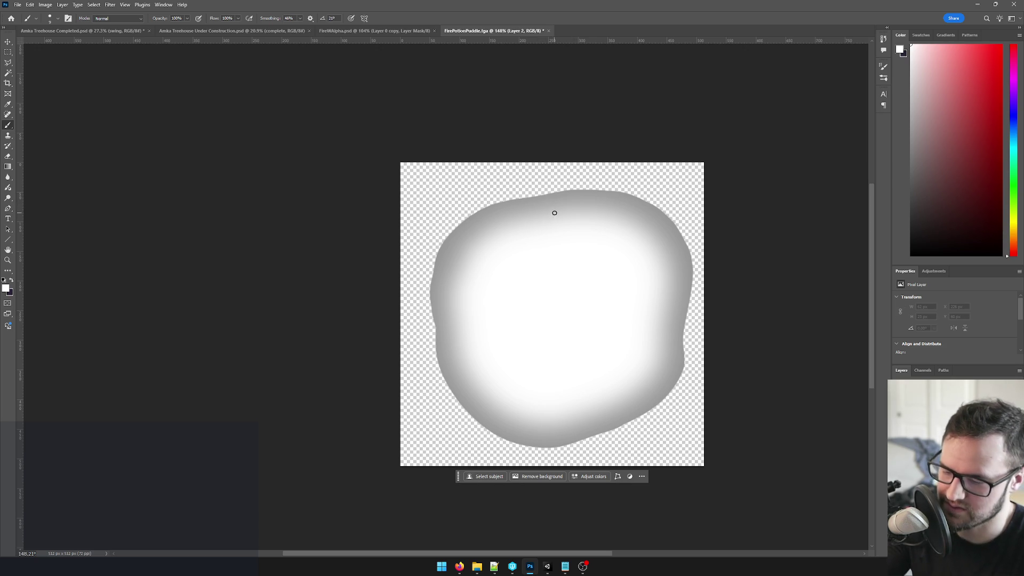
pyautogui.moveTo(573, 199); pyautogui.dragTo(603, 204)
pyautogui.hotkey('ctrl', 'z')
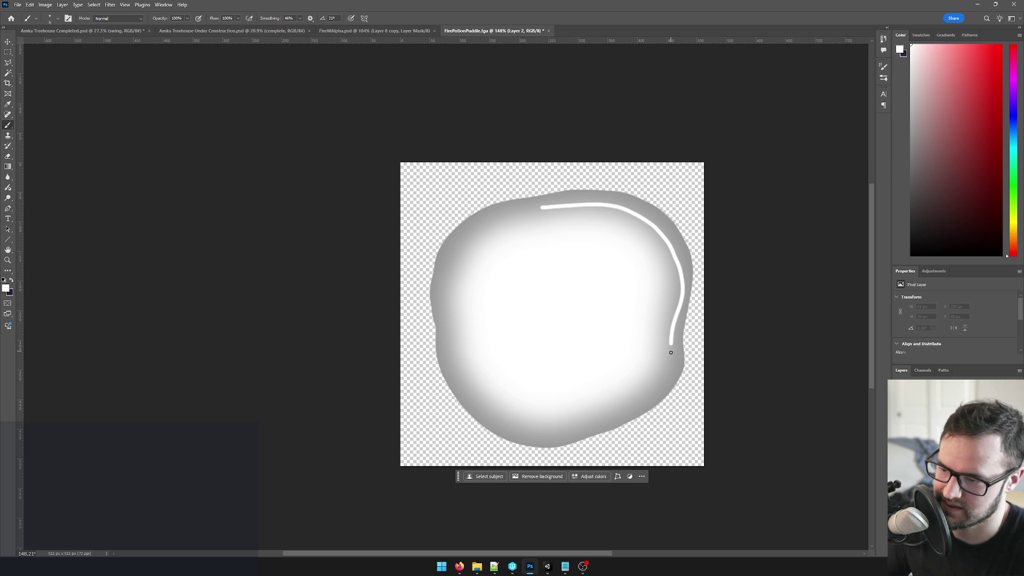
pyautogui.moveTo(565, 431)
pyautogui.mouseDown()
pyautogui.moveTo(520, 434)
pyautogui.moveTo(459, 394)
pyautogui.moveTo(445, 305)
pyautogui.mouseUp()
pyautogui.moveTo(442, 268); pyautogui.dragTo(469, 234)
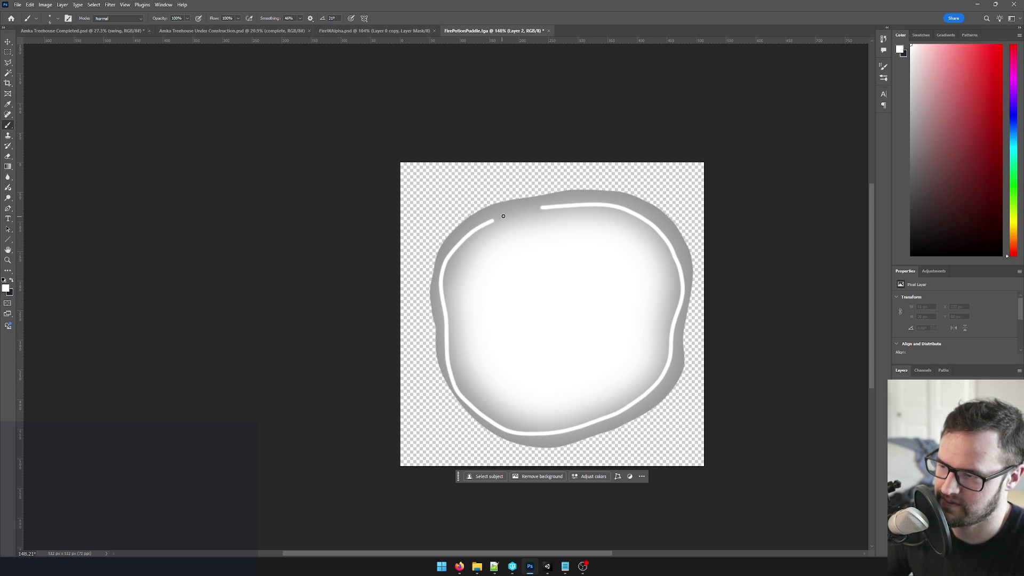
pyautogui.moveTo(558, 206); pyautogui.dragTo(564, 206)
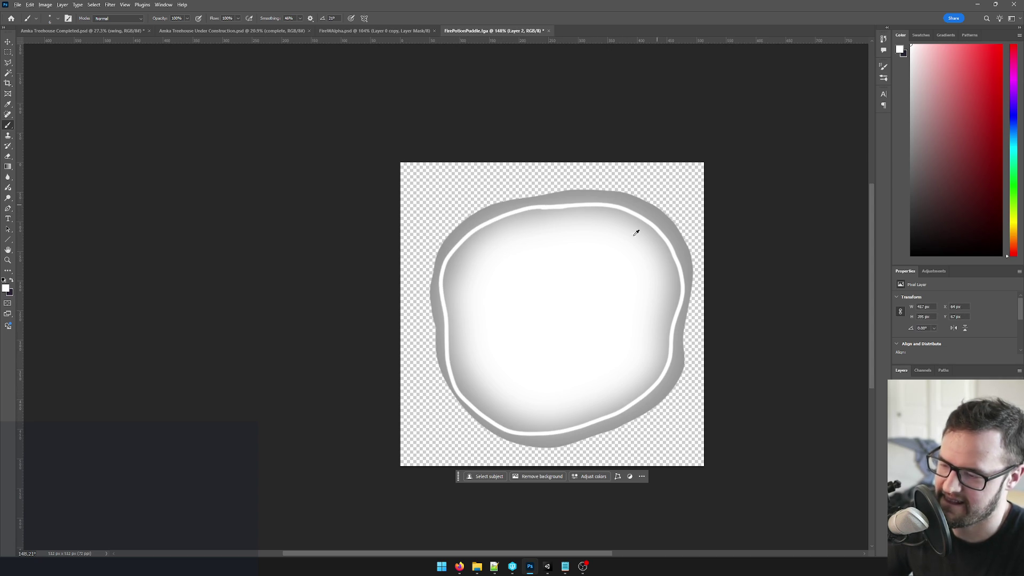
pyautogui.scroll(-10, 666, 273)
pyautogui.scroll(7, 673, 281)
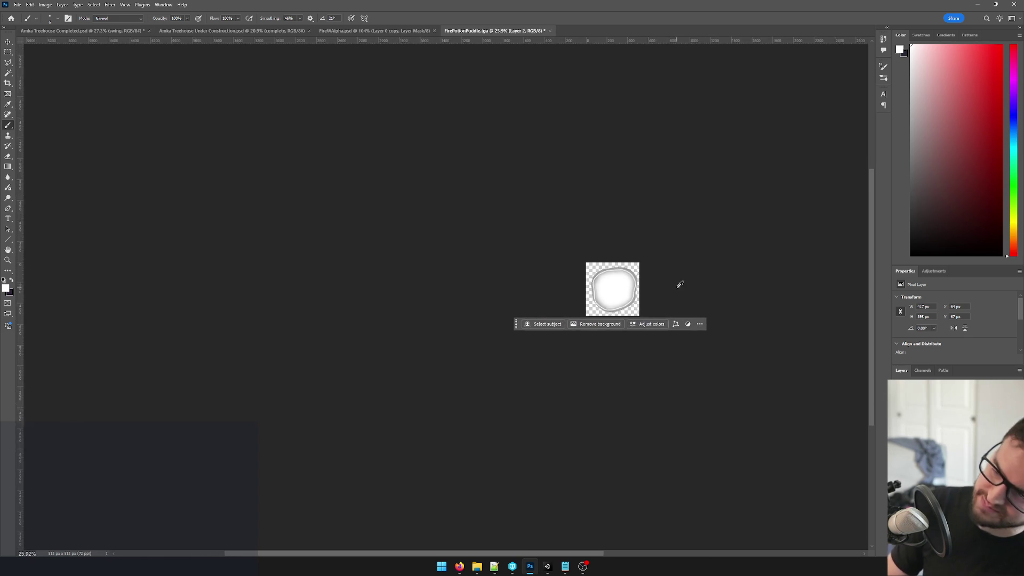
# Enlarge the white rim highlight to about 105% and skew its lower-left corner inward.
pyautogui.hotkey('ctrl', 't')
pyautogui.moveTo(689, 227); pyautogui.dragTo(634, 232)
pyautogui.moveTo(579, 333); pyautogui.dragTo(582, 329)
pyautogui.press('Return')
# Return to the brush tool and pan the canvas to centre the puddle.
pyautogui.press('b')
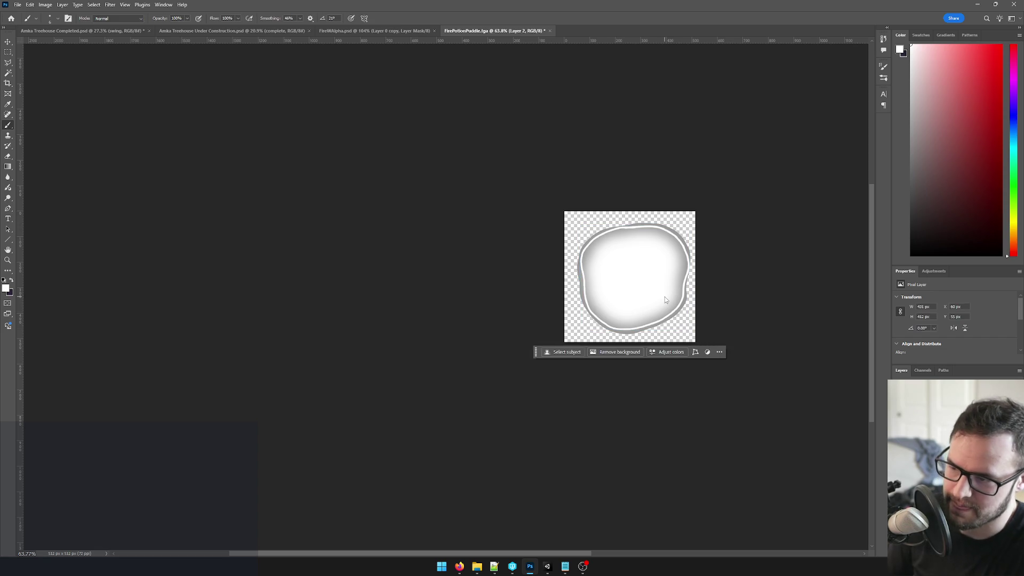
pyautogui.scroll(-5, 694, 295)
pyautogui.scroll(5, 719, 254)
pyautogui.moveTo(714, 254); pyautogui.dragTo(617, 230)
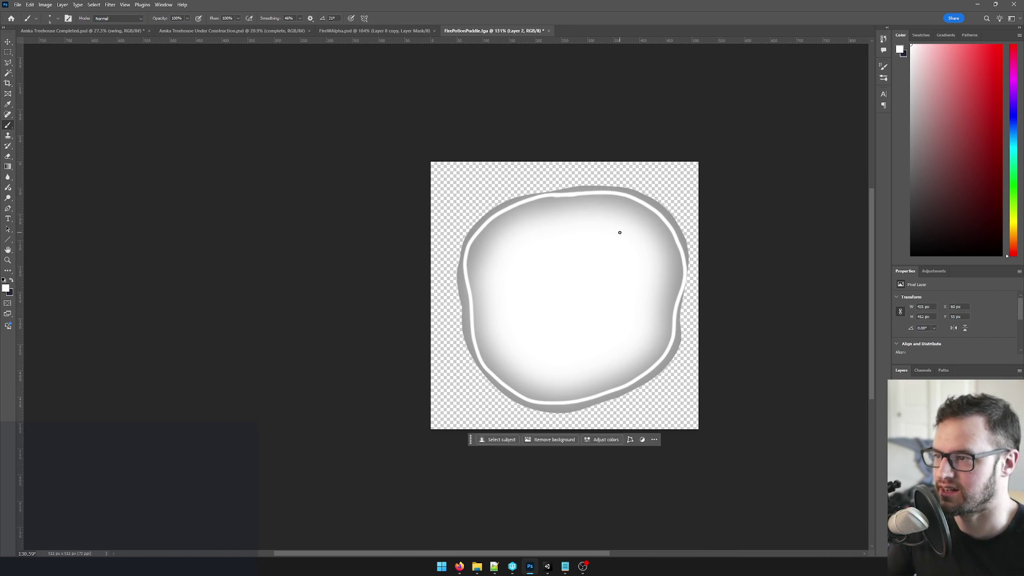
# Cancel the Save As dialog and switch over to the Unity editor.
pyautogui.hotkey('ctrl', 'shift', 's')
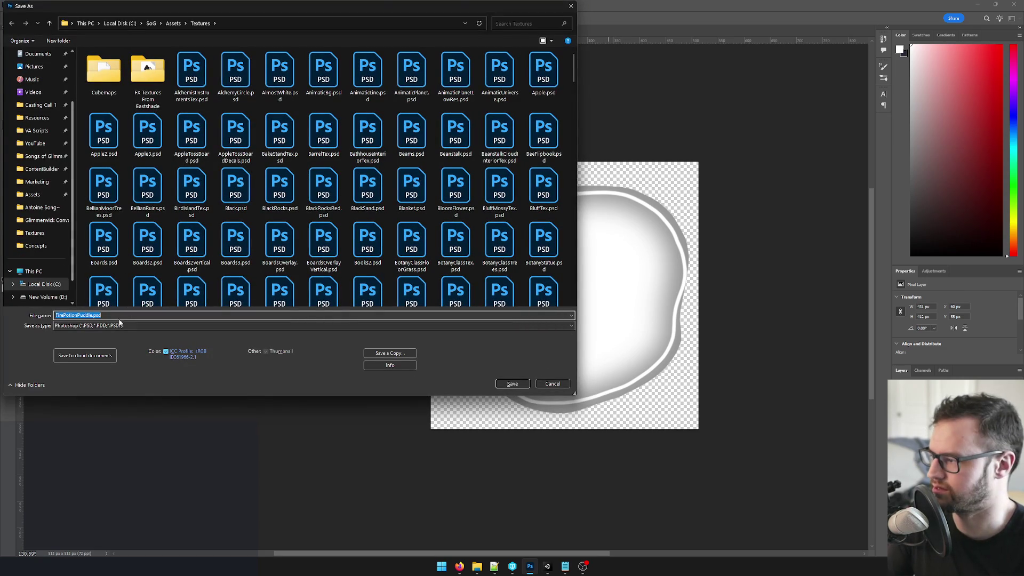
pyautogui.click(553, 384)
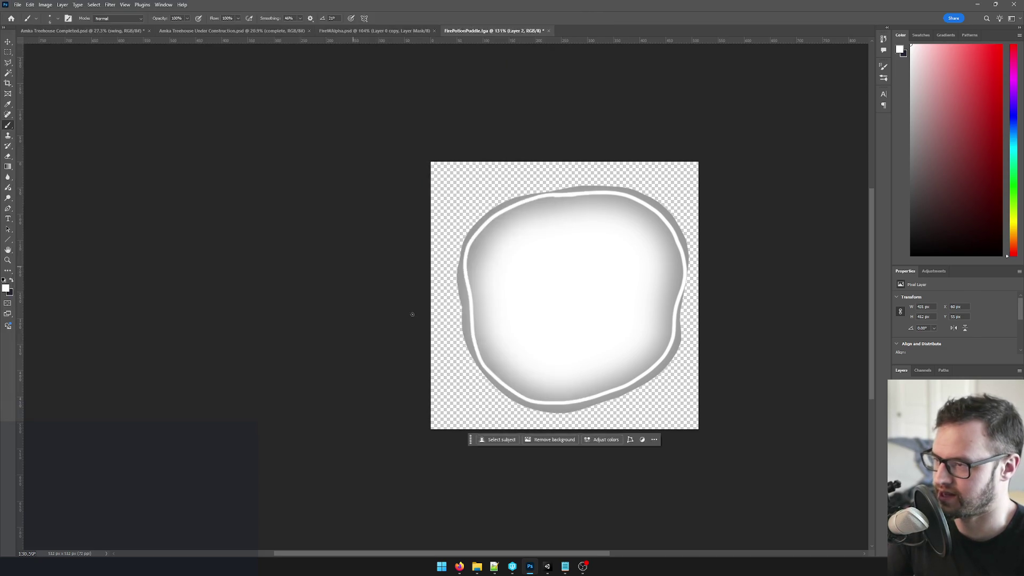
pyautogui.moveTo(476, 566)
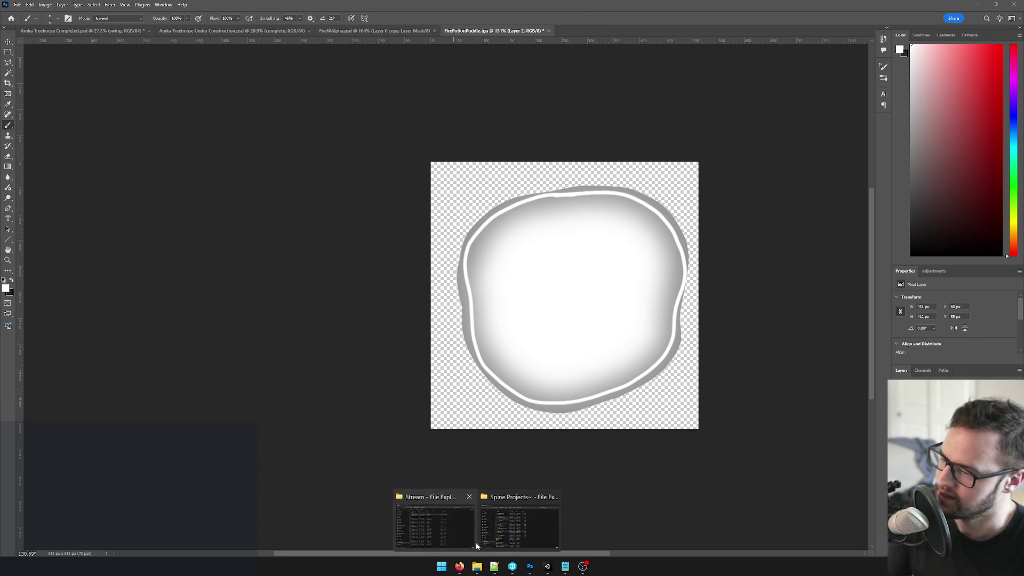
pyautogui.click(551, 571)
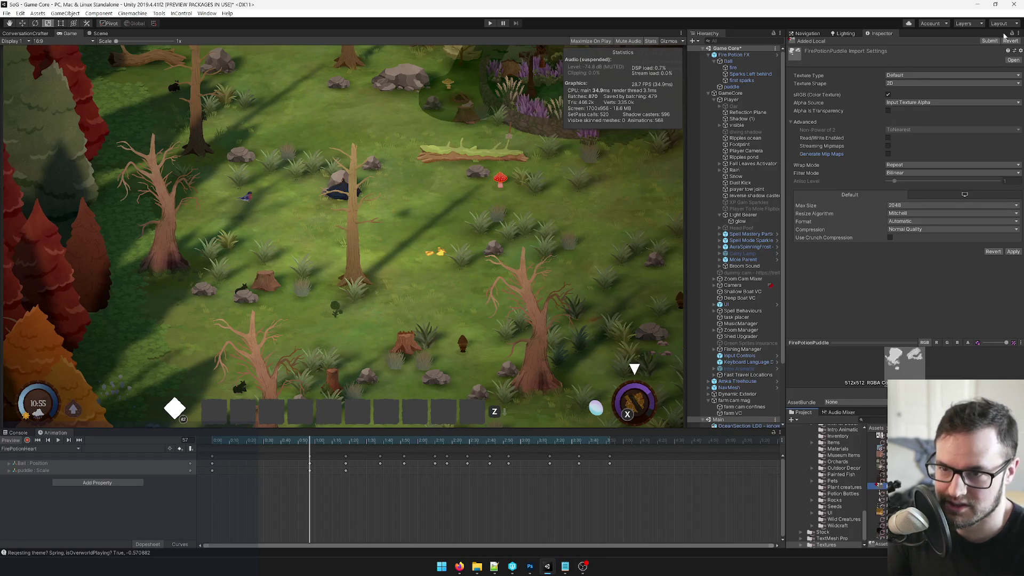
# Open the puddle texture in Photoshop and save it as FirePotionPuddle.psd, accepting compatibility options.
pyautogui.rightClick(875, 214)
pyautogui.press('Escape')
pyautogui.rightClick(874, 214)
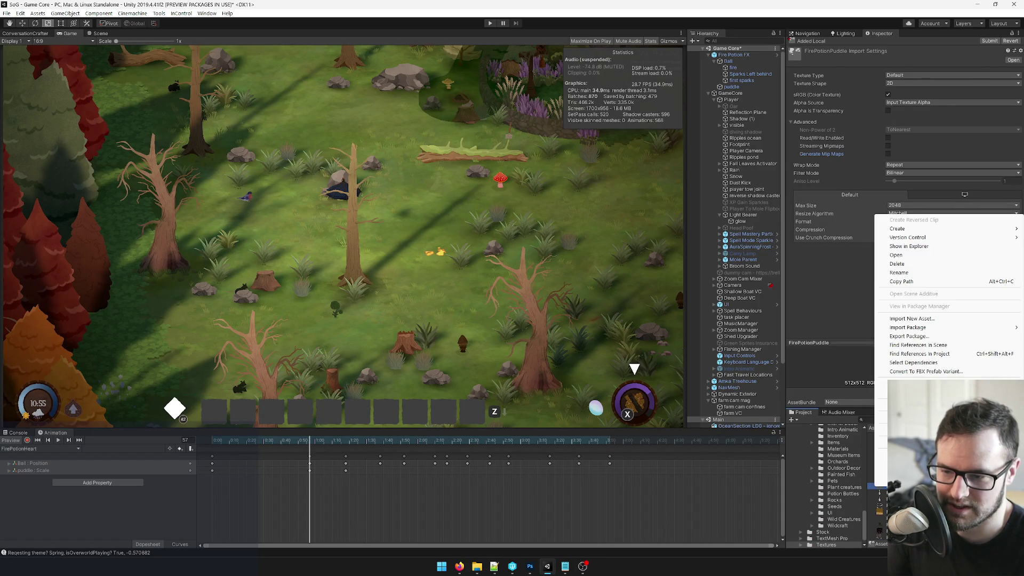
pyautogui.click(906, 249)
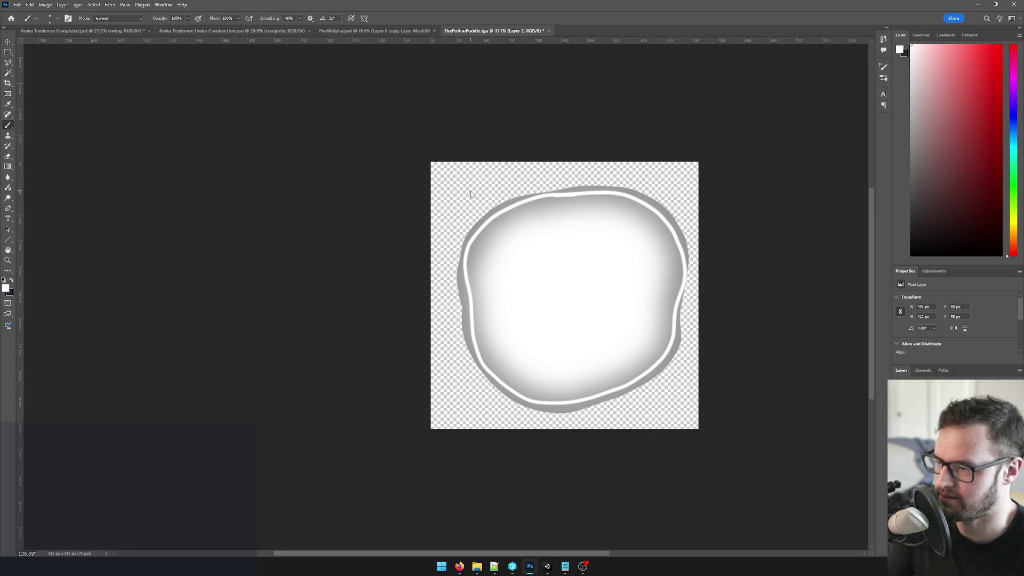
pyautogui.hotkey('ctrl', 's')
pyautogui.click(507, 383)
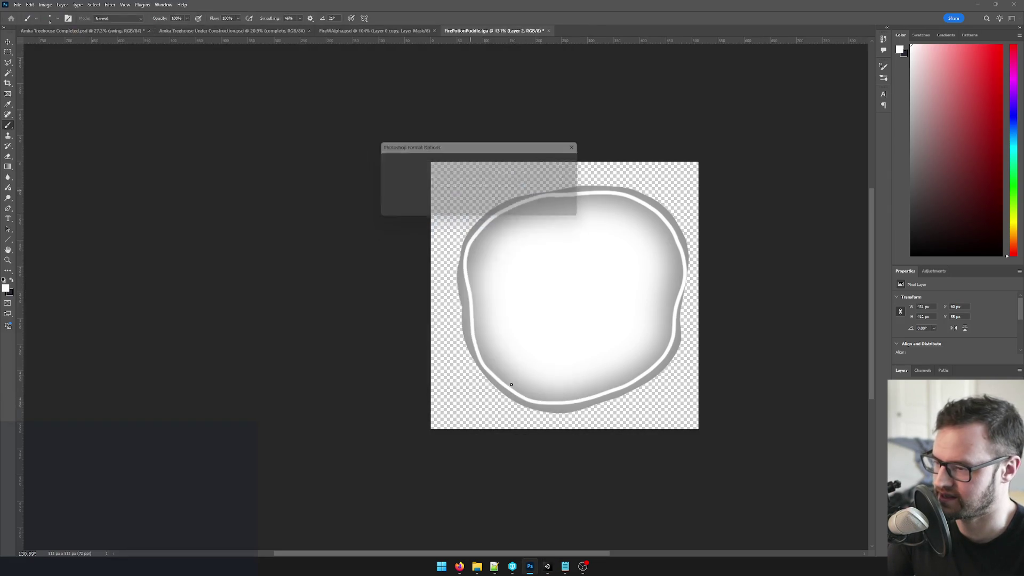
pyautogui.click(572, 161)
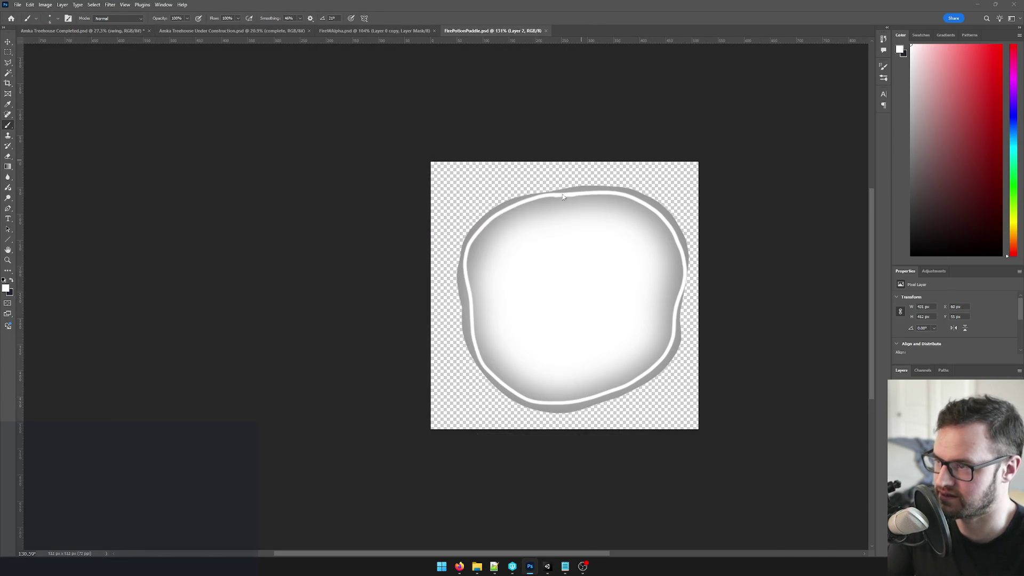
# Back in Unity, select the reimported puddle texture and dismiss the unapplied import-settings prompts.
pyautogui.hotkey('alt', 'Tab')
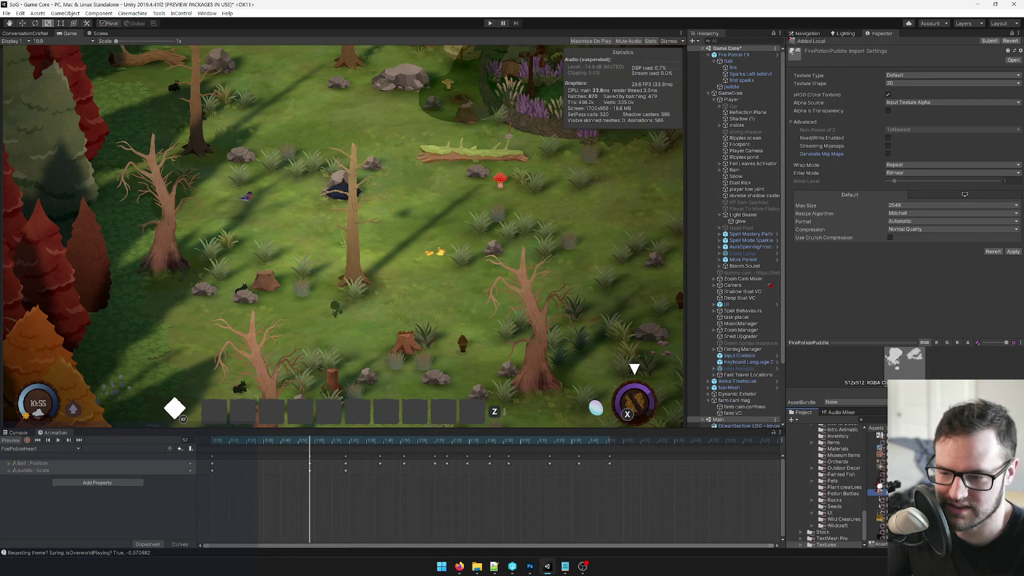
pyautogui.click(875, 487)
pyautogui.click(569, 298)
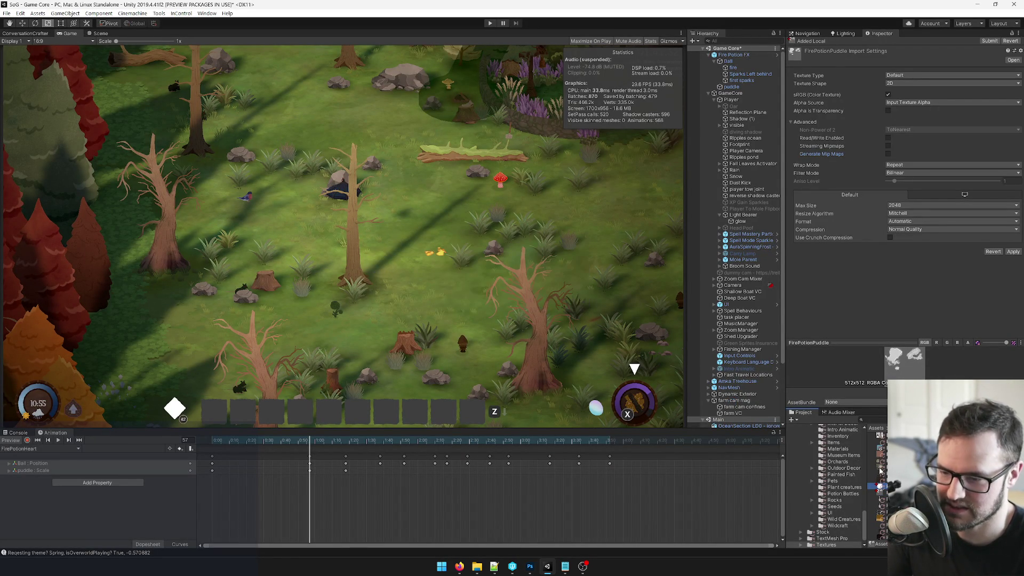
pyautogui.click(568, 298)
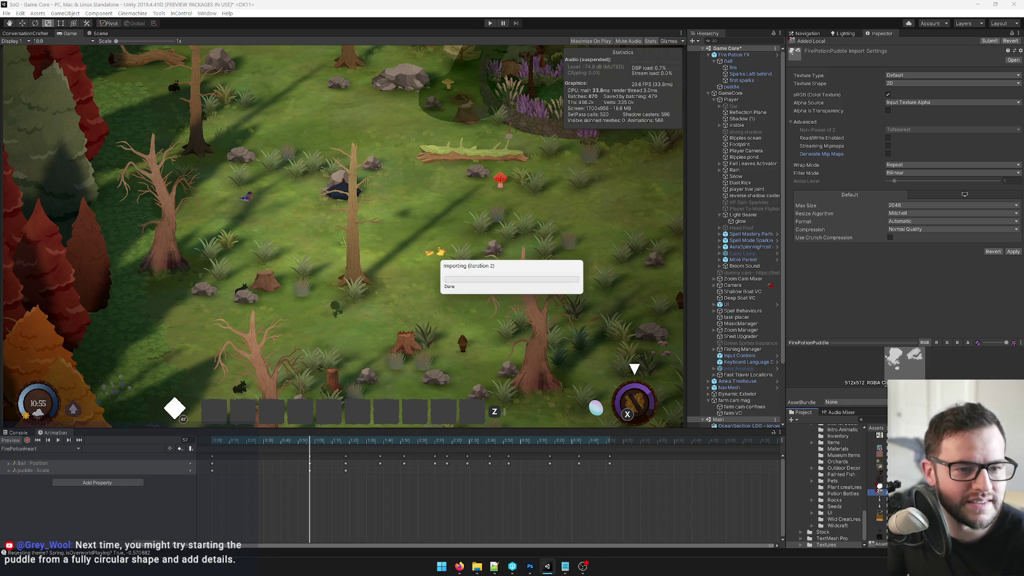
pyautogui.click(569, 298)
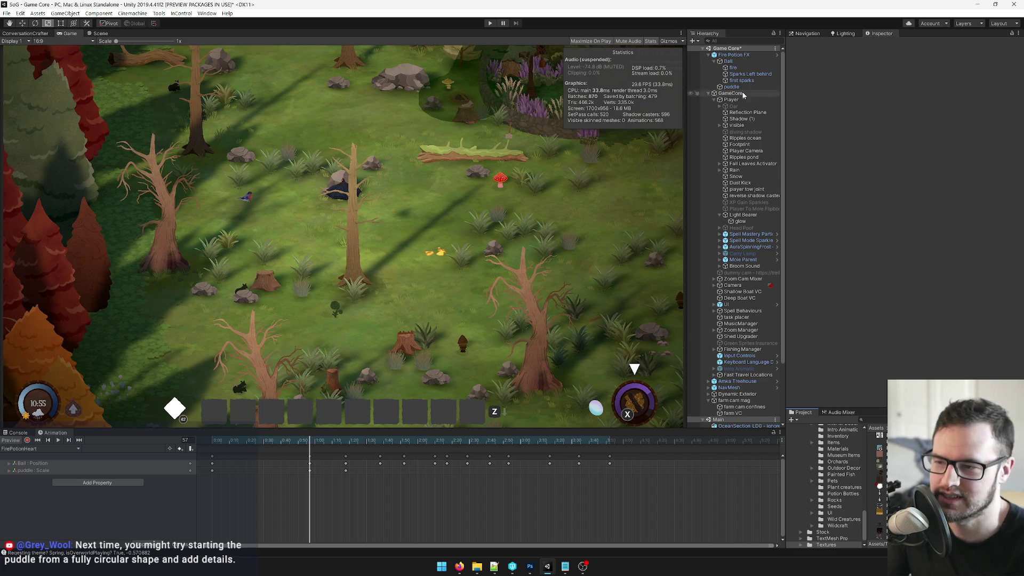
# Set the puddle material's base texture to FirePotionPuddle and scrub the animation around frames 57–86.
pyautogui.click(733, 68)
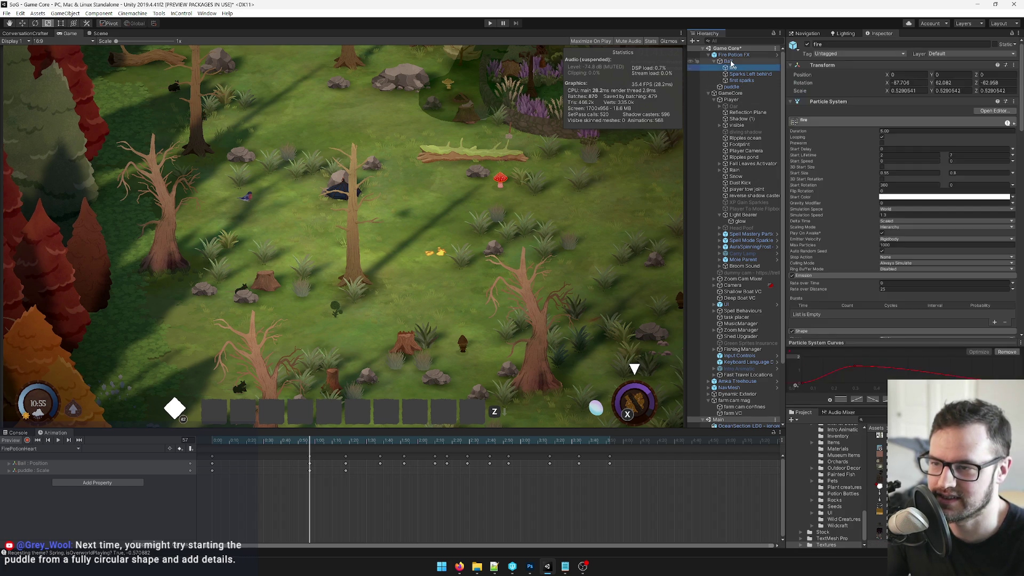
pyautogui.click(731, 86)
pyautogui.scroll(-3, 1000, 241)
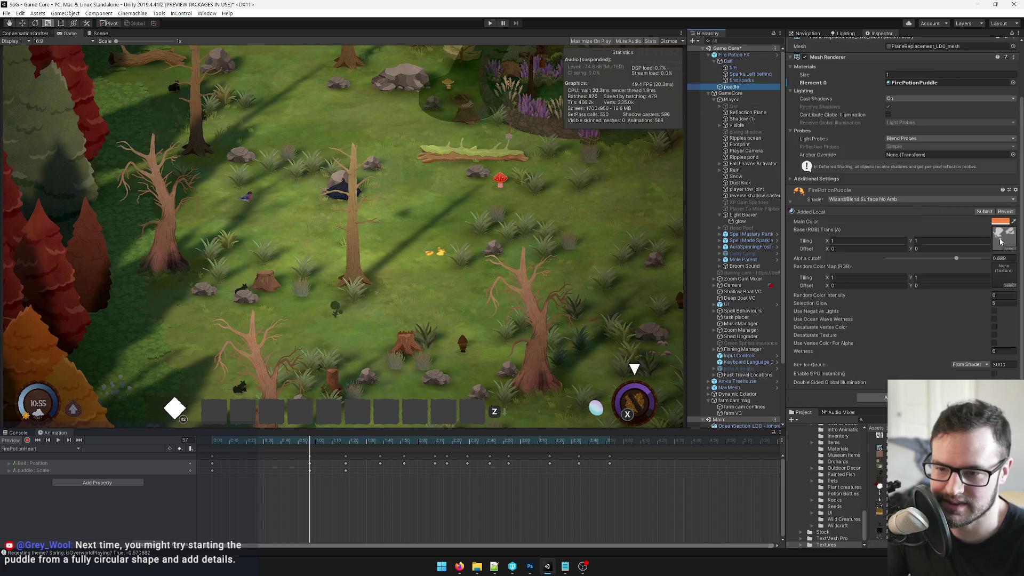
pyautogui.click(1007, 248)
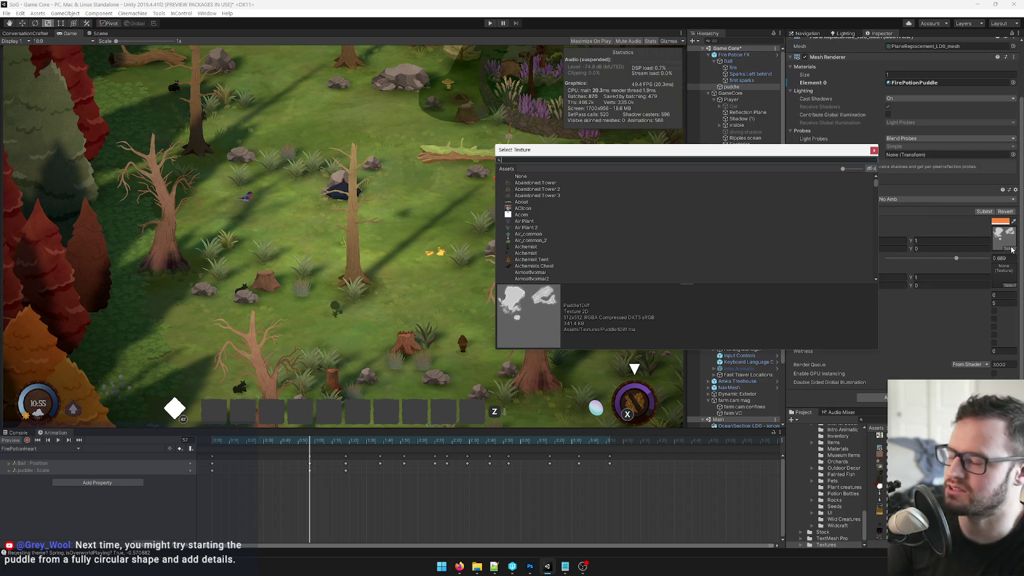
pyautogui.write('puddle')
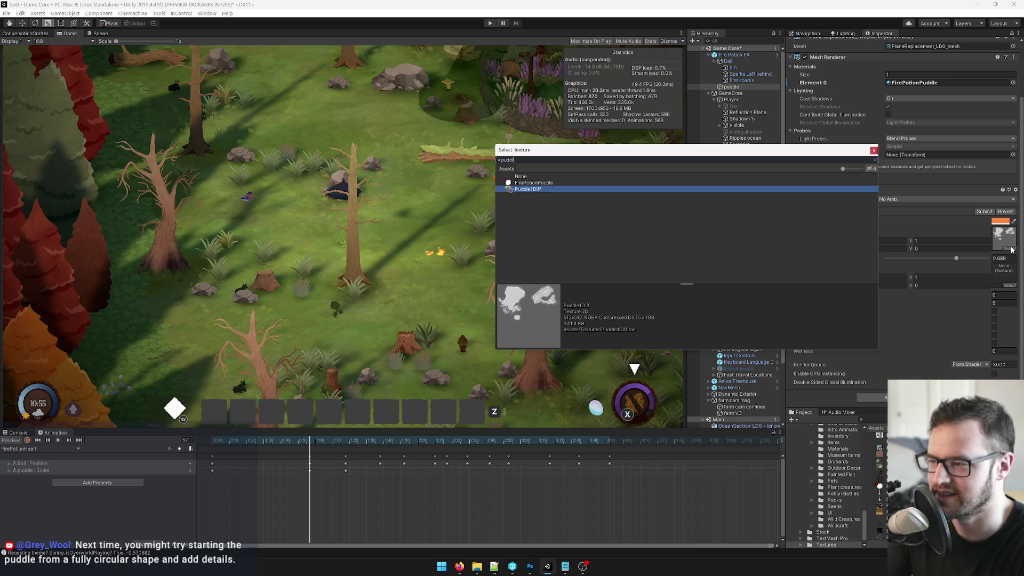
pyautogui.doubleClick(530, 177)
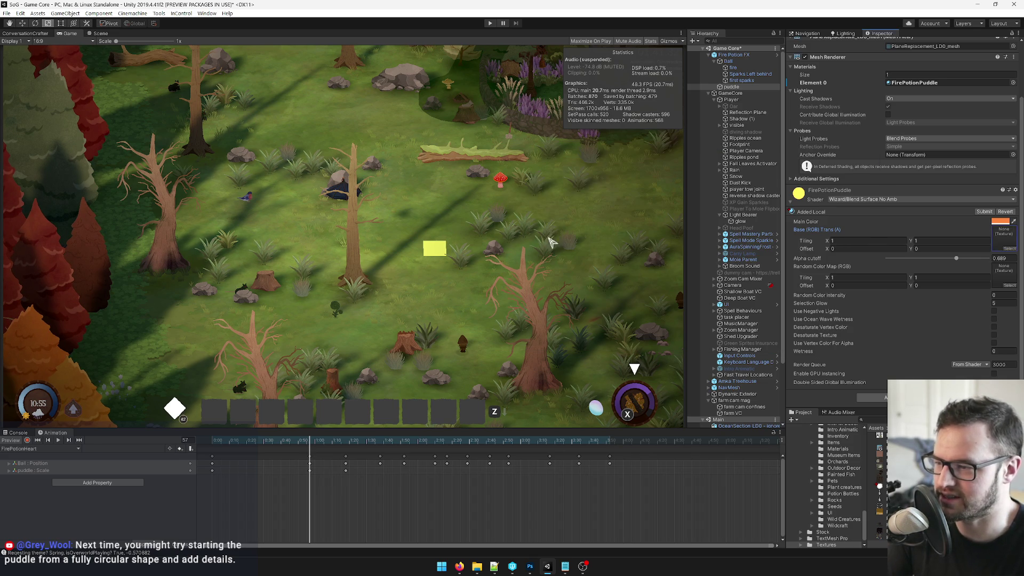
pyautogui.click(1013, 251)
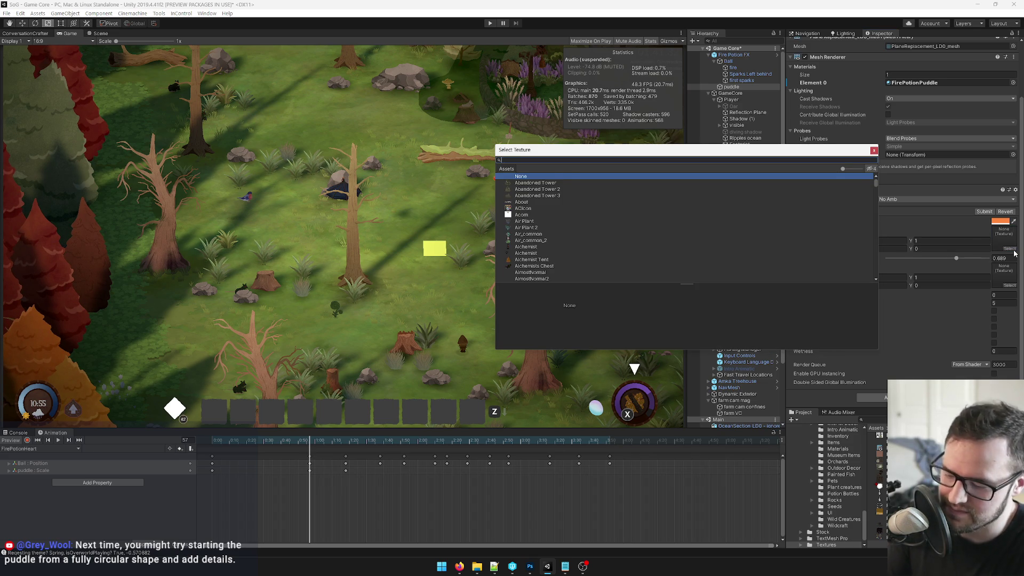
pyautogui.write('puddle')
pyautogui.click(509, 182)
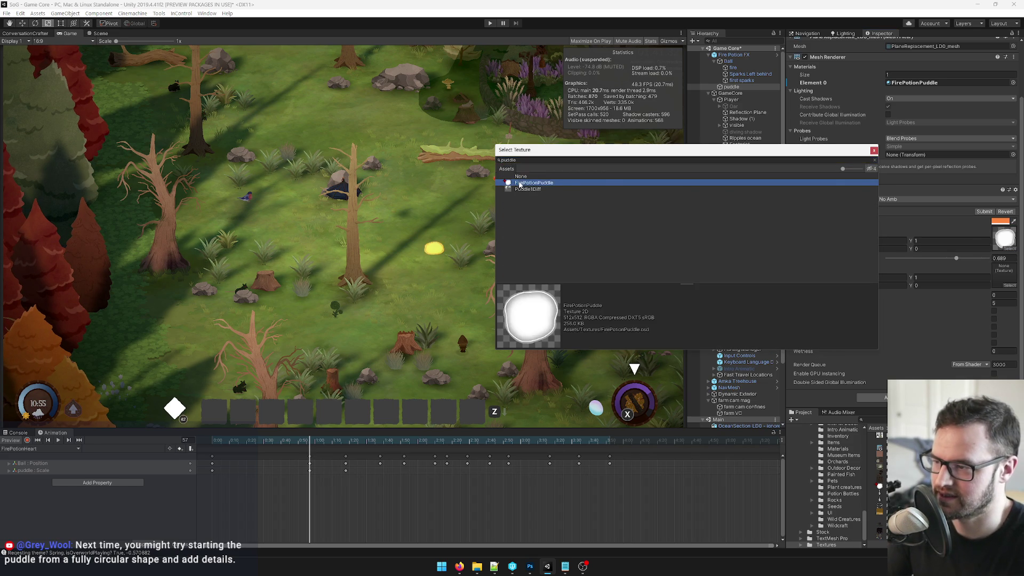
pyautogui.click(493, 175)
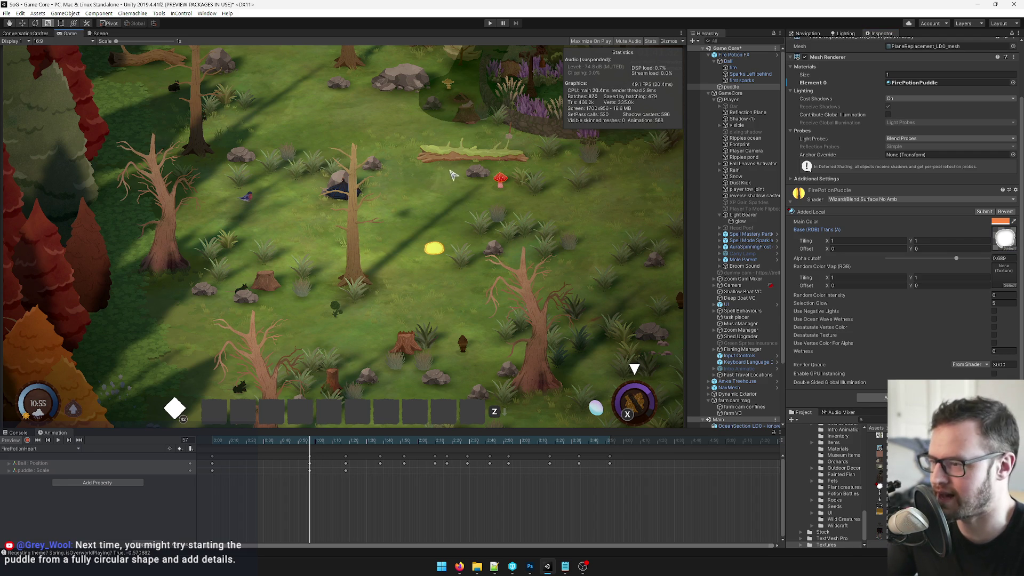
pyautogui.moveTo(302, 445)
pyautogui.mouseDown()
pyautogui.moveTo(211, 442)
pyautogui.moveTo(359, 443)
pyautogui.moveTo(130, 448)
pyautogui.mouseUp()
pyautogui.click(58, 441)
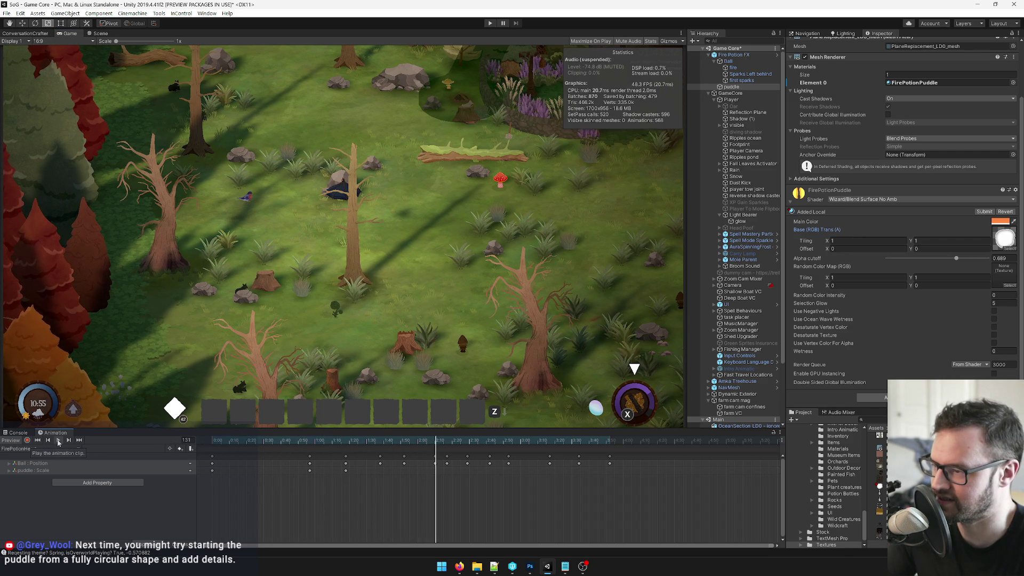
pyautogui.click(58, 441)
pyautogui.moveTo(230, 443); pyautogui.dragTo(346, 443)
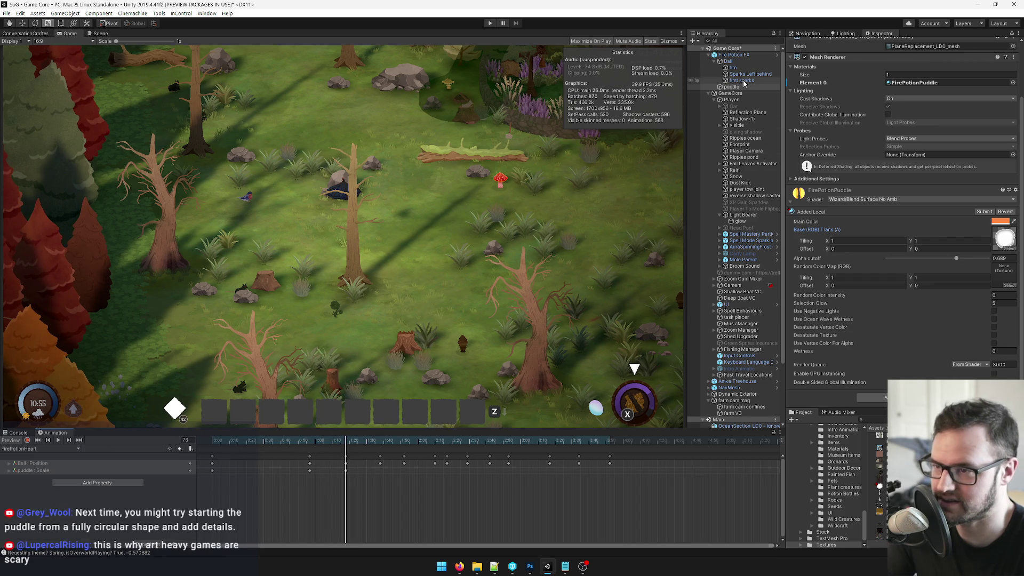
pyautogui.moveTo(346, 472); pyautogui.dragTo(383, 474)
pyautogui.moveTo(352, 440); pyautogui.dragTo(80, 441)
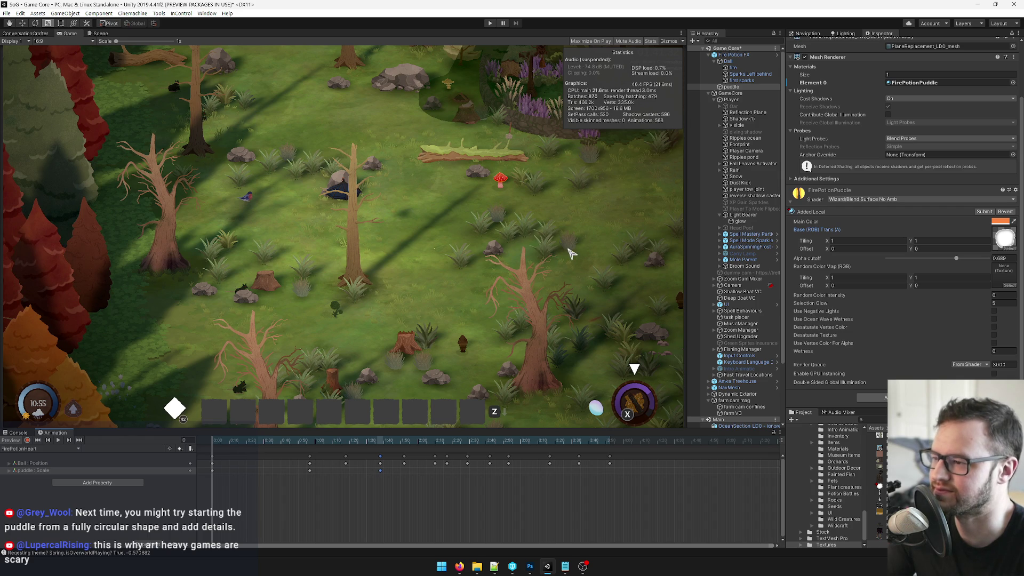
pyautogui.scroll(3, 879, 101)
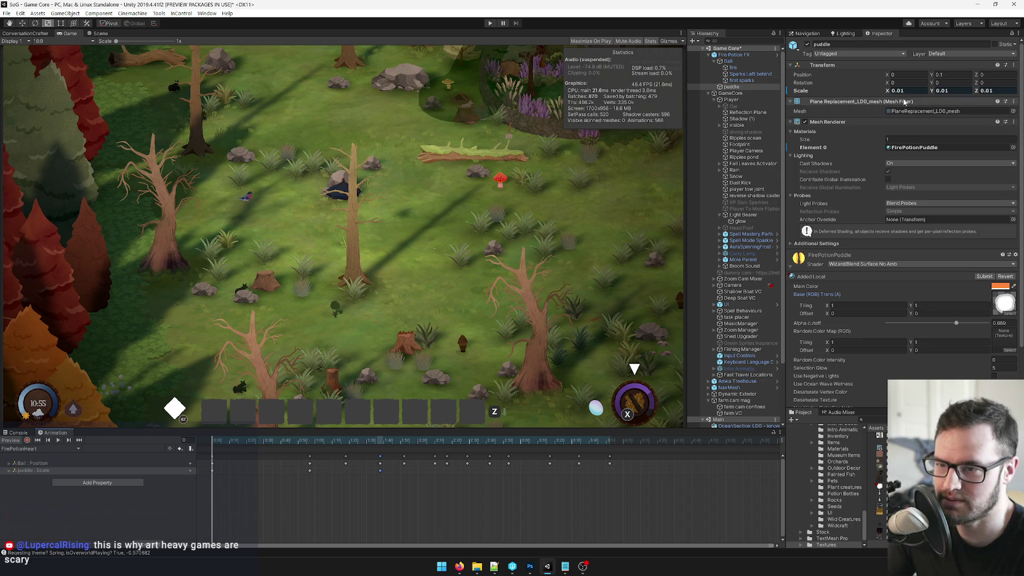
# Enter 0.001 for the puddle's X, Y and Z scale values.
pyautogui.click(901, 91)
pyautogui.write('6')
pyautogui.write('1')
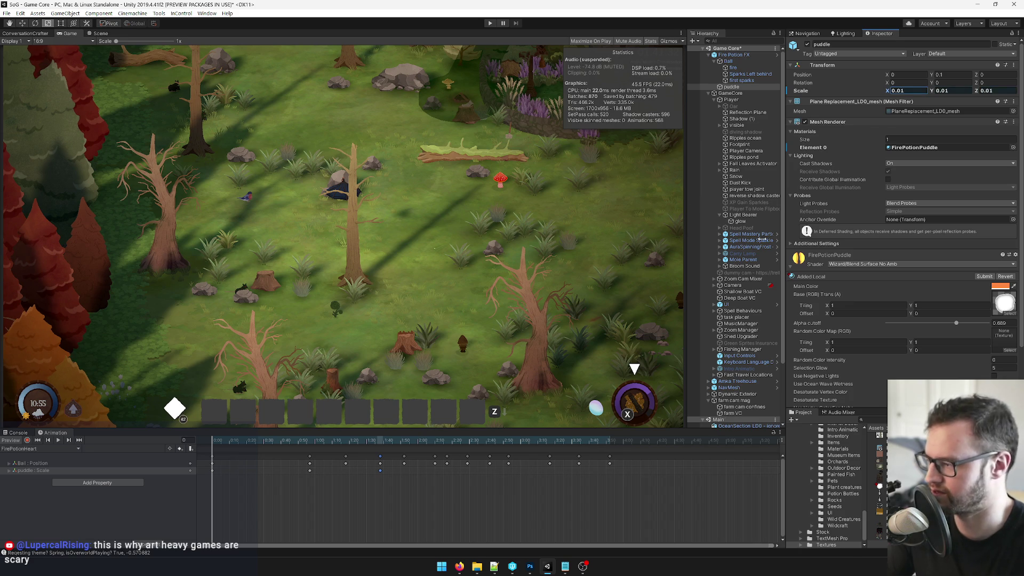
pyautogui.press('Escape')
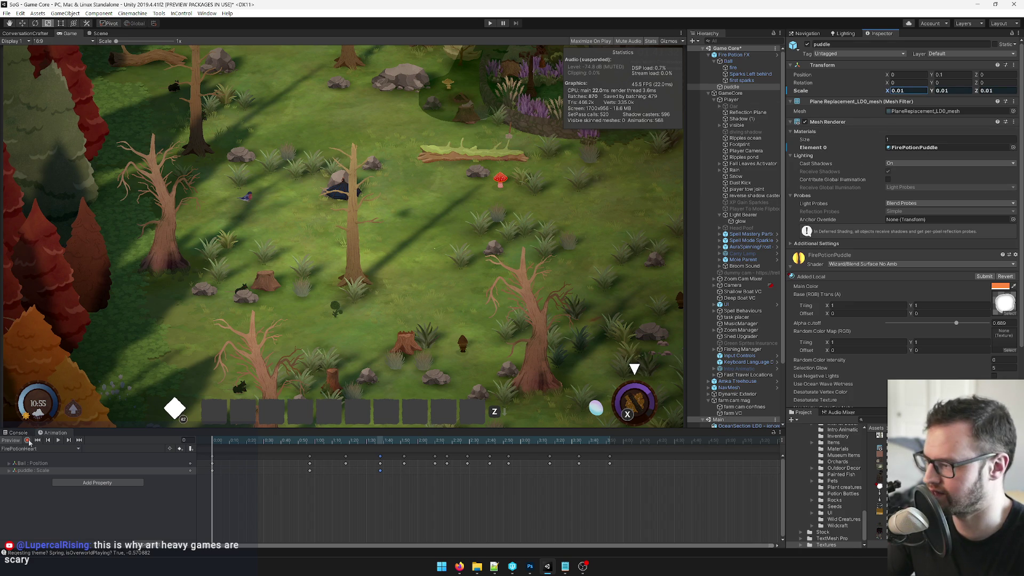
pyautogui.click(900, 90)
pyautogui.press('BackSpace')
pyautogui.write('1')
pyautogui.press('Tab')
pyautogui.write('0.001')
pyautogui.press('Tab')
pyautogui.write('0.001')
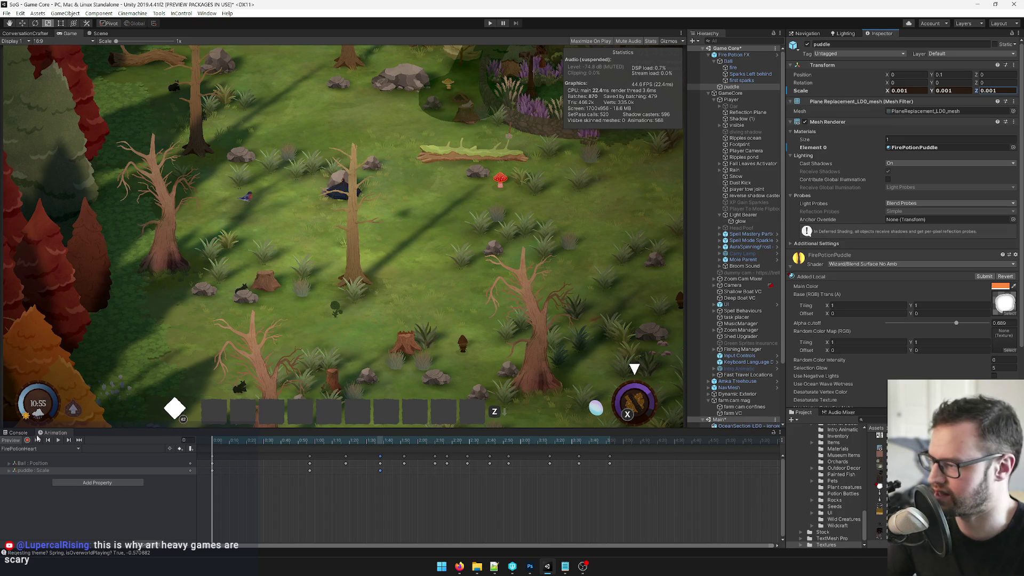
# At frame 0, key the puddle's scale to 0.001 on all three axes.
pyautogui.click(247, 440)
pyautogui.click(212, 440)
pyautogui.click(906, 91)
pyautogui.write('.001')
pyautogui.press('Tab')
pyautogui.write('0.001')
pyautogui.press('Tab')
pyautogui.write('0.001')
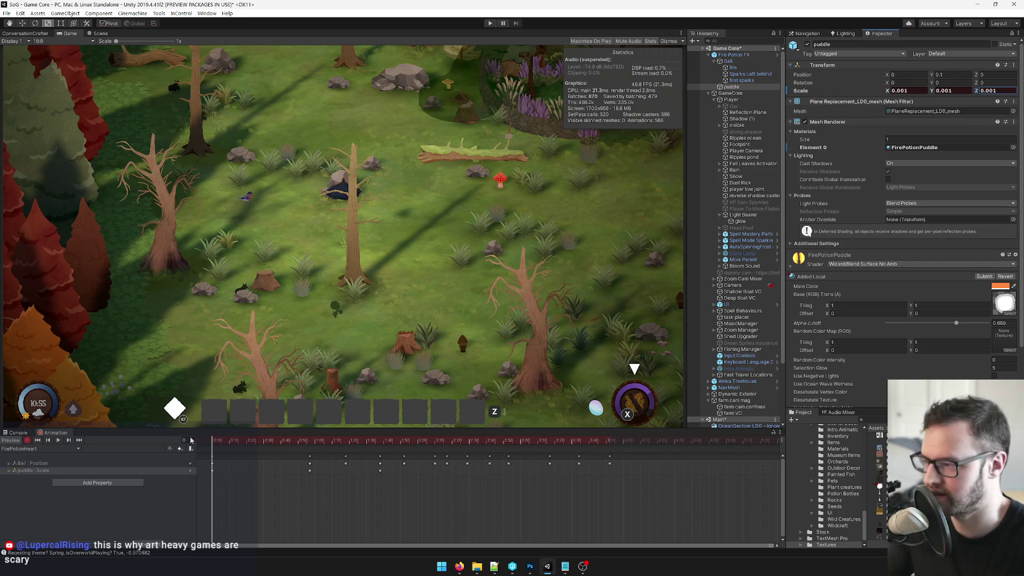
# Play the fire potion animation preview, rewinding to frame 29 and replaying.
pyautogui.click(59, 440)
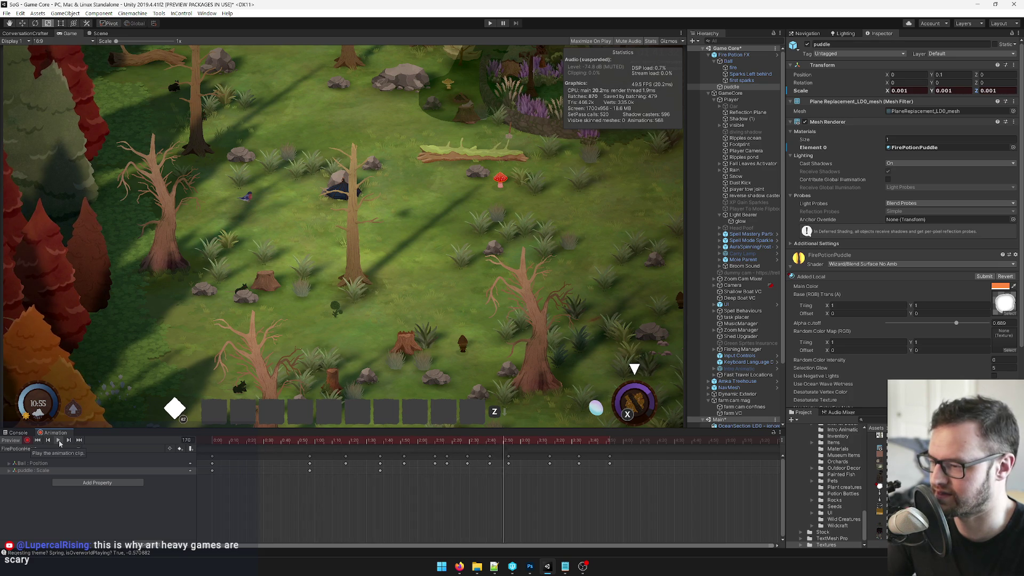
pyautogui.moveTo(266, 440); pyautogui.dragTo(233, 443)
pyautogui.click(59, 441)
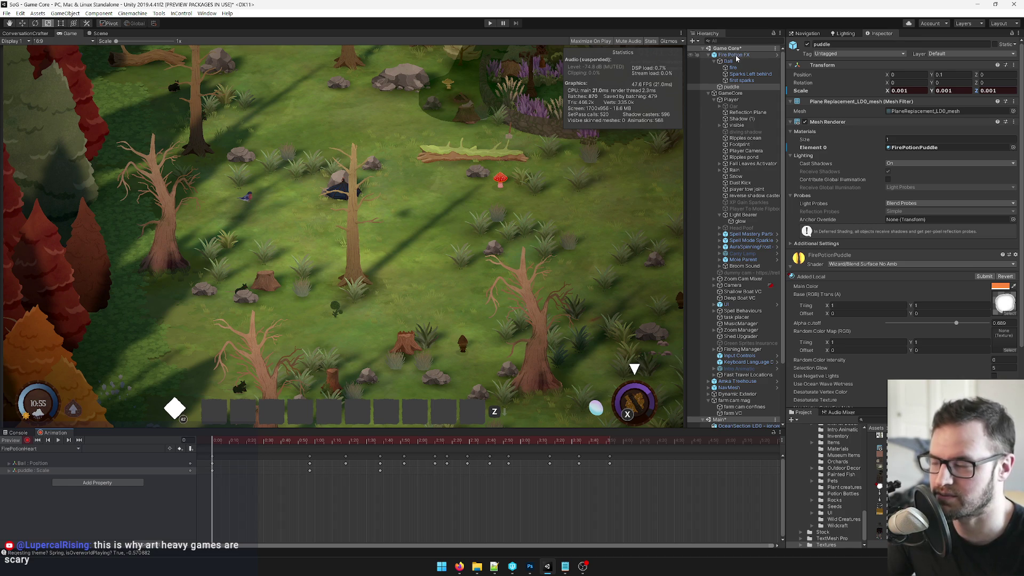
pyautogui.click(489, 24)
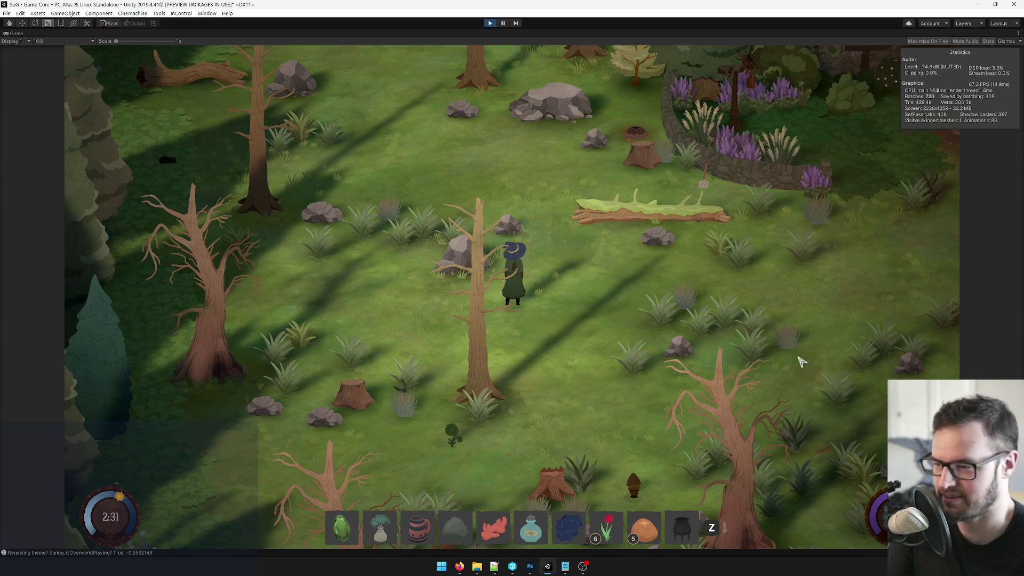
pyautogui.press('d')
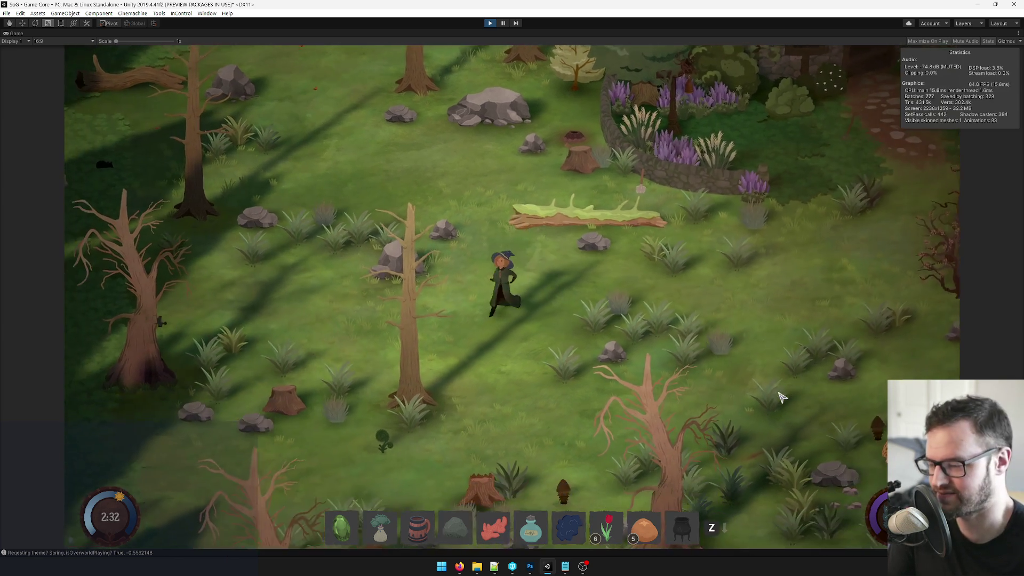
pyautogui.press('s')
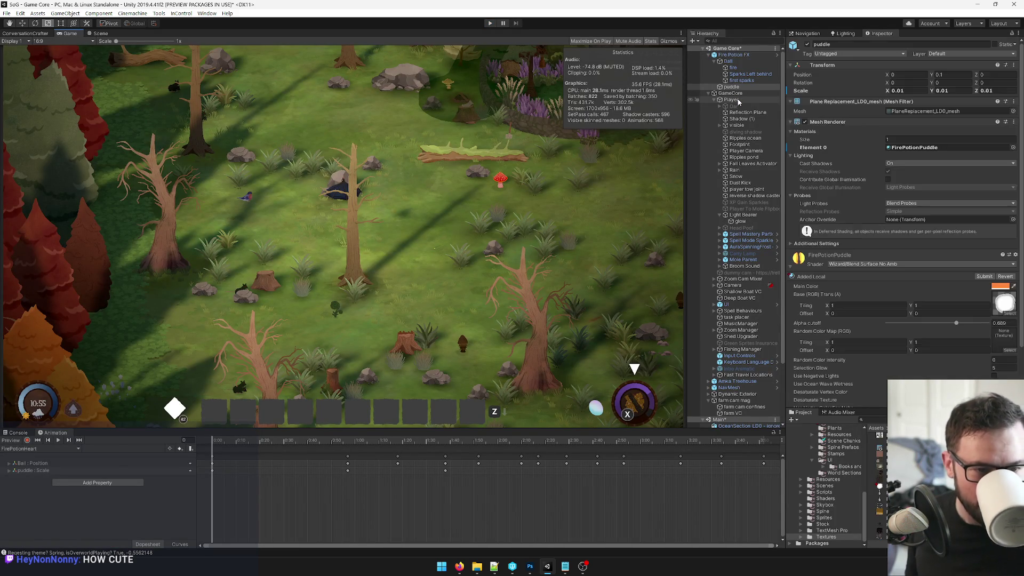
# Add a looping Audio Source as a child of Fire Potion FX.
pyautogui.click(745, 56)
pyautogui.rightClick(744, 58)
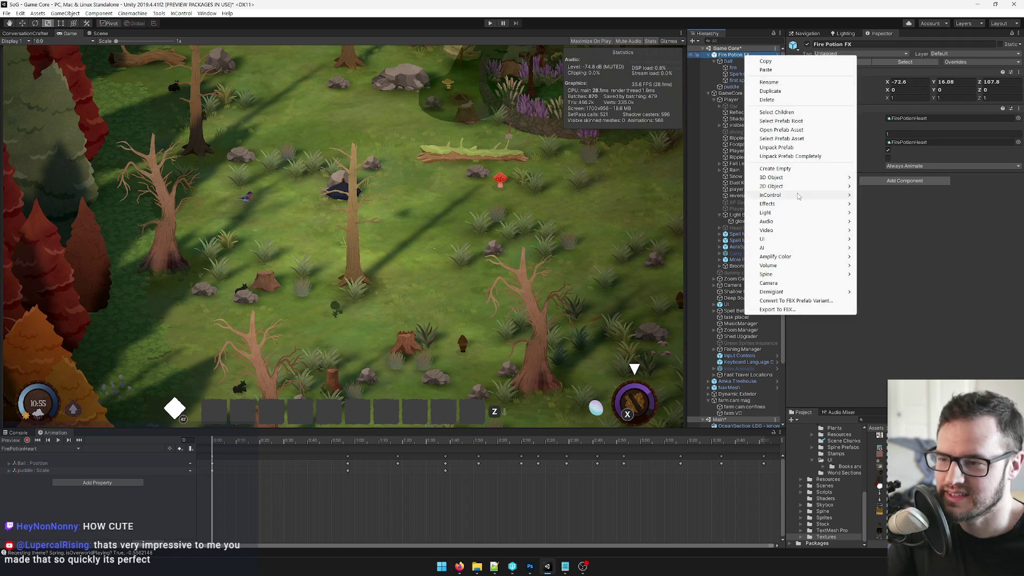
pyautogui.moveTo(768, 239)
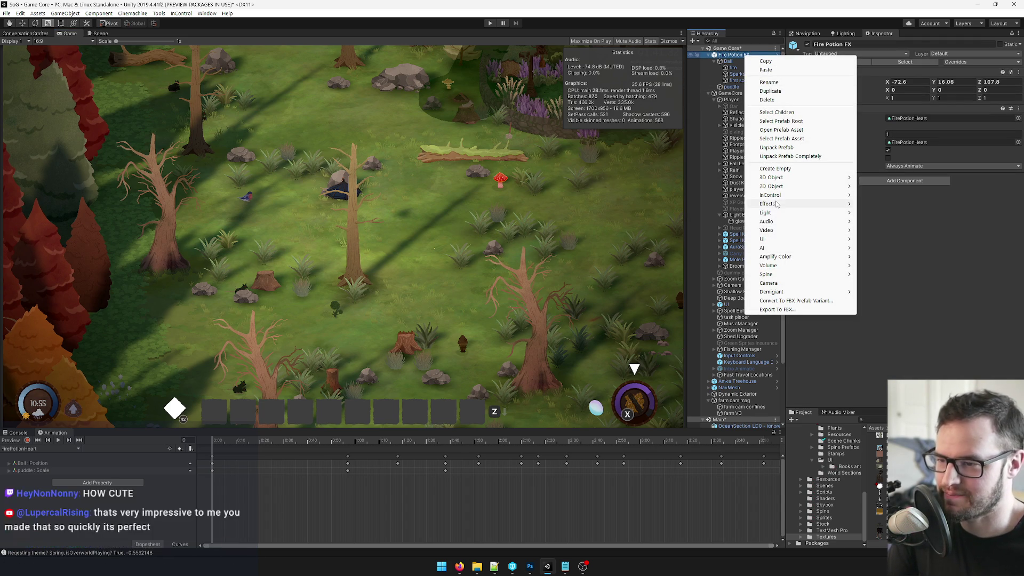
pyautogui.moveTo(773, 213)
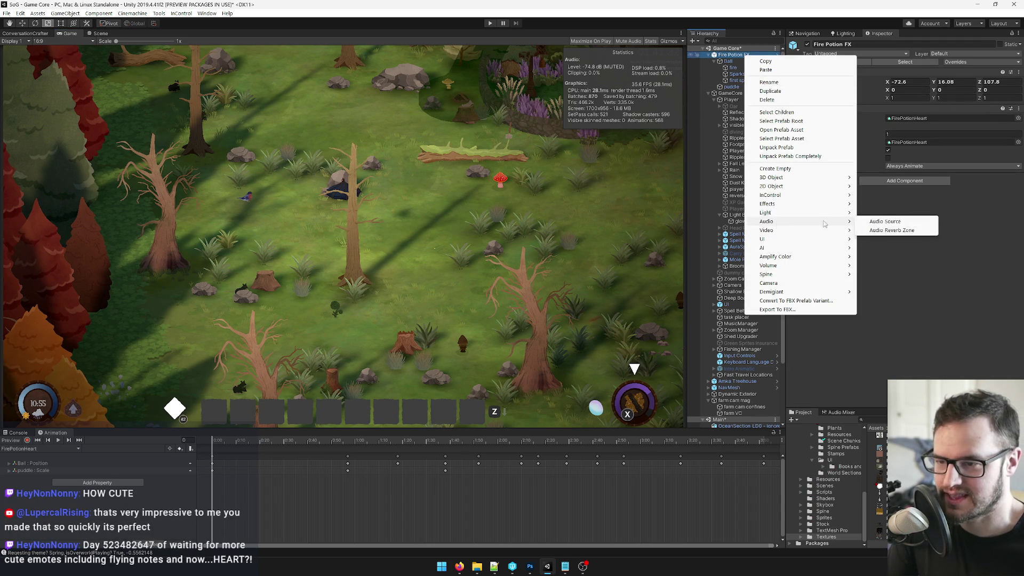
pyautogui.click(874, 222)
pyautogui.click(887, 170)
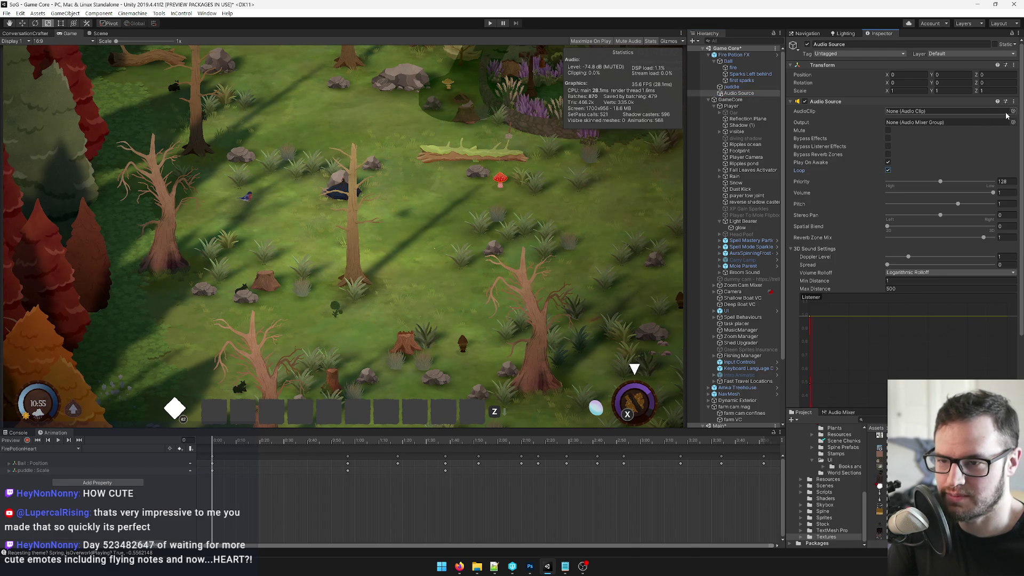
# Route the audio source's output to the FX mixer group and search the Project for audio clips.
pyautogui.click(1012, 111)
pyautogui.write('fx')
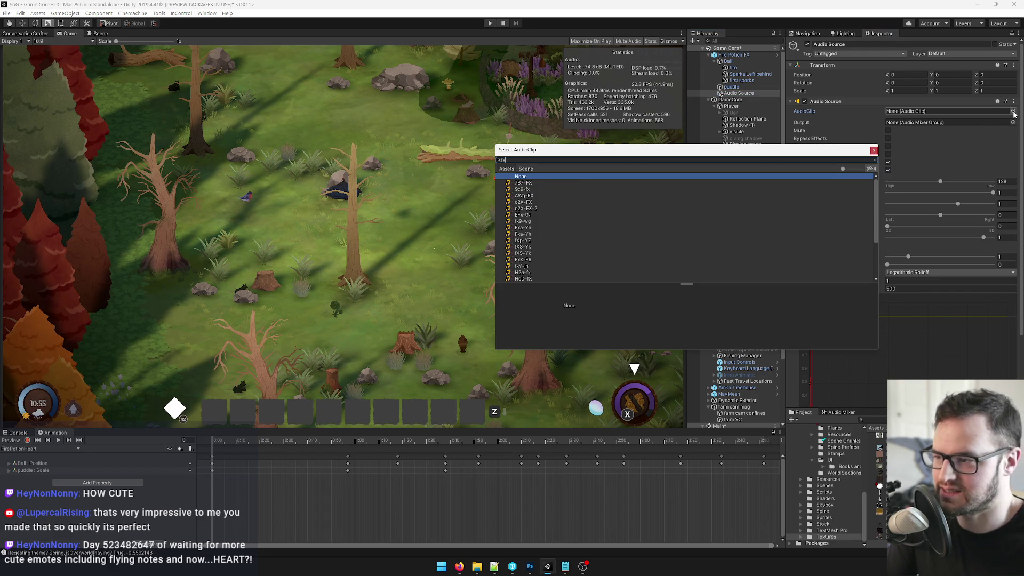
pyautogui.click(955, 127)
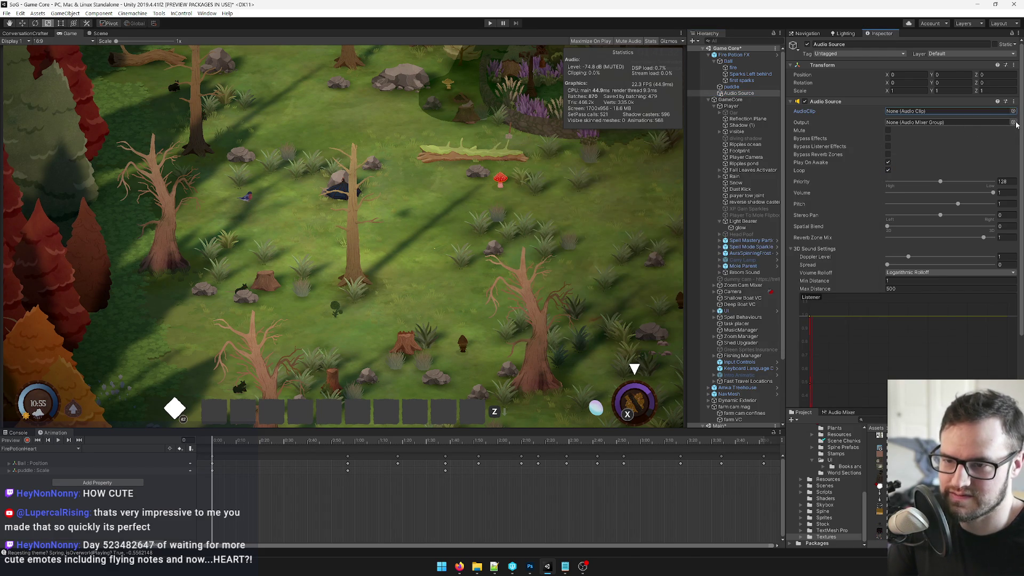
pyautogui.click(1013, 122)
pyautogui.doubleClick(517, 177)
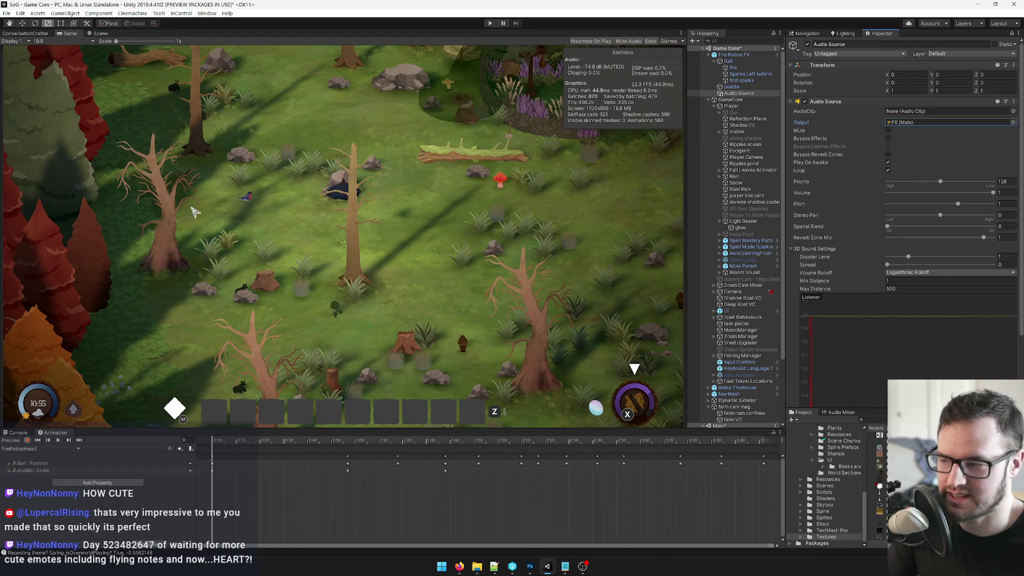
pyautogui.click(875, 420)
pyautogui.write('e t:audioc')
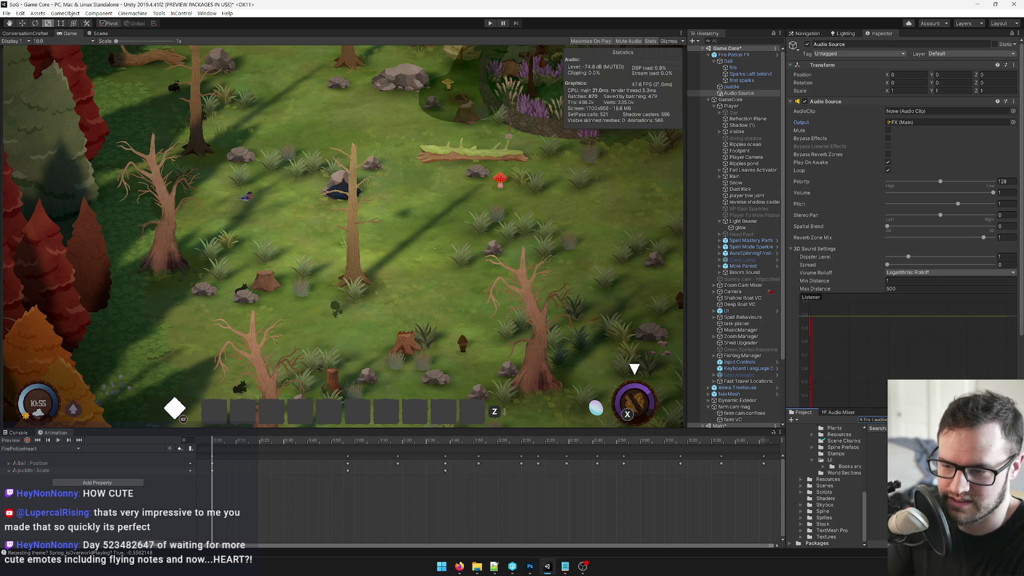
# Audition the Fire Cast Loop 1 and Fire Cast Loop 2 sound previews.
pyautogui.click(879, 435)
pyautogui.click(990, 342)
pyautogui.press('Down')
pyautogui.click(990, 343)
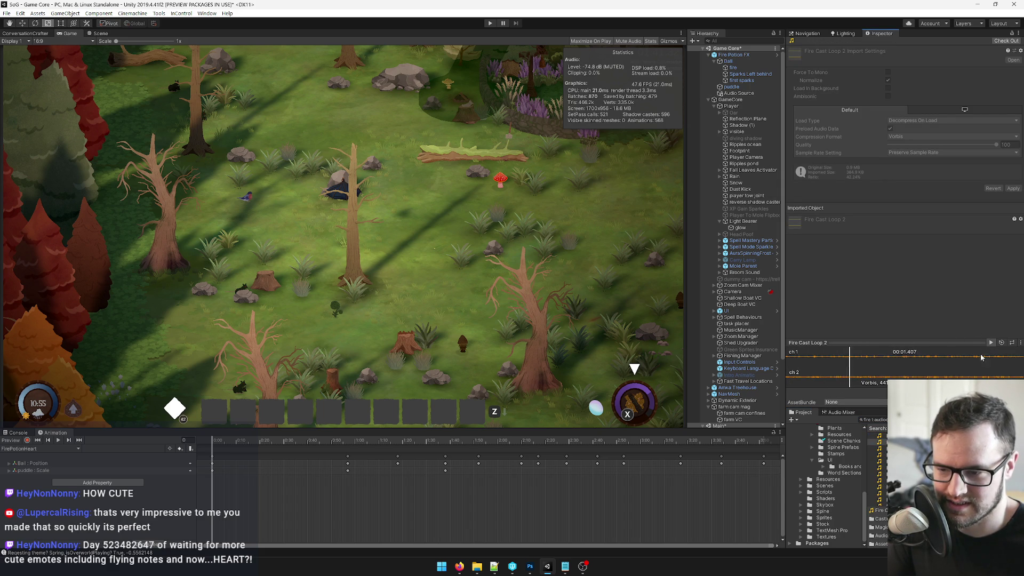
pyautogui.click(992, 343)
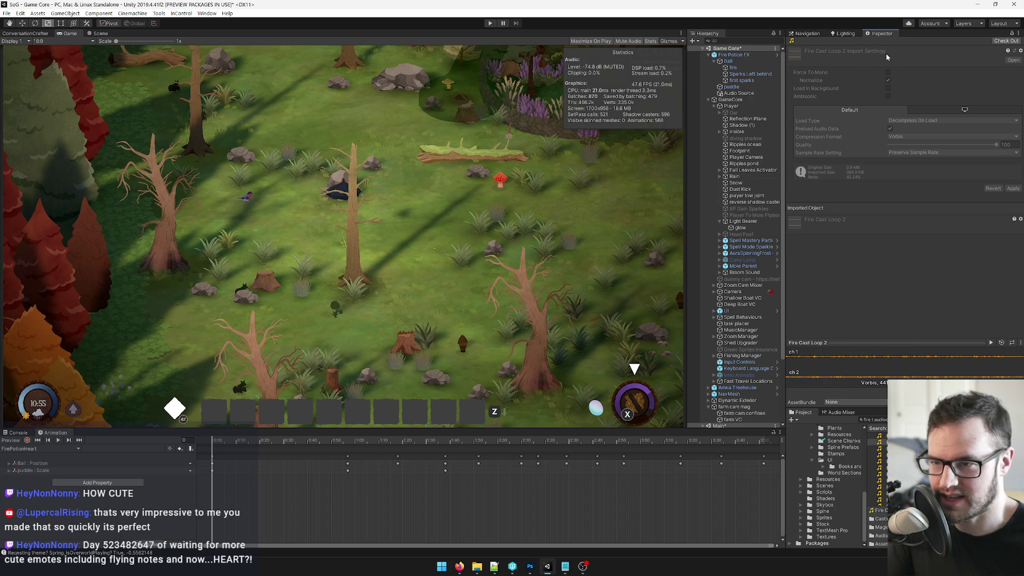
# Check out and revert the sound file, then select Fire Cast Loop 3.
pyautogui.click(1006, 41)
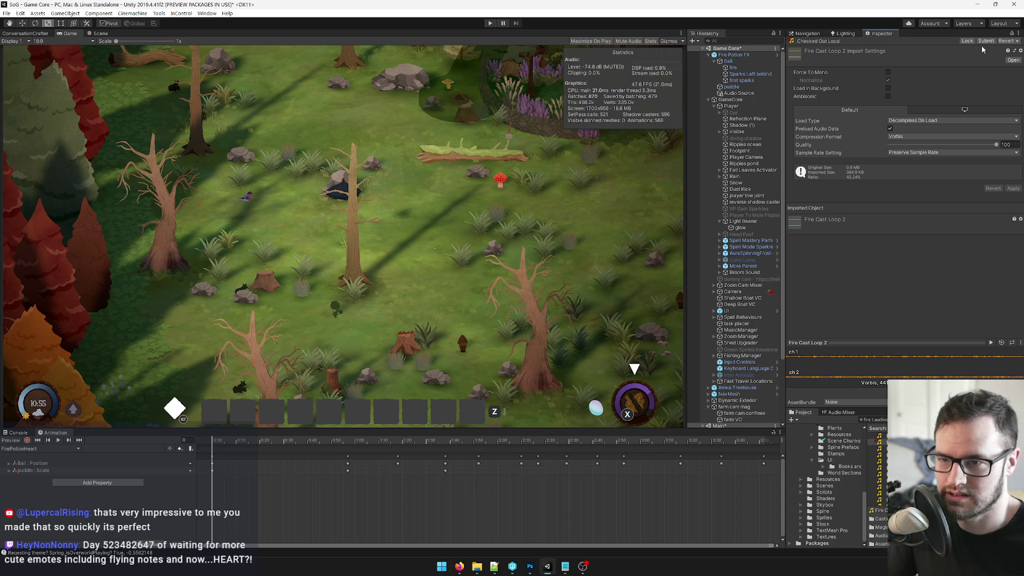
pyautogui.click(1005, 41)
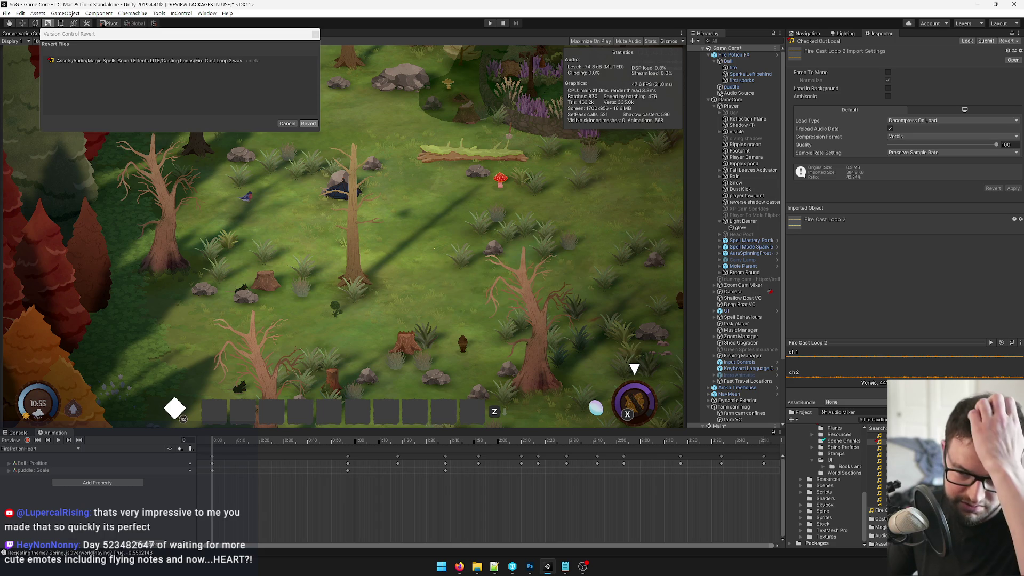
pyautogui.click(880, 442)
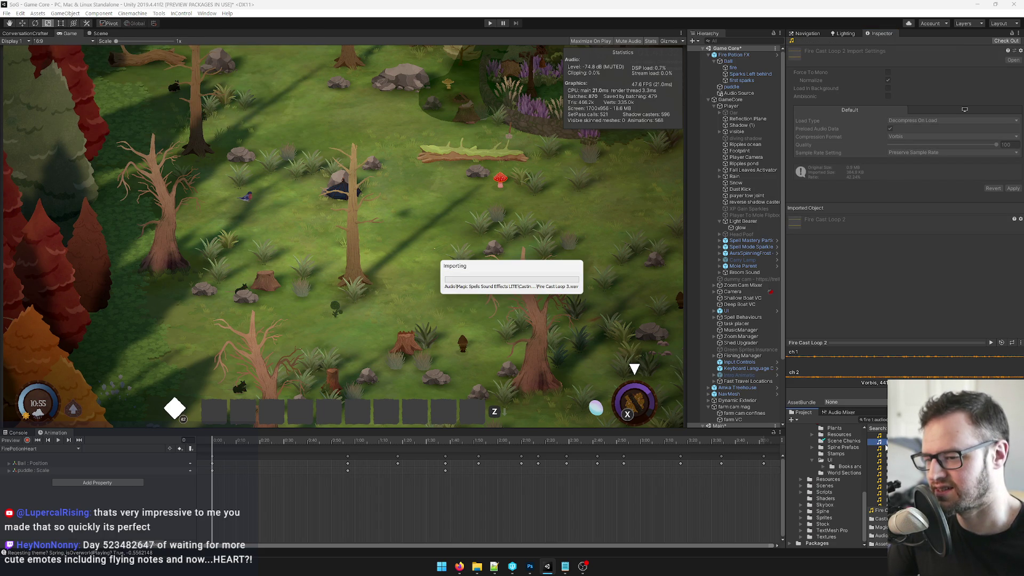
pyautogui.click(886, 448)
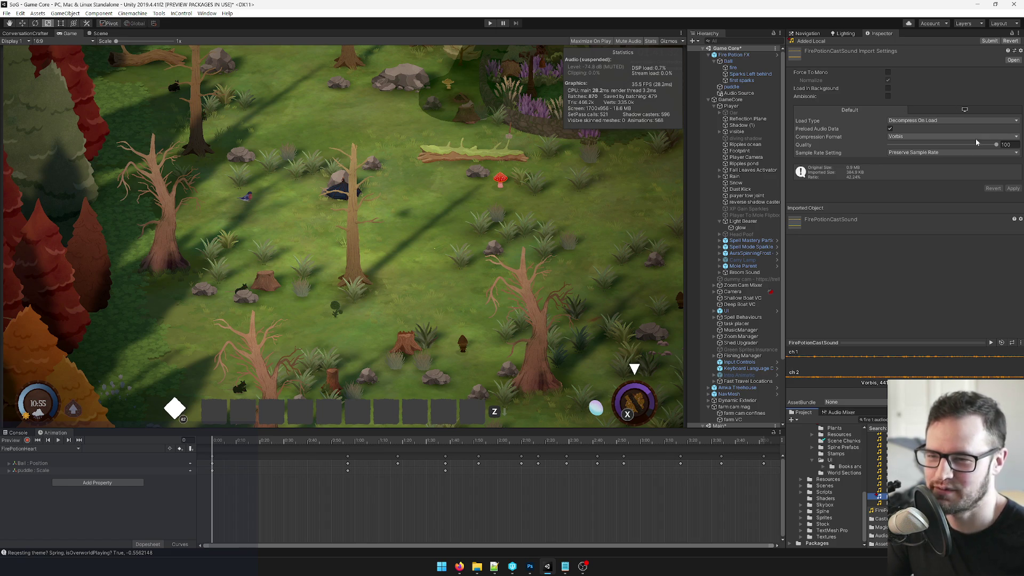
# Set FirePotionCastSound's import quality to 60 with Force To Mono and apply the settings.
pyautogui.click(1005, 144)
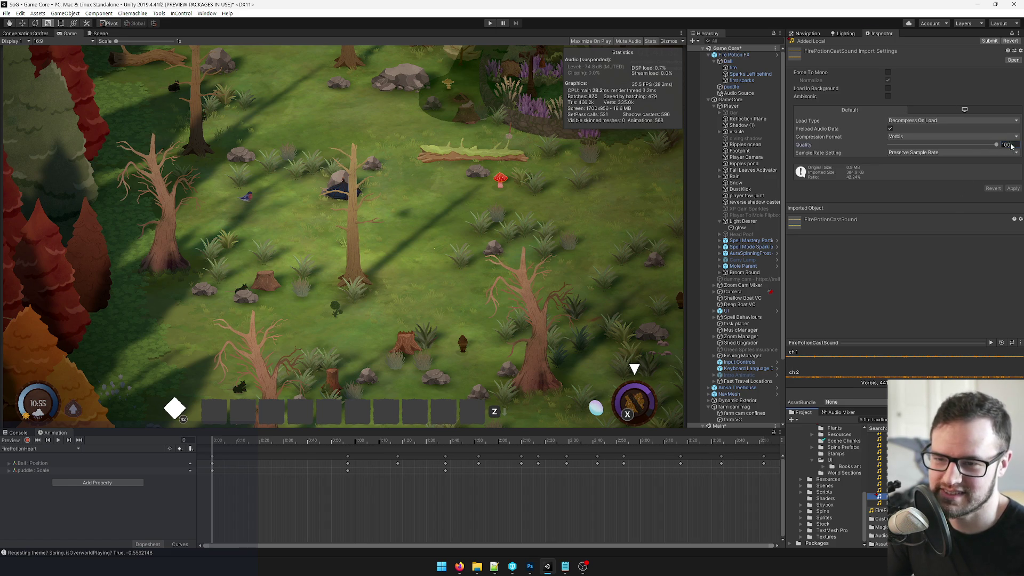
pyautogui.write('60')
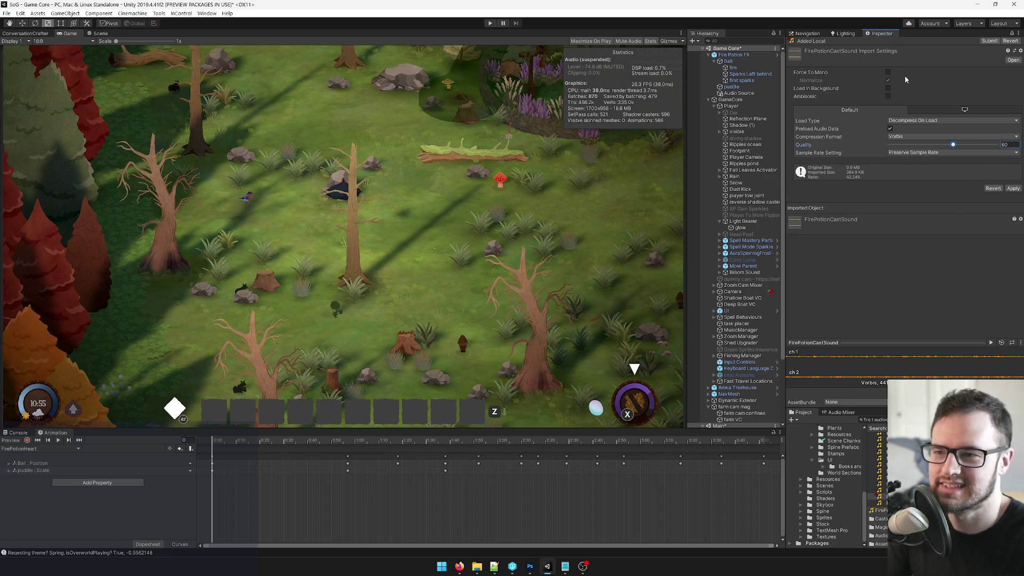
pyautogui.click(887, 74)
pyautogui.click(1007, 188)
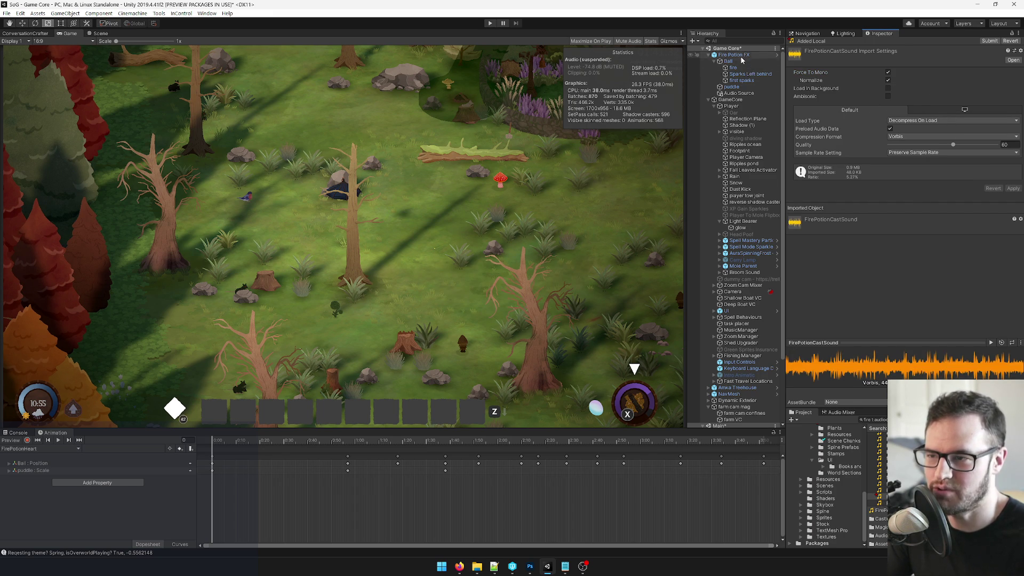
pyautogui.click(736, 55)
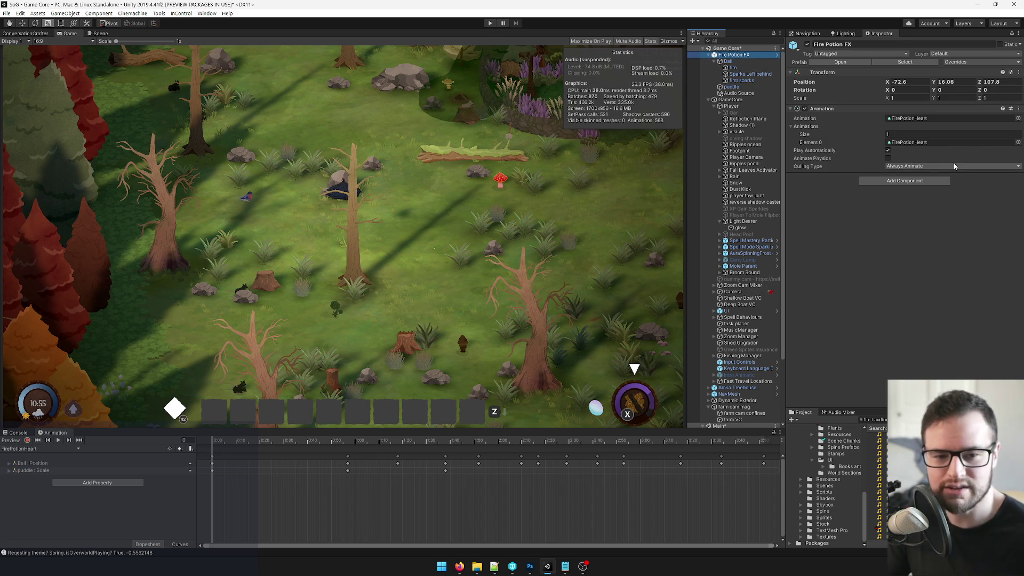
# Assign FirePotionCastSound as the Fire Potion FX audio clip and switch to the Scene view.
pyautogui.click(739, 94)
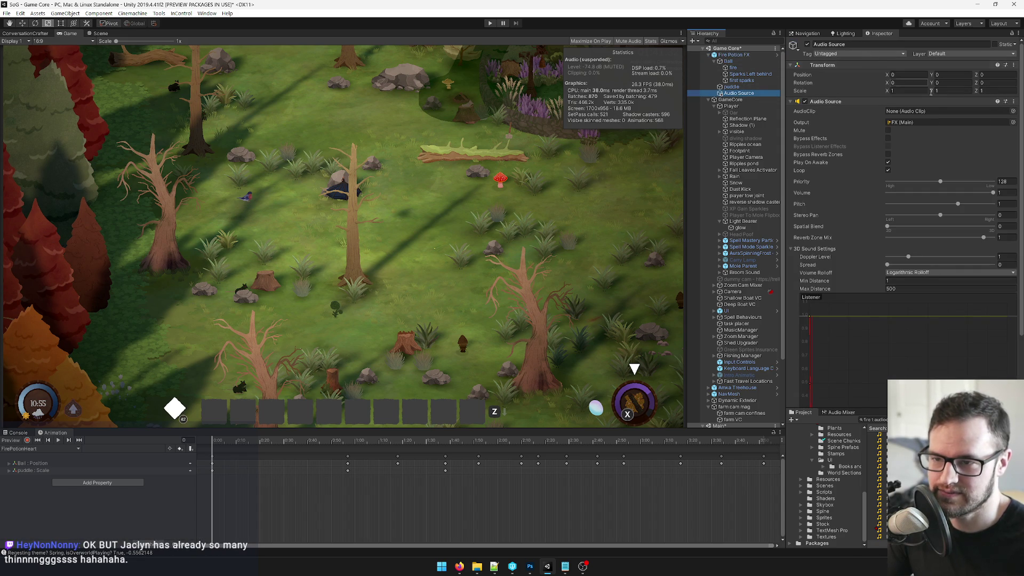
pyautogui.click(1013, 112)
pyautogui.write('firepo')
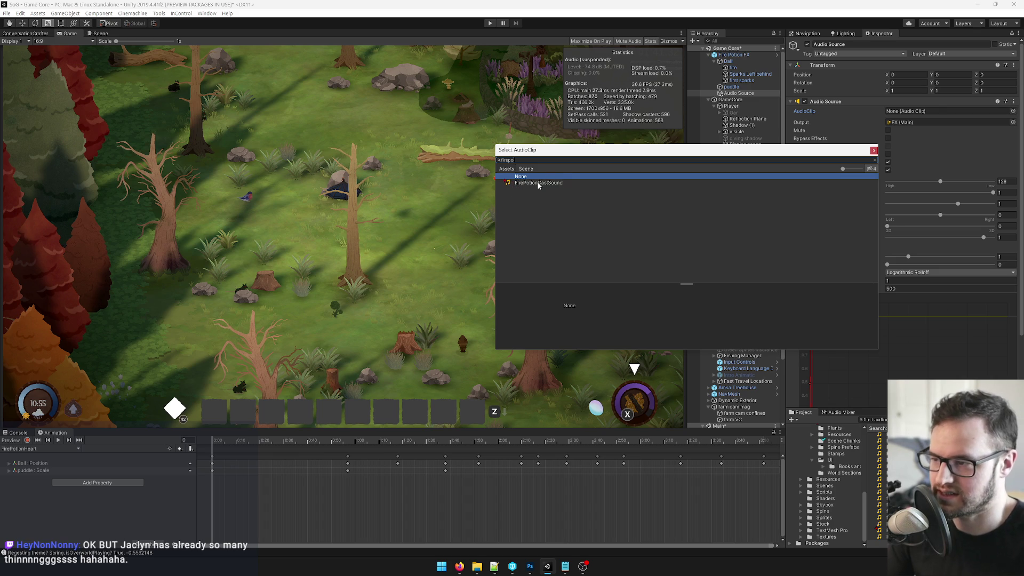
pyautogui.doubleClick(554, 182)
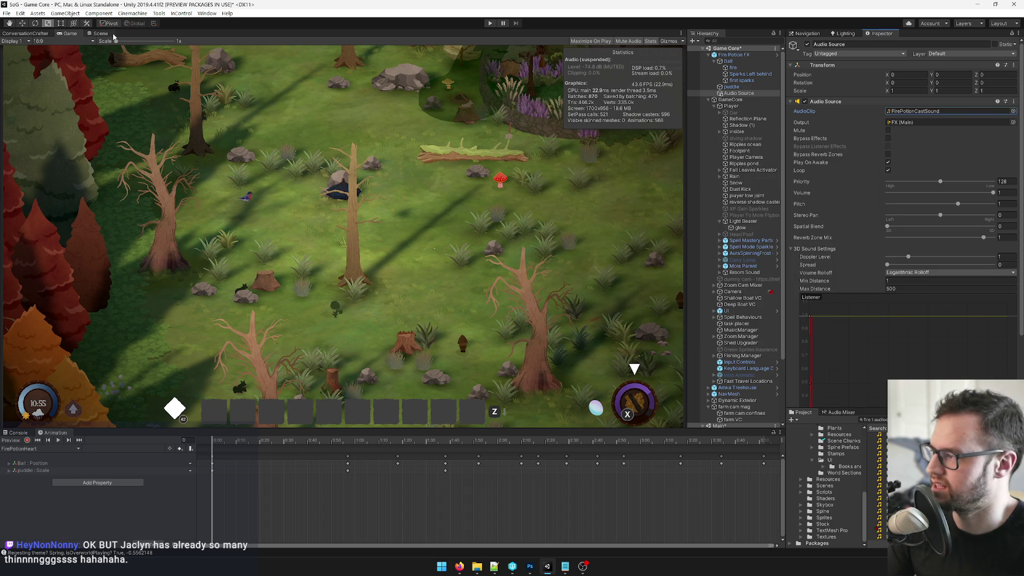
pyautogui.click(100, 34)
pyautogui.scroll(-10, 348, 223)
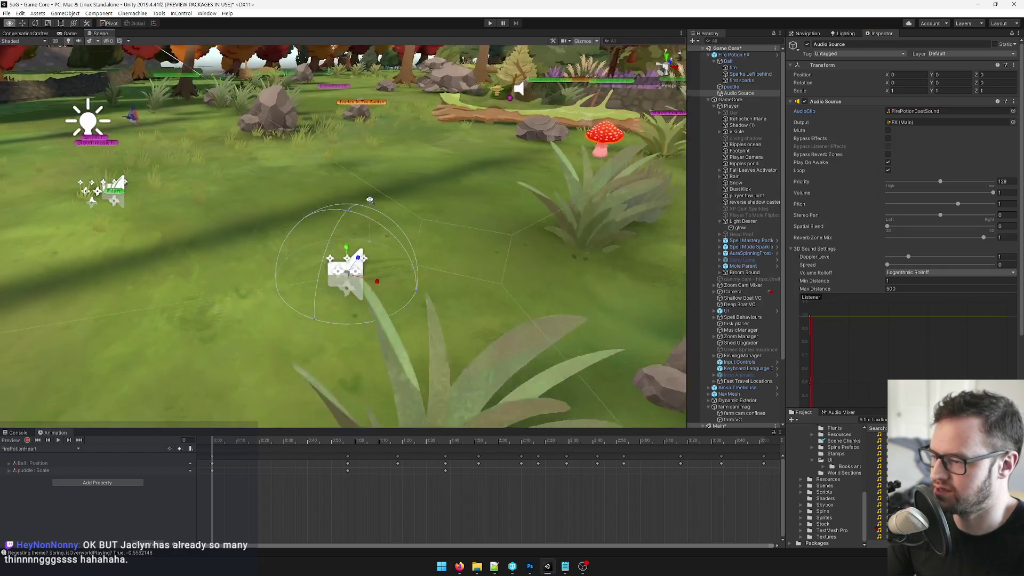
# Orbit in and scrub the FirePotionHeart clip to frame 57 to show the yellow puddle splash.
pyautogui.moveTo(372, 200)
pyautogui.mouseDown()
pyautogui.moveTo(314, 283)
pyautogui.moveTo(202, 401)
pyautogui.mouseUp()
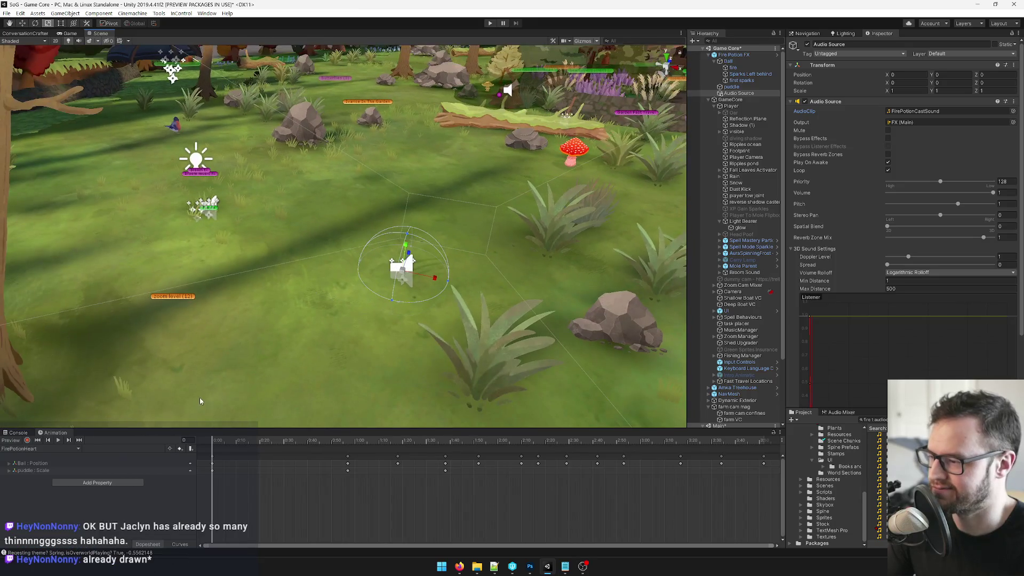
pyautogui.click(231, 439)
pyautogui.moveTo(242, 439)
pyautogui.mouseDown()
pyautogui.moveTo(297, 440)
pyautogui.moveTo(212, 440)
pyautogui.moveTo(377, 440)
pyautogui.moveTo(239, 440)
pyautogui.moveTo(147, 454)
pyautogui.mouseUp()
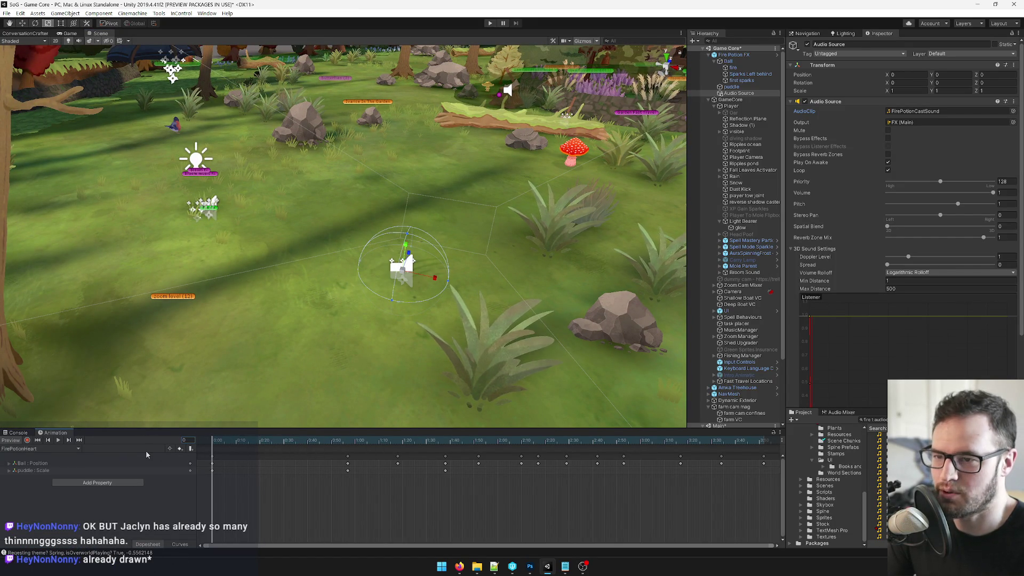
pyautogui.moveTo(211, 460)
pyautogui.mouseDown()
pyautogui.moveTo(317, 461)
pyautogui.moveTo(167, 464)
pyautogui.moveTo(347, 464)
pyautogui.mouseUp()
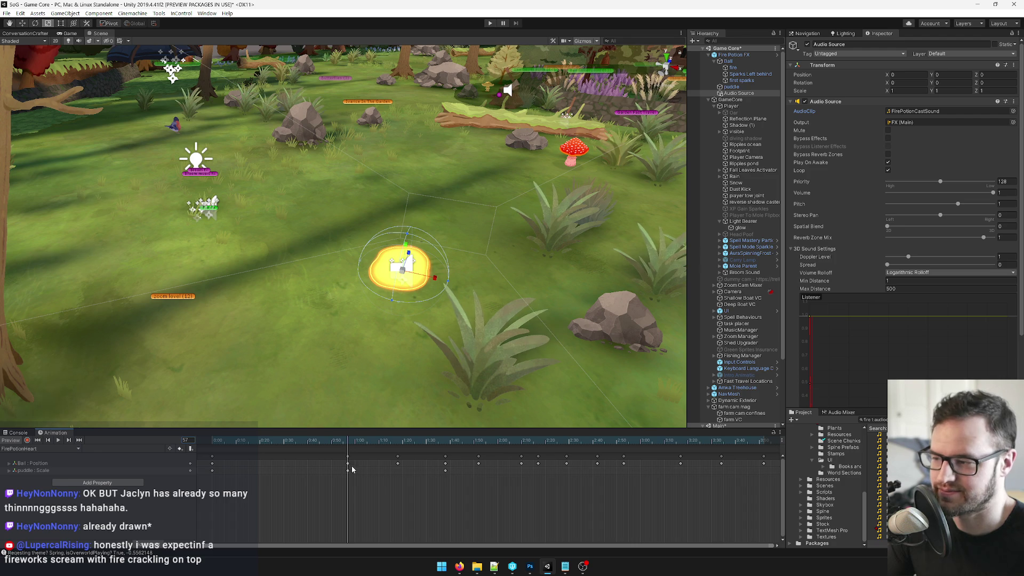
pyautogui.click(733, 55)
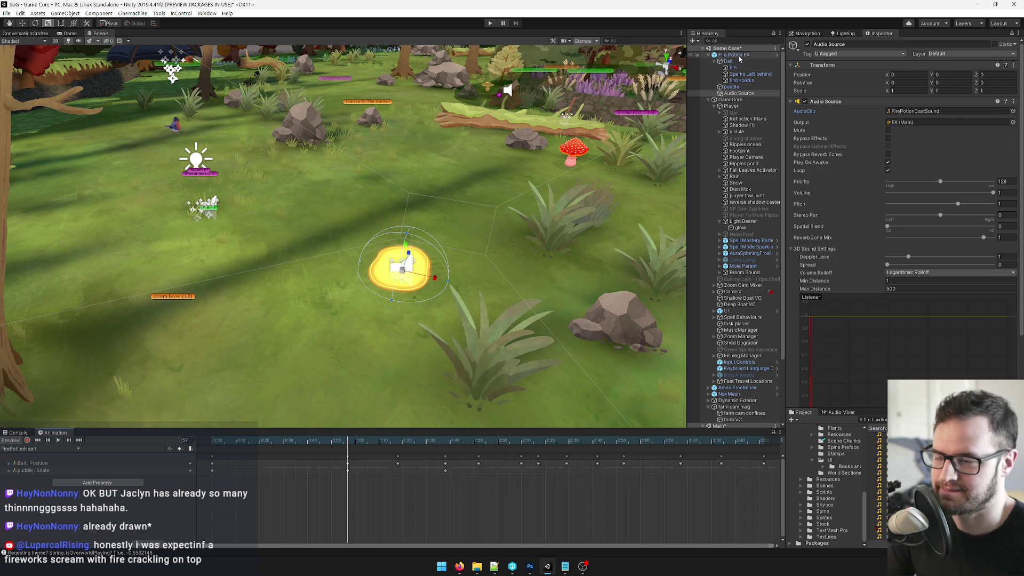
# Rename the Audio Source object under Fire Potion FX to 'Fire Potion Burn Sound'.
pyautogui.click(738, 93)
pyautogui.click(846, 43)
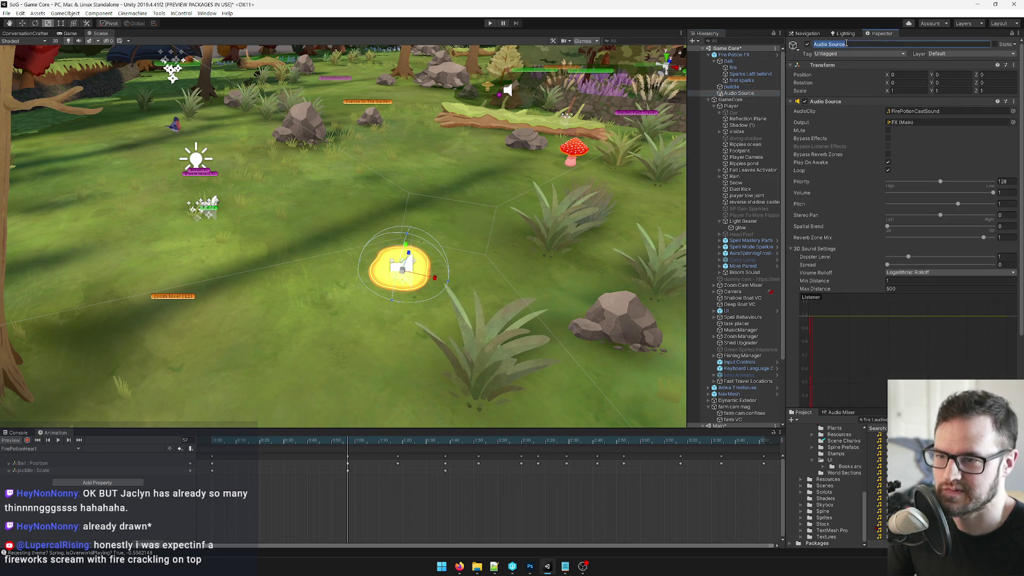
pyautogui.write('Fire P')
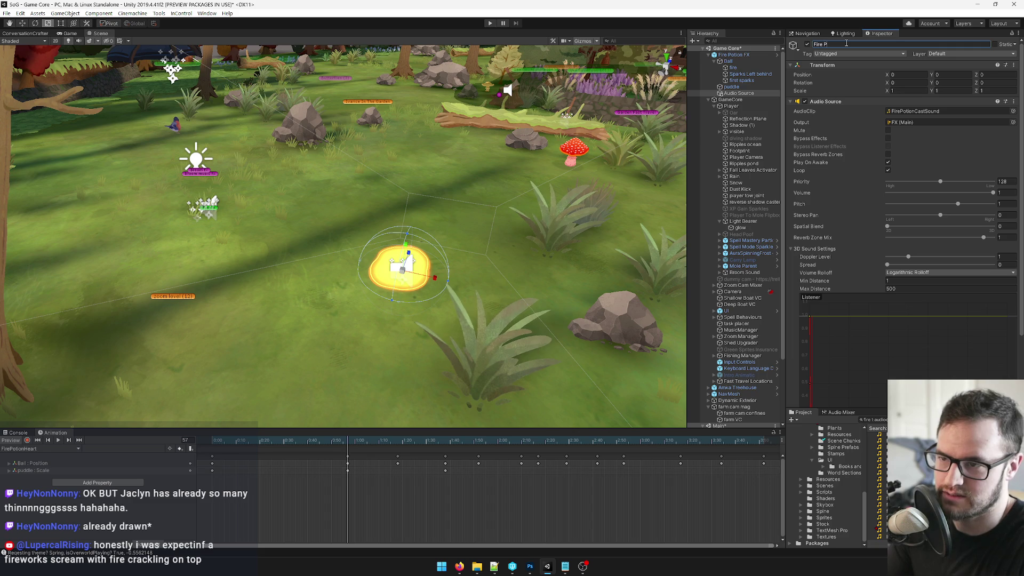
pyautogui.write('otitionBurn Sound')
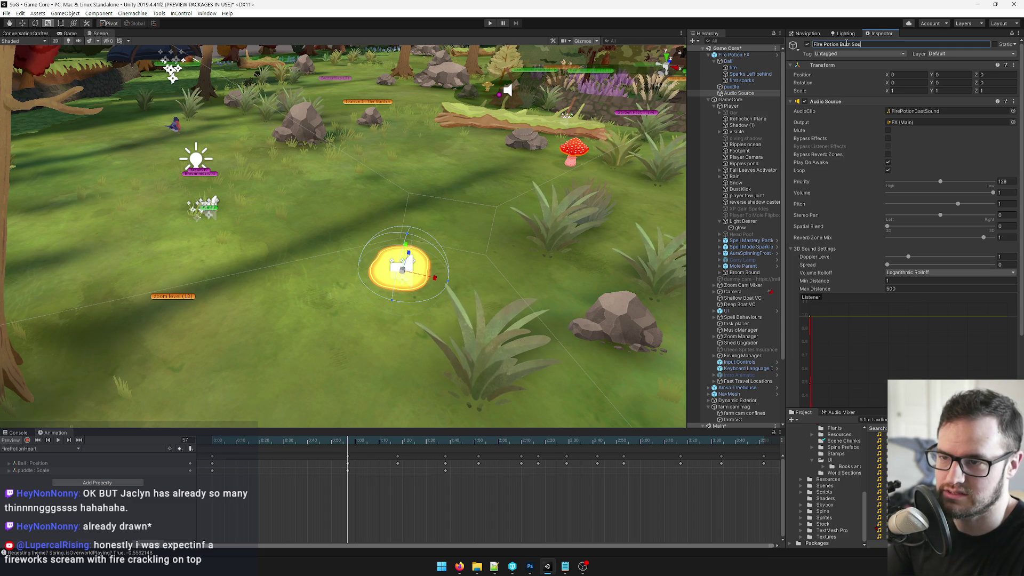
pyautogui.press('Return')
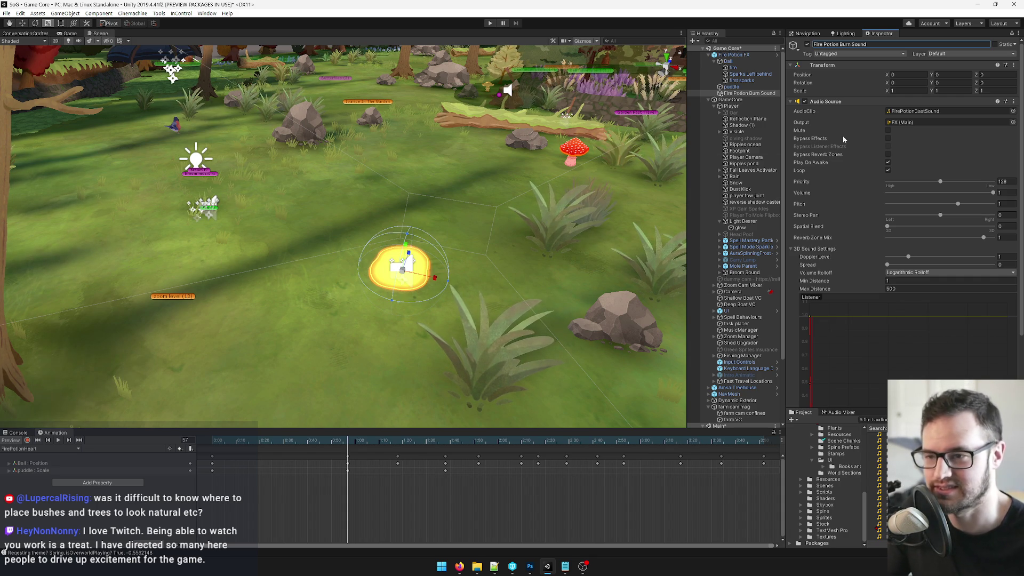
# Enter 0 in the Fire Potion Burn Sound's Audio Source Volume field to silence its loop.
pyautogui.moveTo(521, 320); pyautogui.dragTo(519, 338)
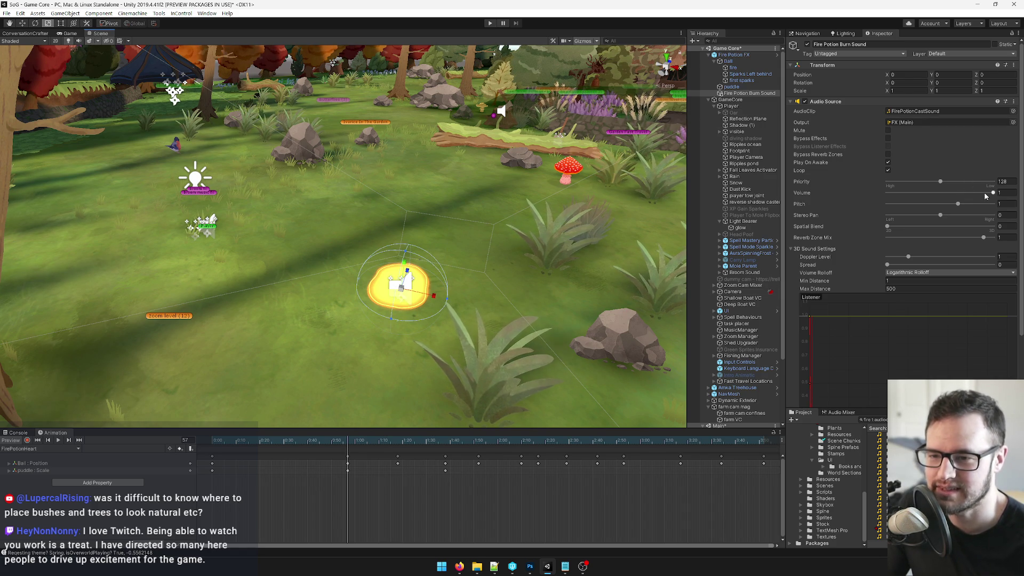
pyautogui.click(1002, 192)
pyautogui.write('0')
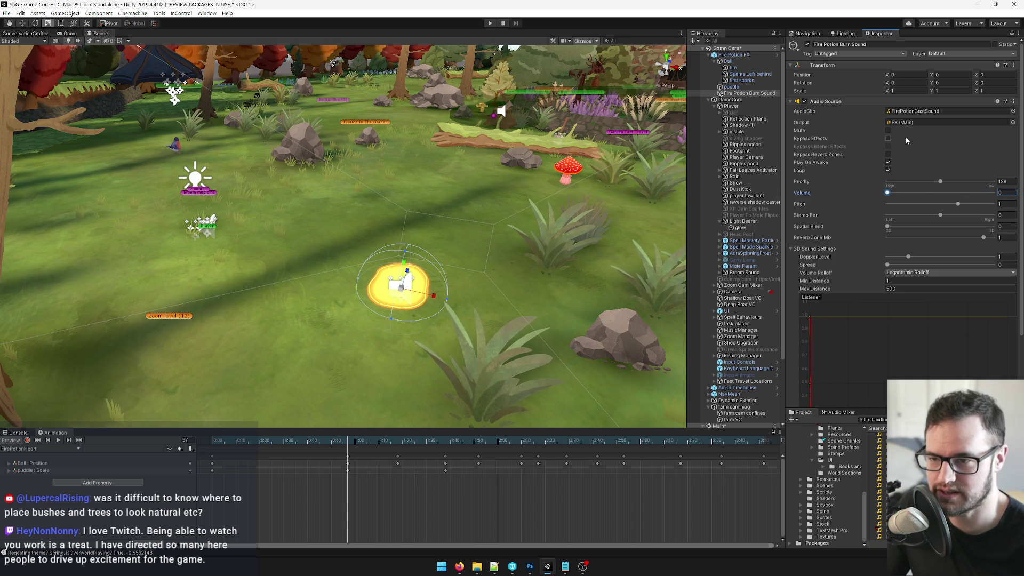
pyautogui.click(734, 55)
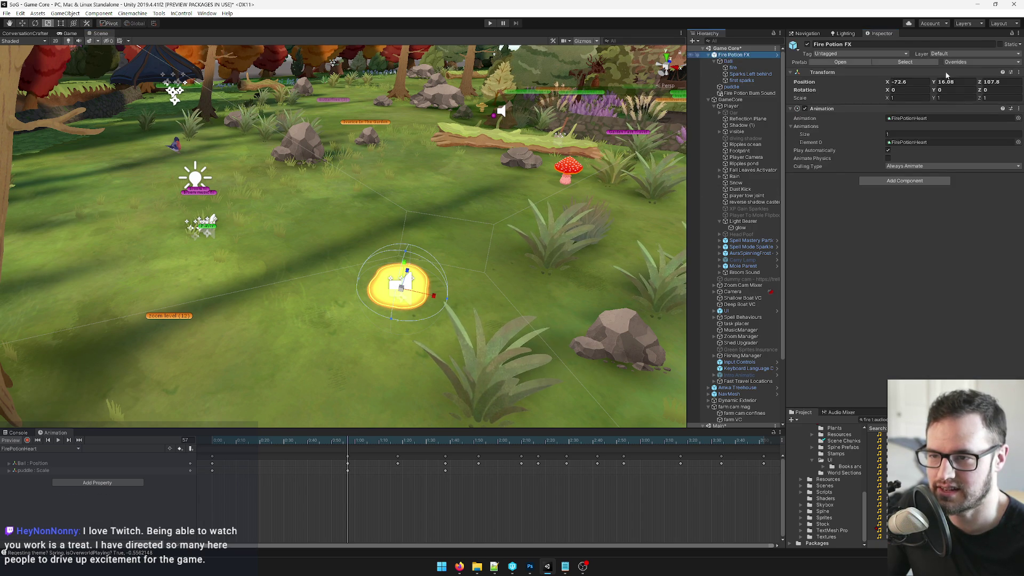
# Apply all overrides to the Fire Potion FX prefab and turn on animation preview.
pyautogui.click(978, 62)
pyautogui.click(997, 147)
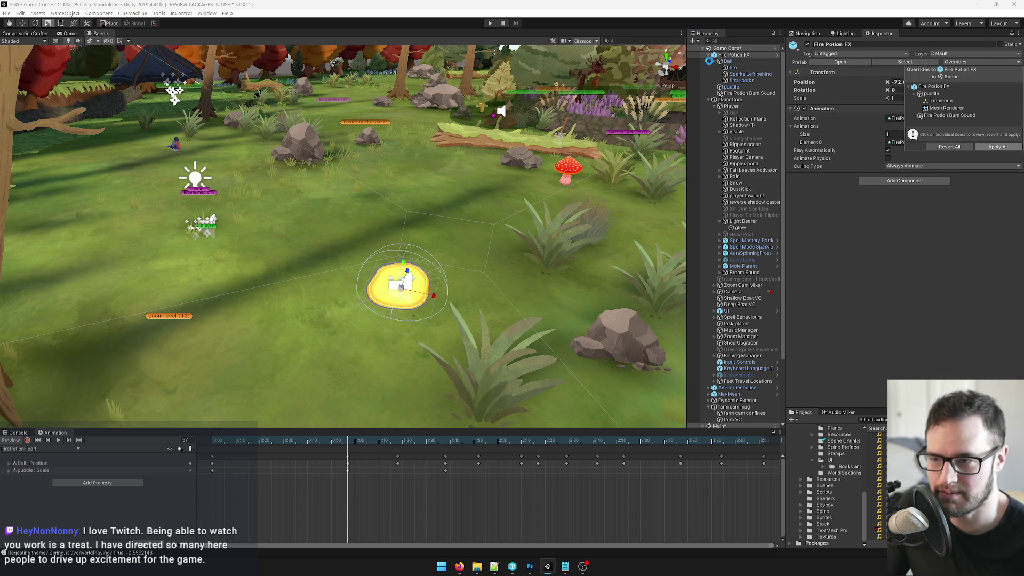
pyautogui.click(16, 439)
# Key the burn sound's volume at 0 around frame 67, rising to 0.5 by frame 75.
pyautogui.click(749, 93)
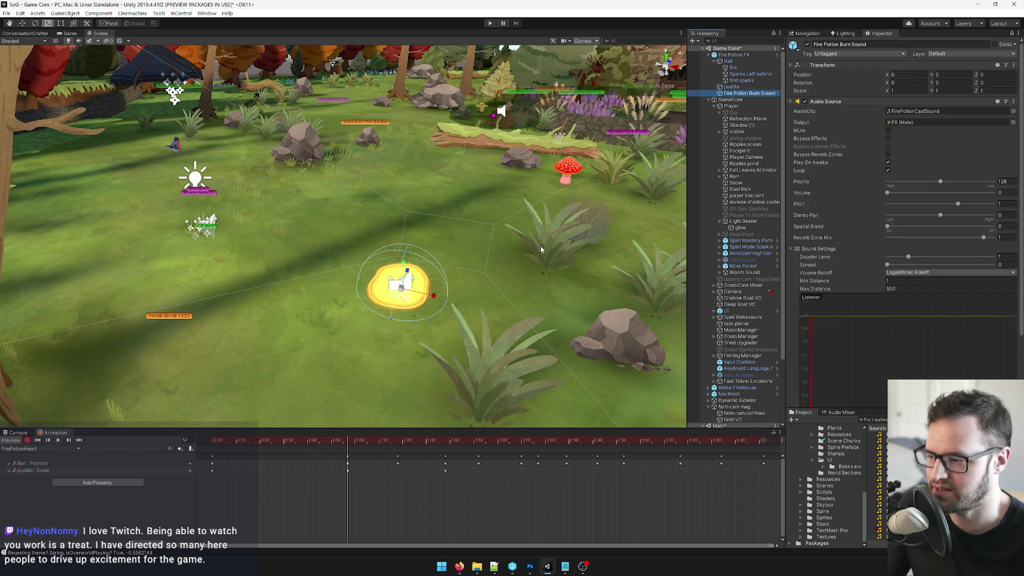
pyautogui.moveTo(348, 440)
pyautogui.mouseDown()
pyautogui.moveTo(375, 442)
pyautogui.moveTo(348, 446)
pyautogui.mouseUp()
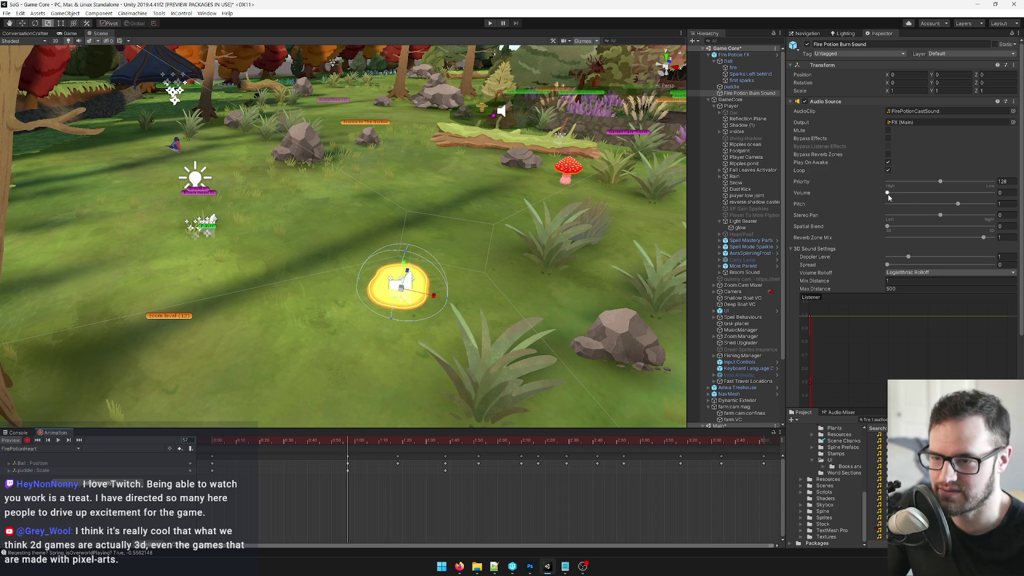
pyautogui.moveTo(887, 193); pyautogui.dragTo(894, 192)
pyautogui.moveTo(370, 442); pyautogui.dragTo(399, 445)
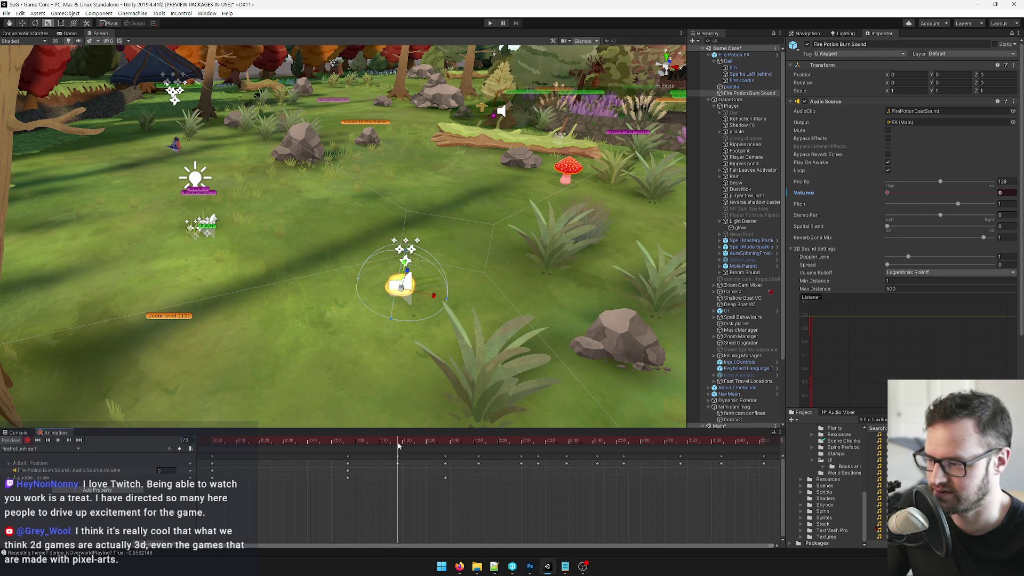
pyautogui.moveTo(887, 192); pyautogui.dragTo(948, 199)
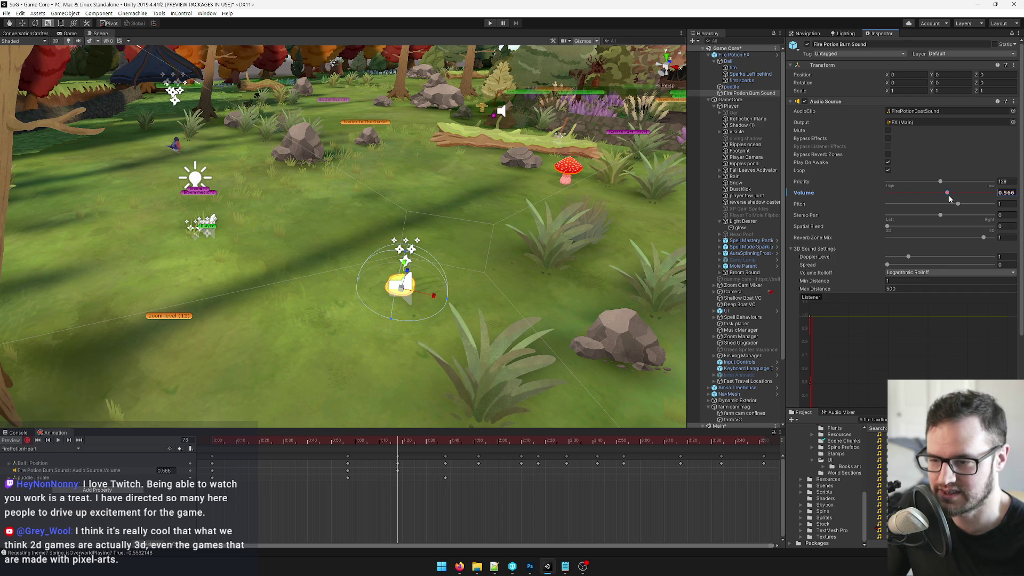
pyautogui.scroll(-4, 512, 483)
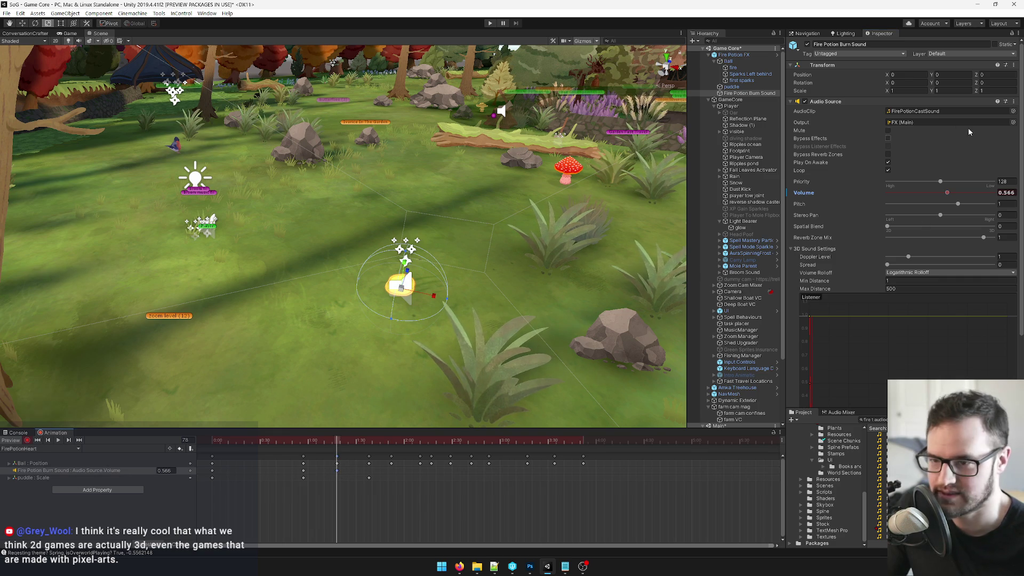
pyautogui.write('0.5')
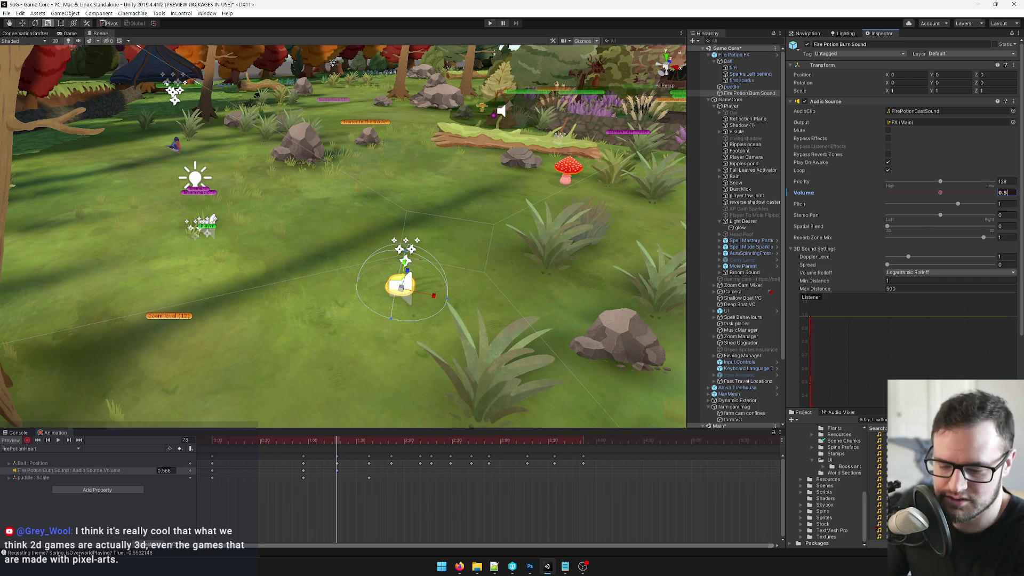
pyautogui.click(337, 472)
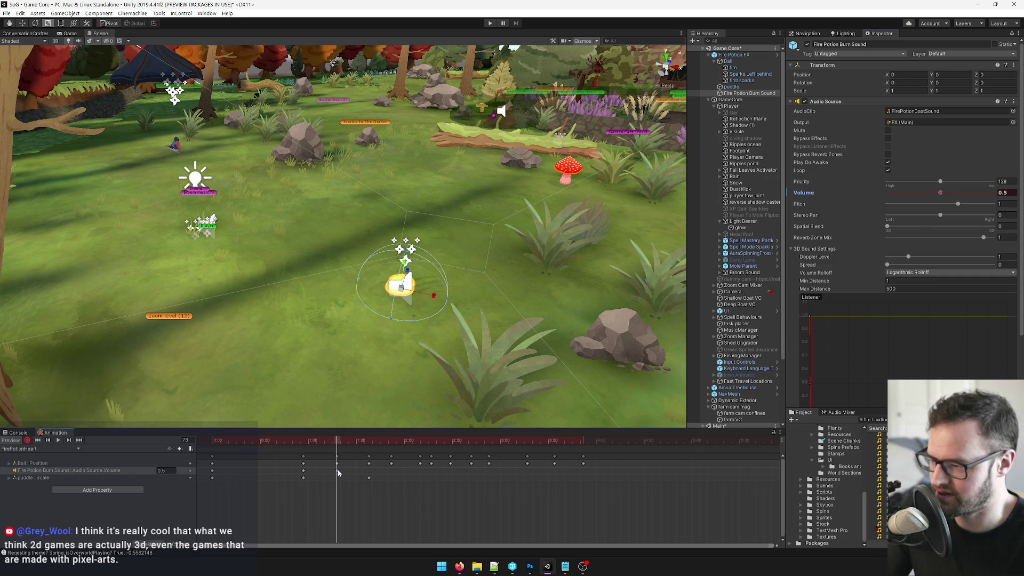
# Add a later volume keyframe near the clip's end that holds the burn sound at 0.5.
pyautogui.moveTo(410, 449); pyautogui.dragTo(583, 444)
pyautogui.hotkey('ctrl', 'v')
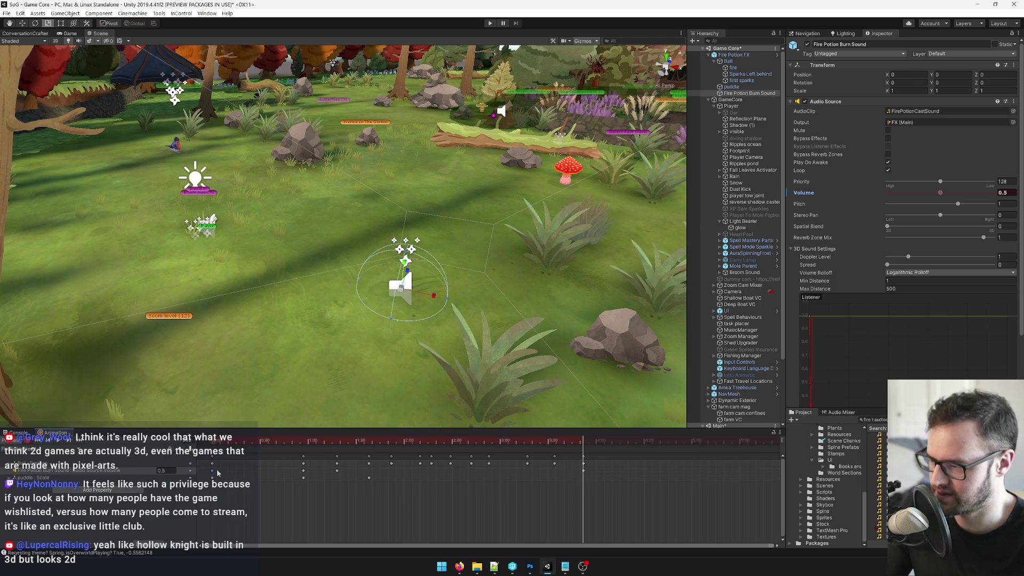
pyautogui.click(302, 471)
pyautogui.moveTo(583, 440); pyautogui.dragTo(617, 439)
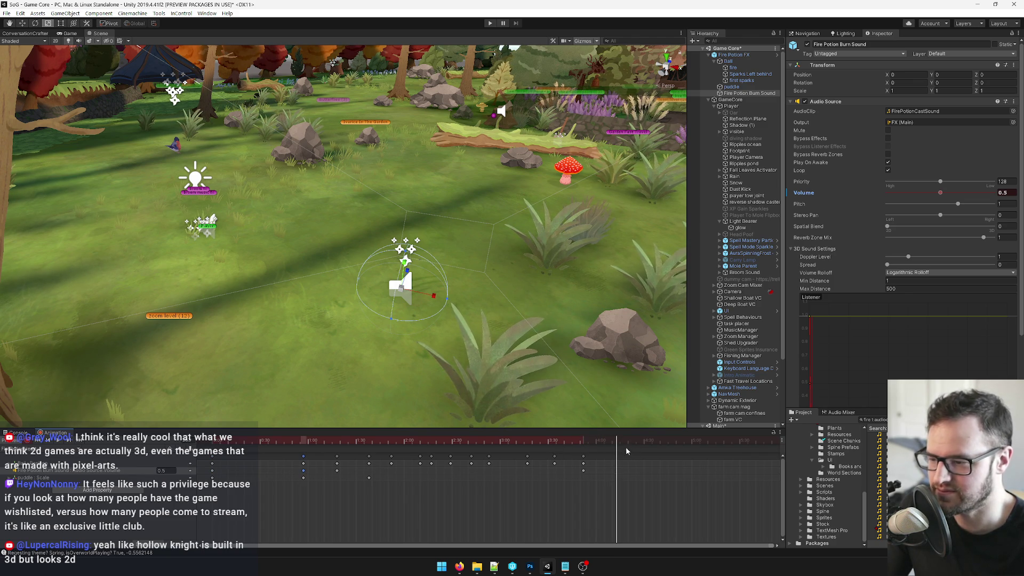
pyautogui.moveTo(620, 437); pyautogui.dragTo(212, 447)
pyautogui.click(582, 442)
# Make the burn sound fully 3D with Spread 180 and a Linear volume rolloff.
pyautogui.press('r')
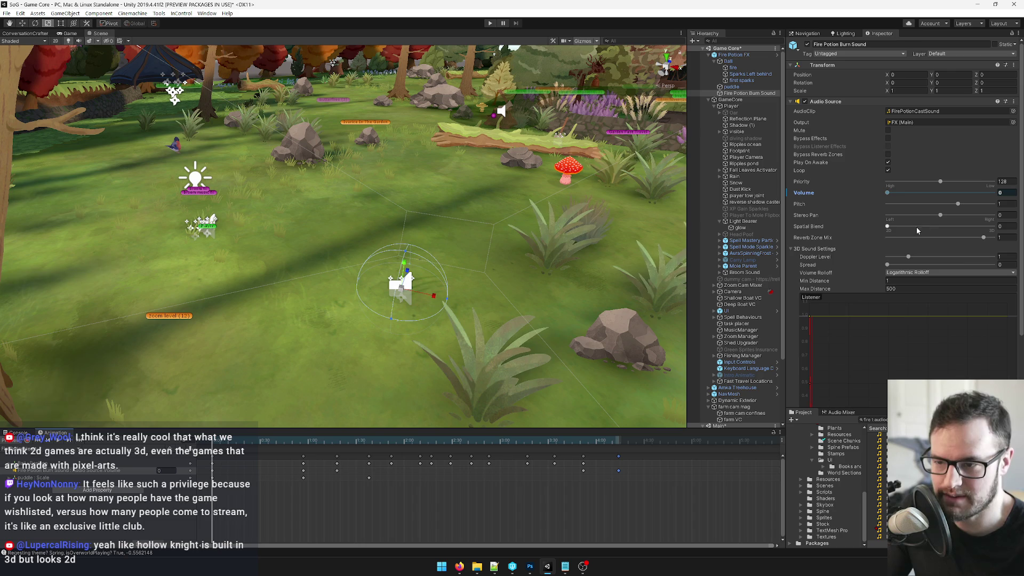
pyautogui.click(993, 226)
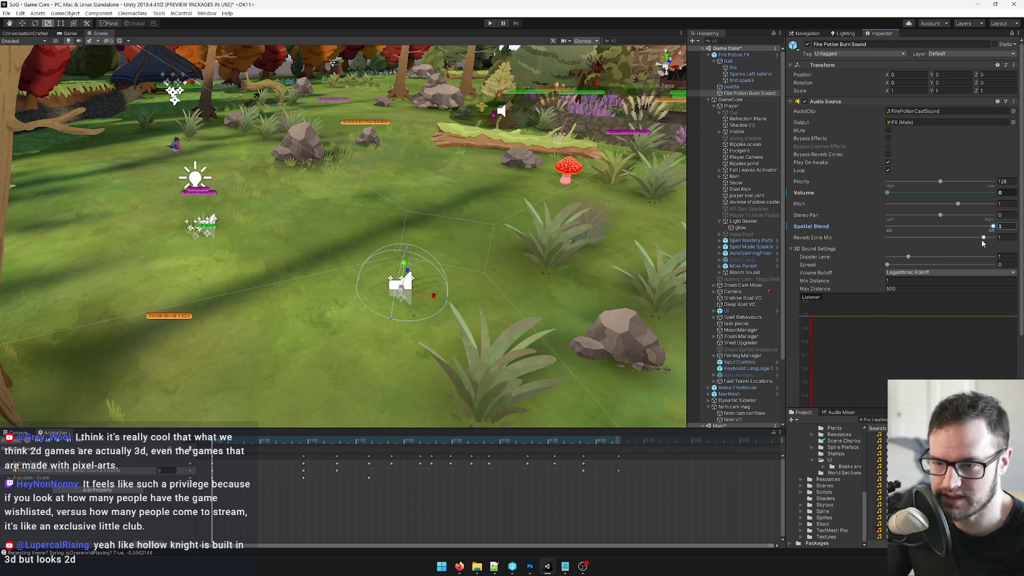
pyautogui.click(976, 264)
pyautogui.write('180')
pyautogui.click(915, 274)
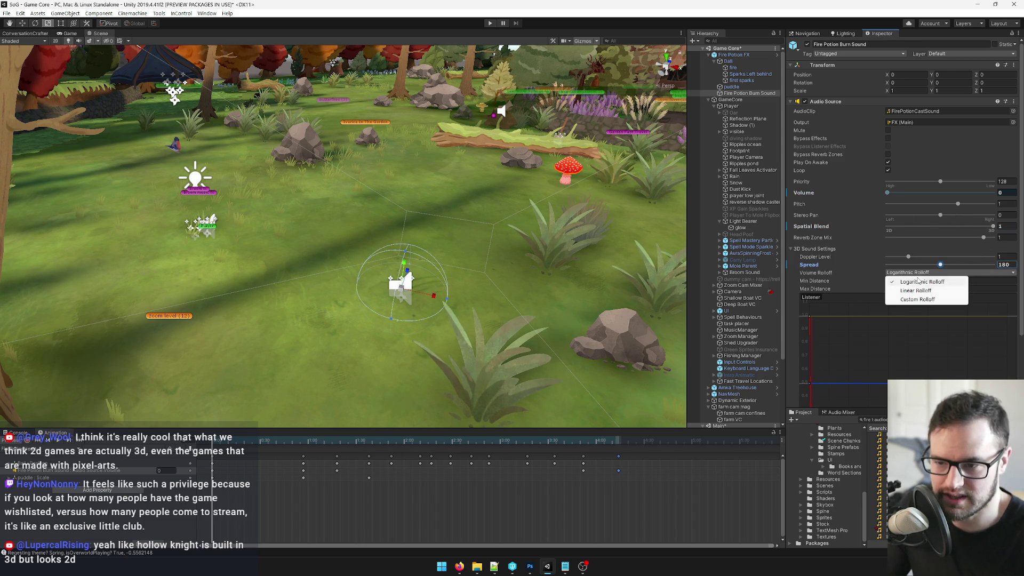
pyautogui.click(917, 290)
# Set the burn sound's Doppler Level to 0, Min Distance 5 and Max Distance 20.
pyautogui.click(1011, 256)
pyautogui.write('0')
pyautogui.click(895, 280)
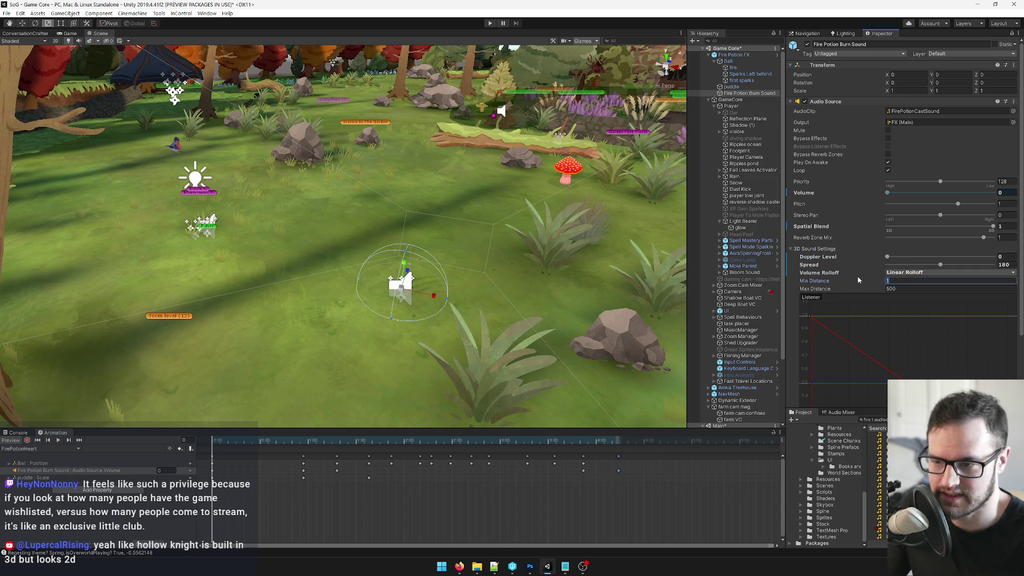
pyautogui.write('5')
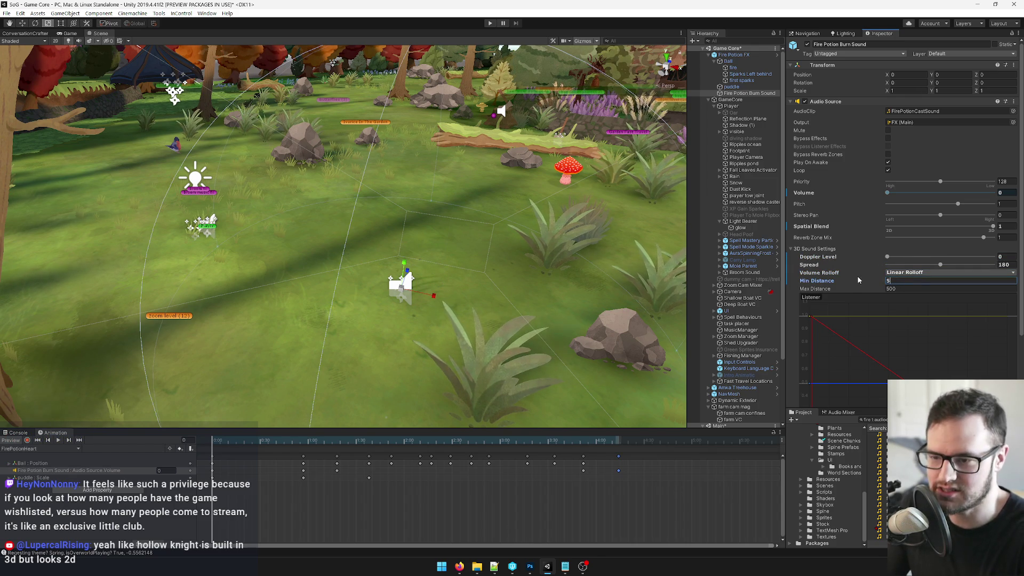
pyautogui.press('Tab')
pyautogui.write('20')
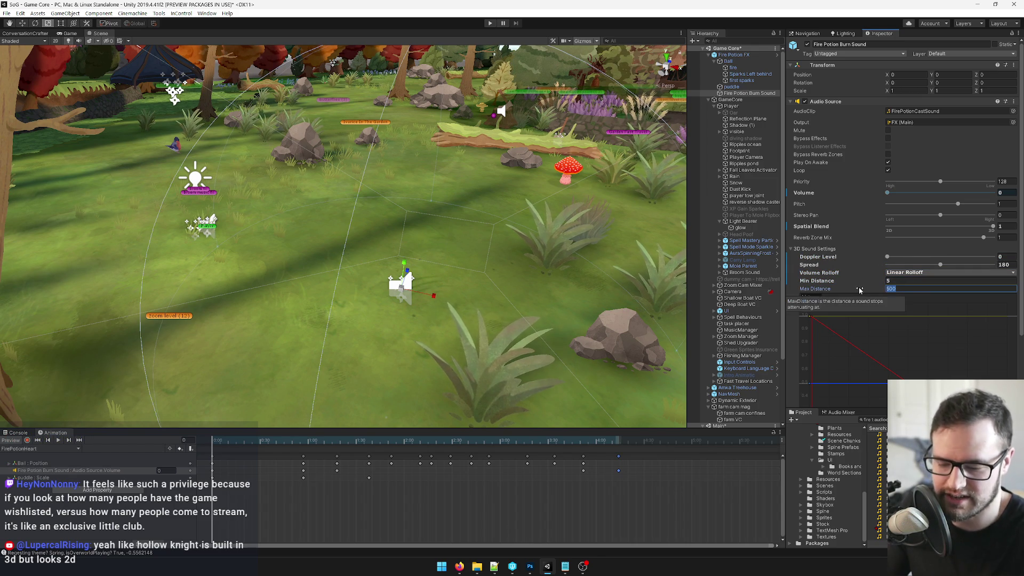
pyautogui.scroll(-10, 327, 199)
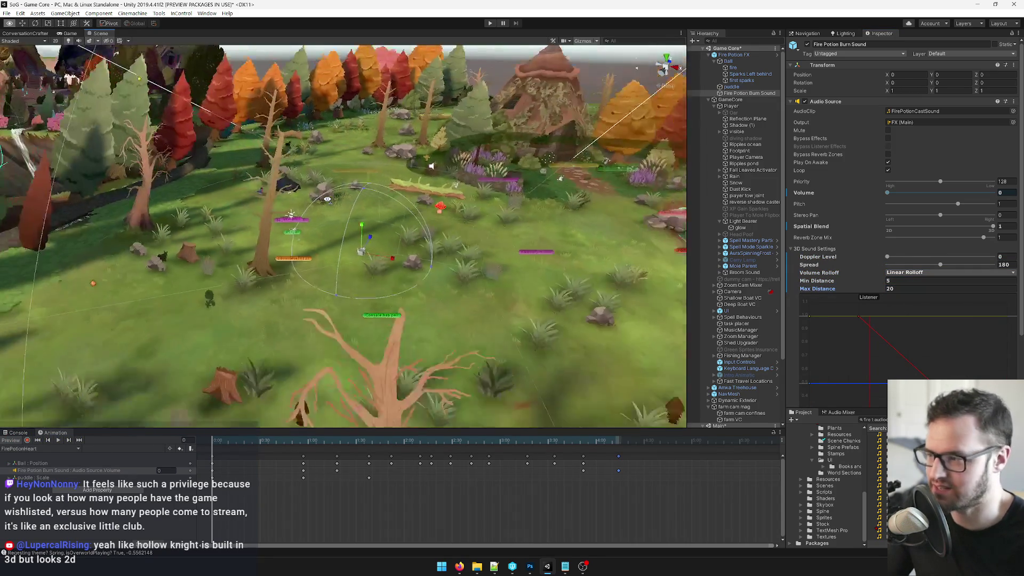
pyautogui.scroll(10, 327, 199)
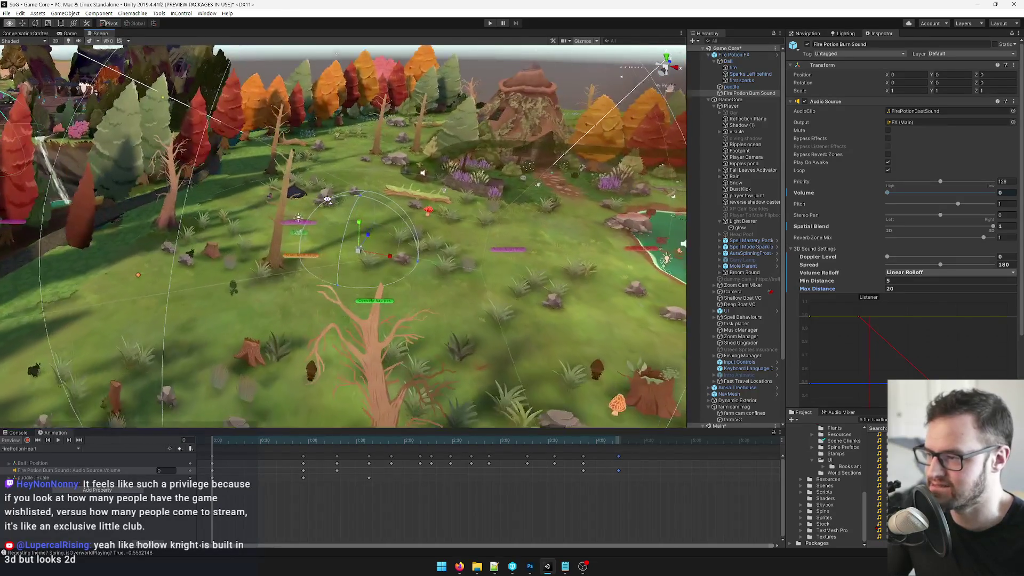
pyautogui.moveTo(327, 200)
pyautogui.mouseDown()
pyautogui.moveTo(379, 178)
pyautogui.moveTo(453, 202)
pyautogui.mouseUp()
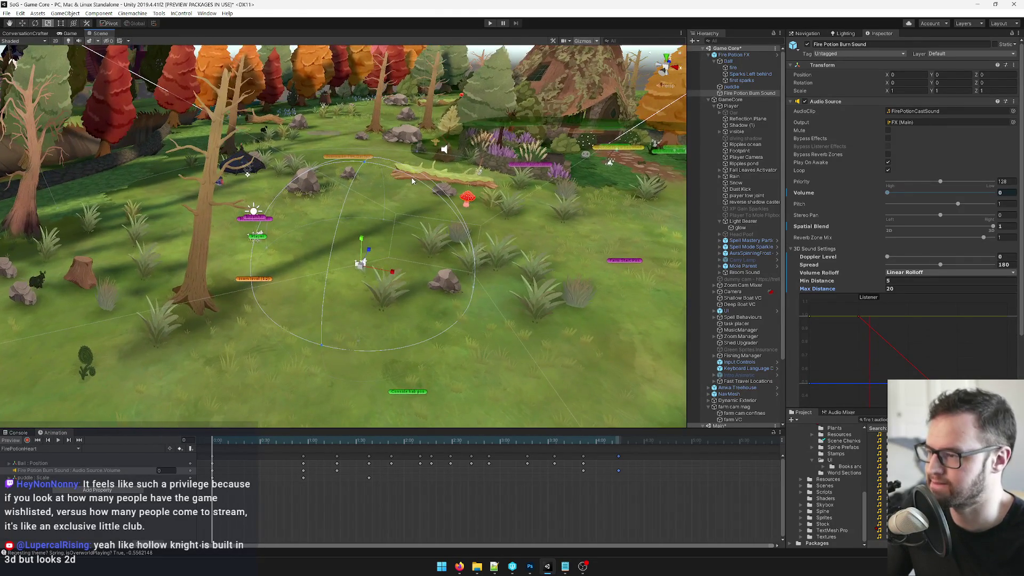
# Select the Fire Potion FX root and use Overrides > Apply All to update its prefab.
pyautogui.click(734, 62)
pyautogui.click(733, 54)
pyautogui.click(981, 62)
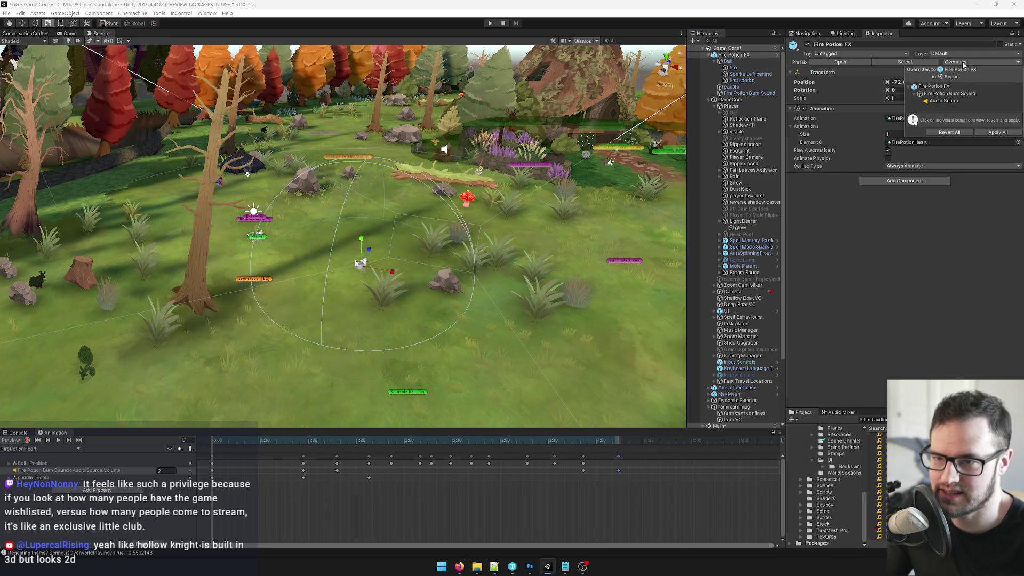
pyautogui.click(998, 132)
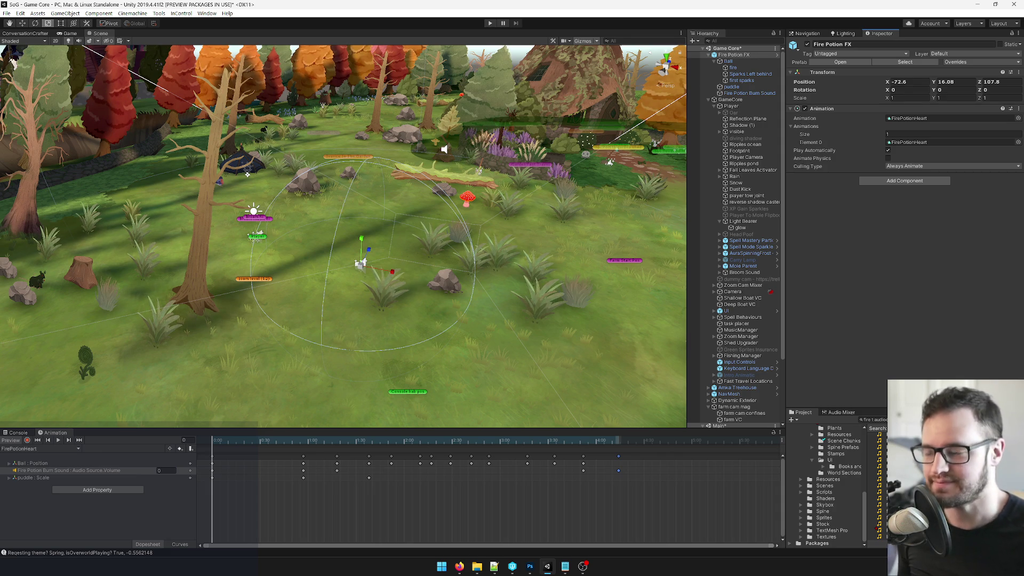
pyautogui.moveTo(402, 188)
pyautogui.mouseDown()
pyautogui.moveTo(397, 158)
pyautogui.moveTo(309, 255)
pyautogui.moveTo(324, 245)
pyautogui.mouseUp()
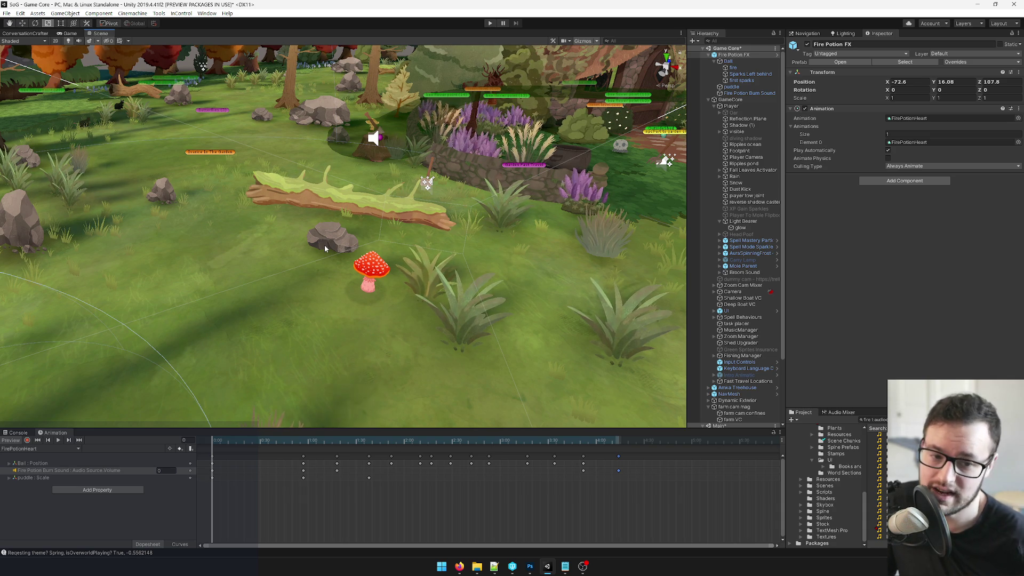
# Swing the scene view back over the meadow, then switch to the Game view.
pyautogui.moveTo(324, 245)
pyautogui.mouseDown()
pyautogui.moveTo(229, 228)
pyautogui.moveTo(5, 86)
pyautogui.mouseUp()
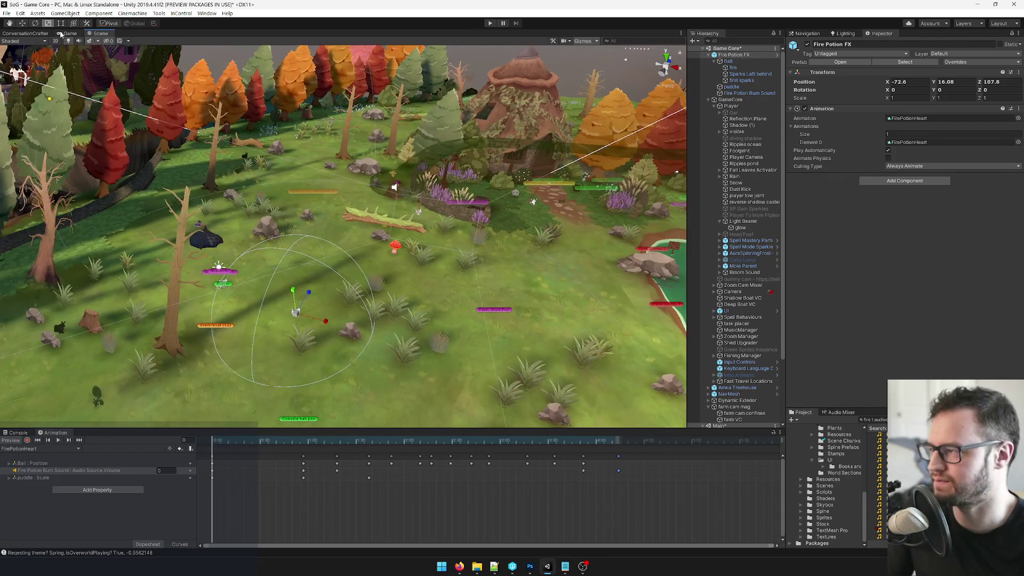
pyautogui.click(67, 33)
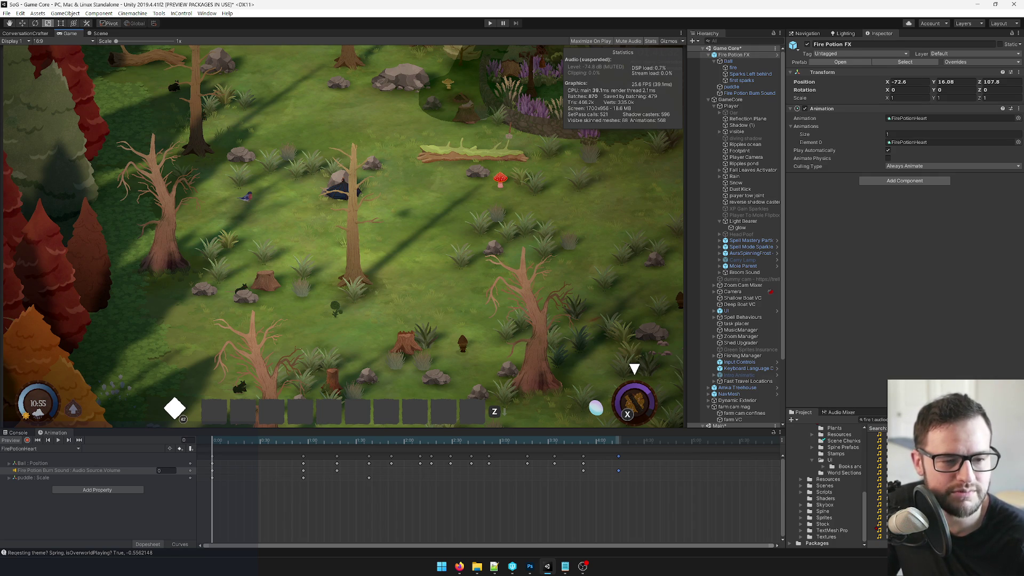
pyautogui.hotkey('alt', 'Tab')
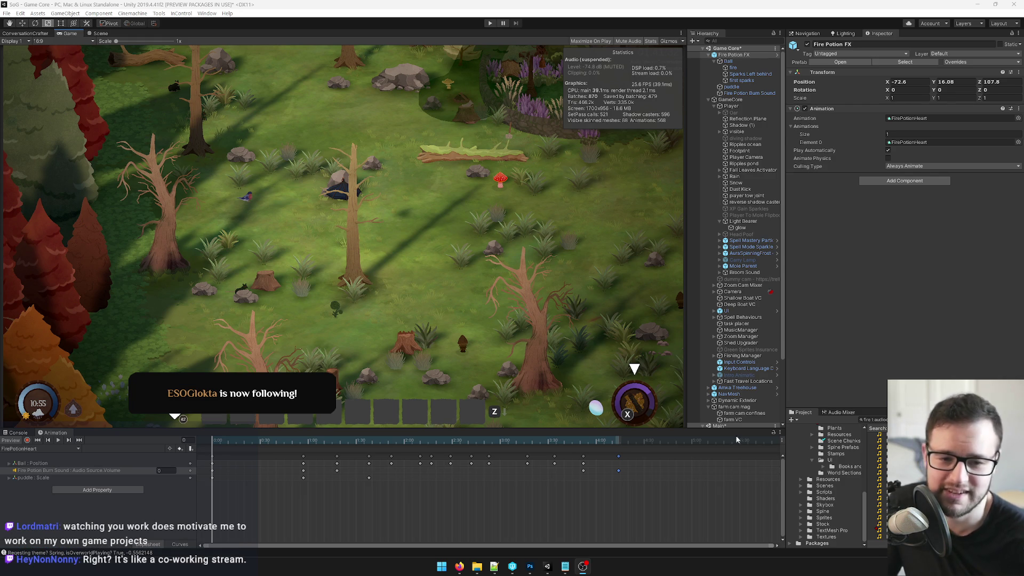
pyautogui.moveTo(459, 566)
pyautogui.moveTo(470, 535)
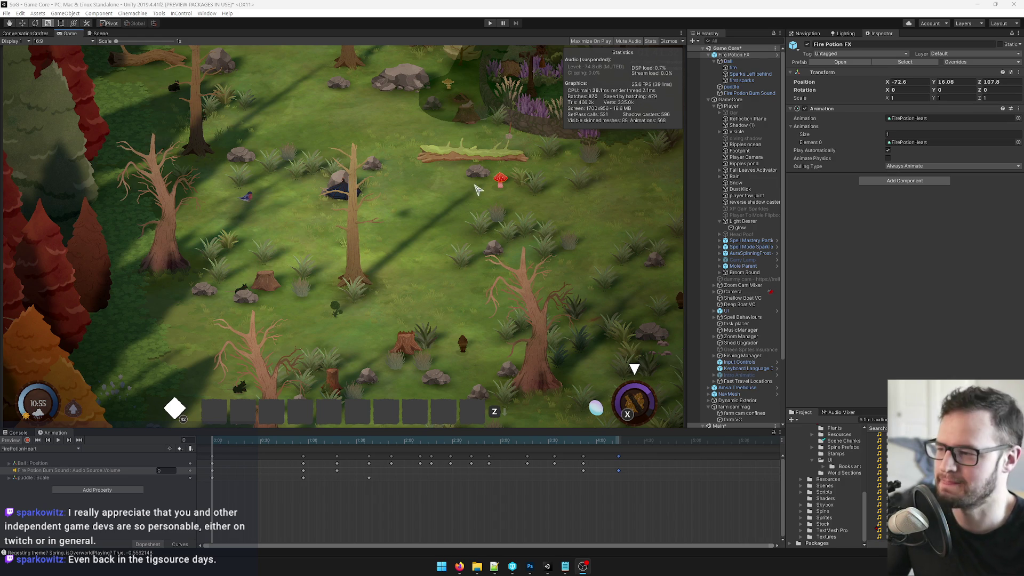
pyautogui.click(741, 79)
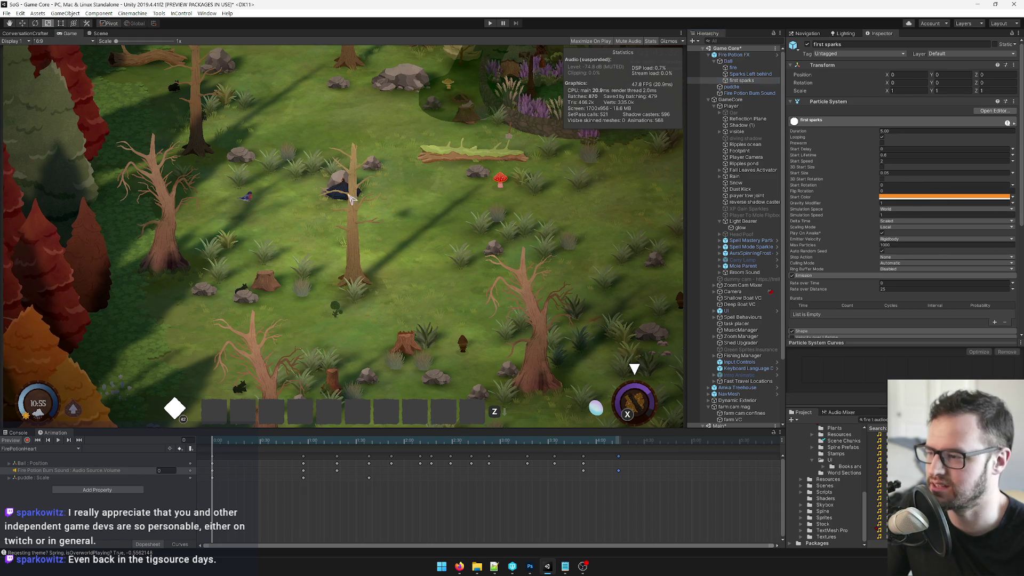
# Play-test with audio unmuted, walking the witch around the forest with WASD, then stop playing.
pyautogui.click(489, 24)
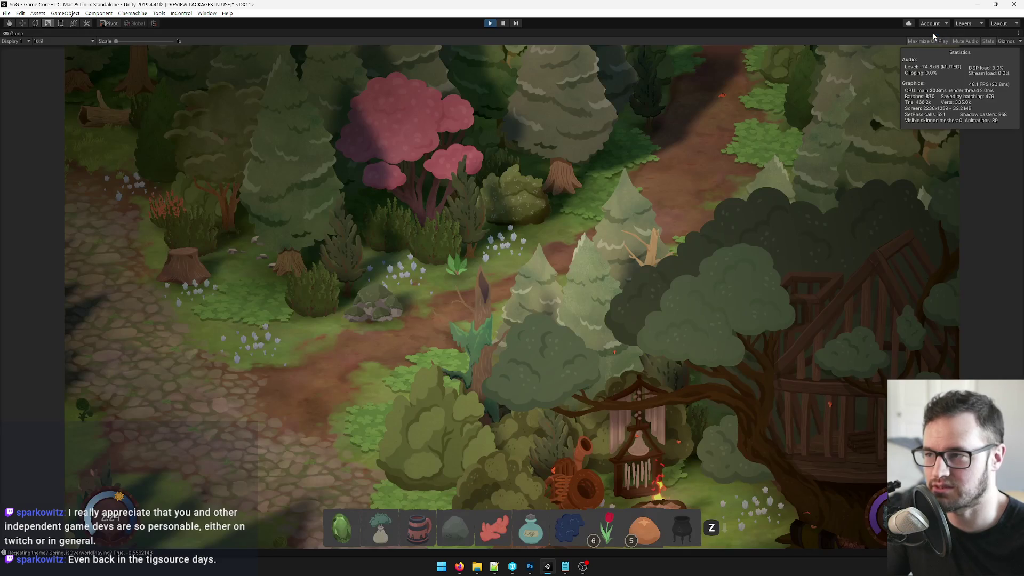
pyautogui.click(967, 41)
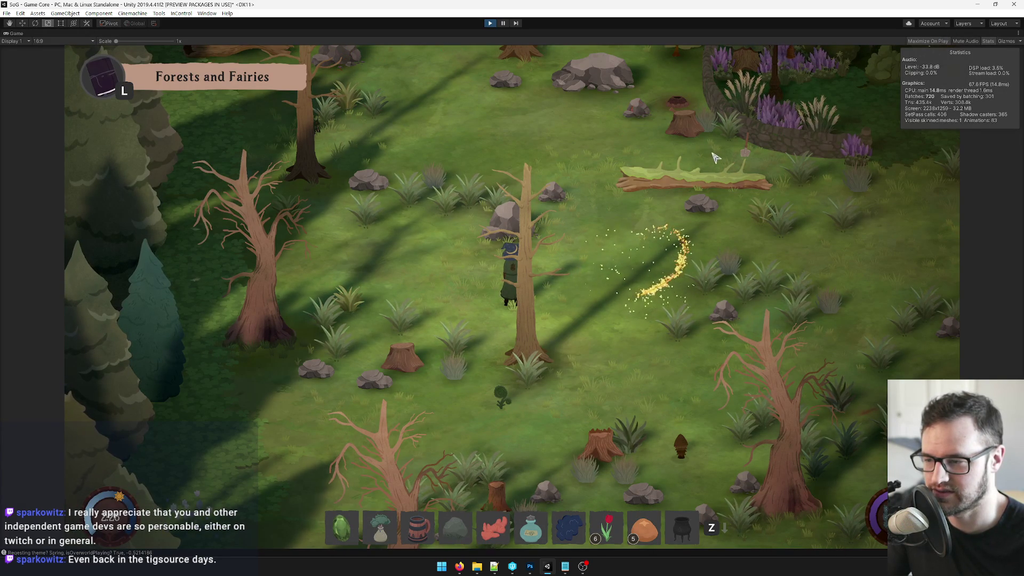
pyautogui.press('d')
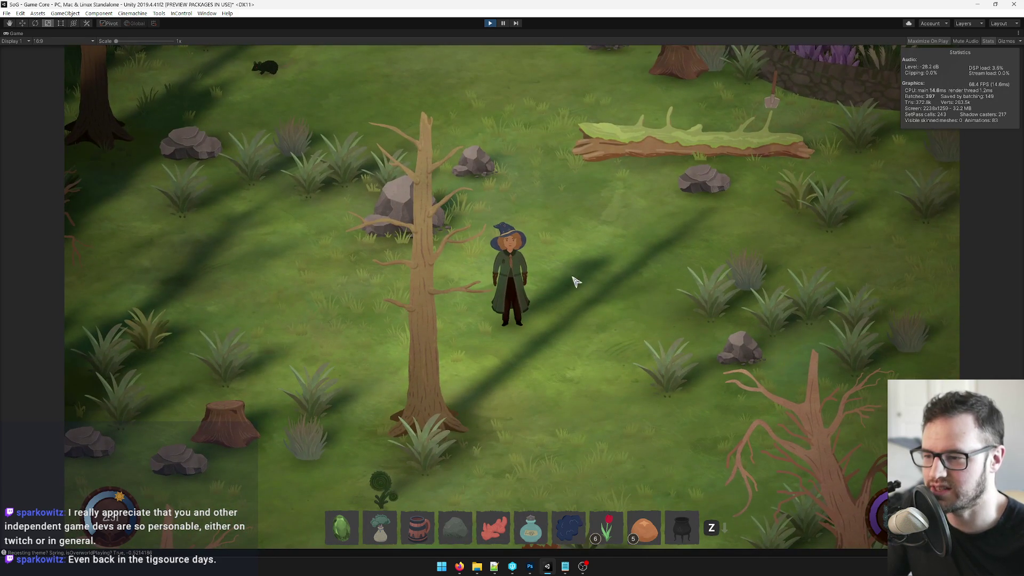
pyautogui.press('d')
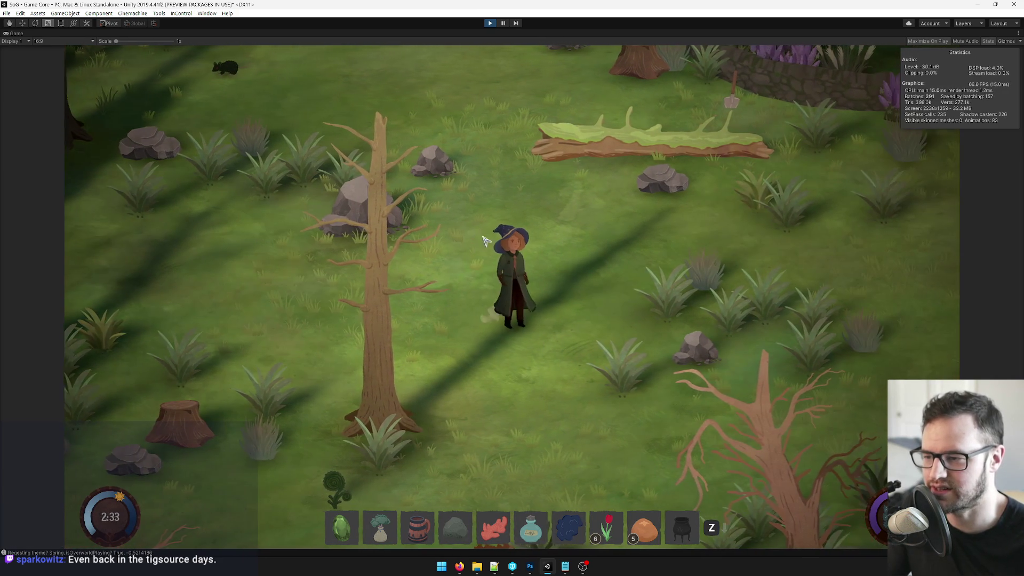
pyautogui.press('w')
pyautogui.press('a')
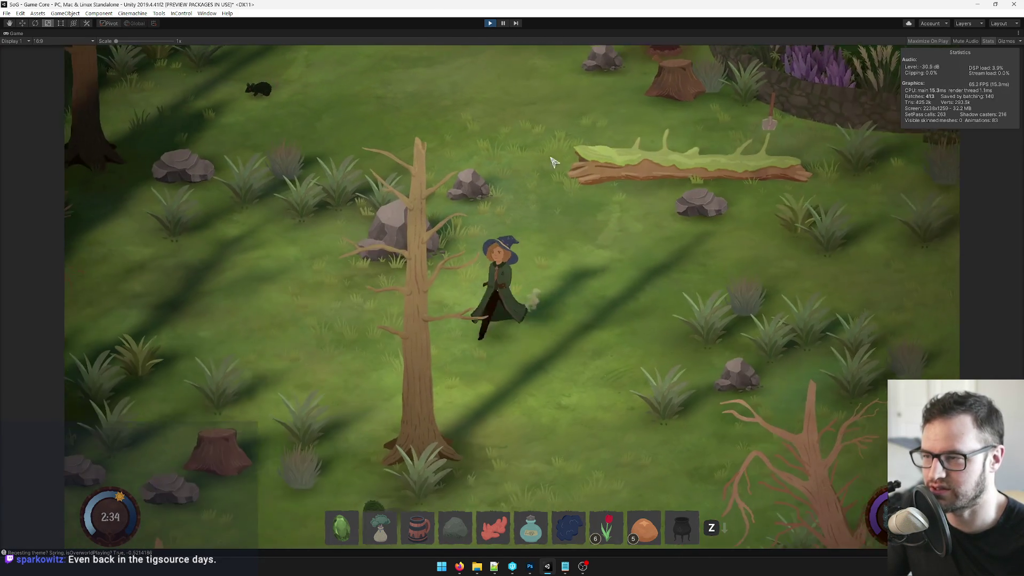
pyautogui.press('w')
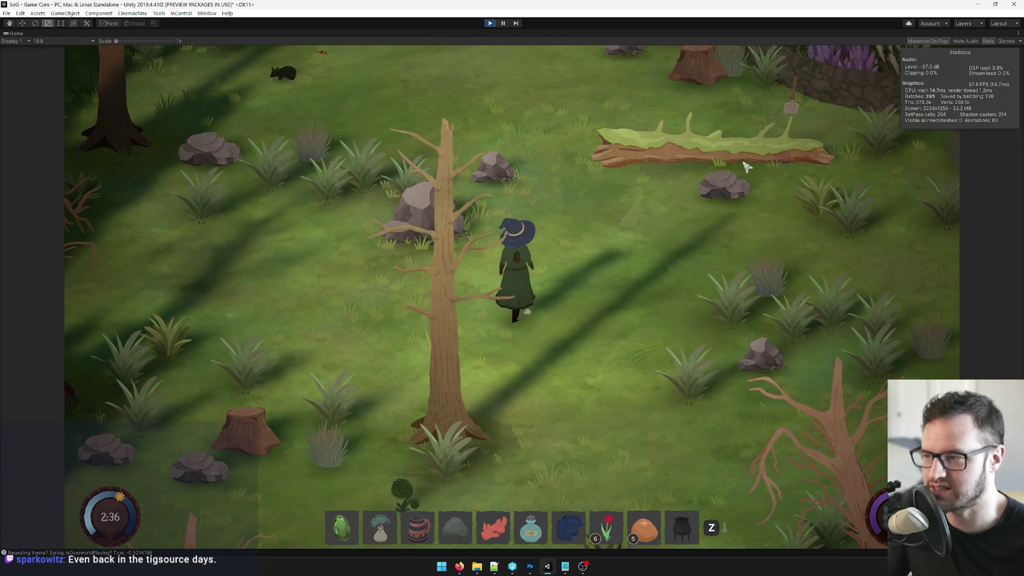
pyautogui.press('s')
pyautogui.press('a')
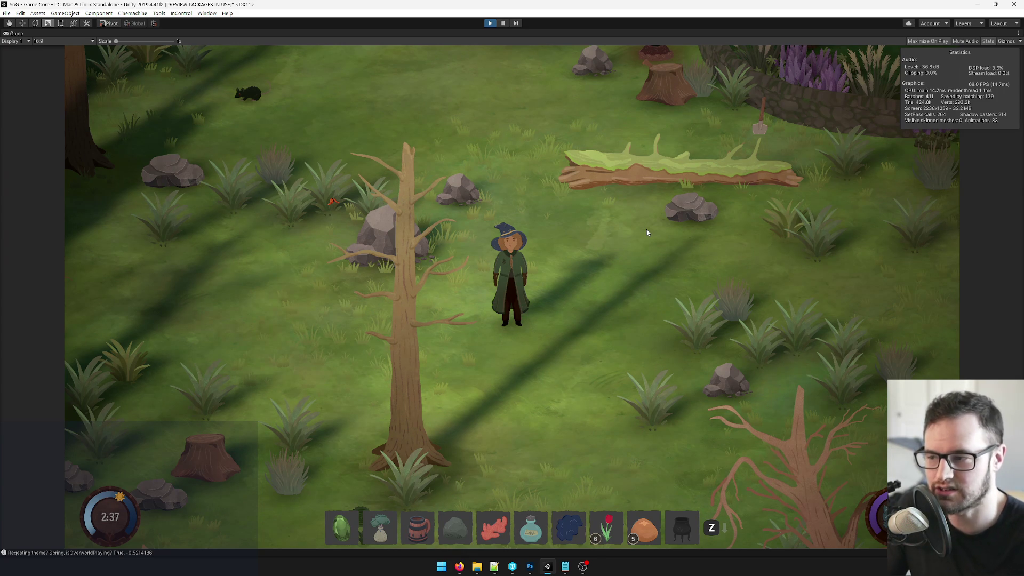
pyautogui.hotkey('ctrl', 'p')
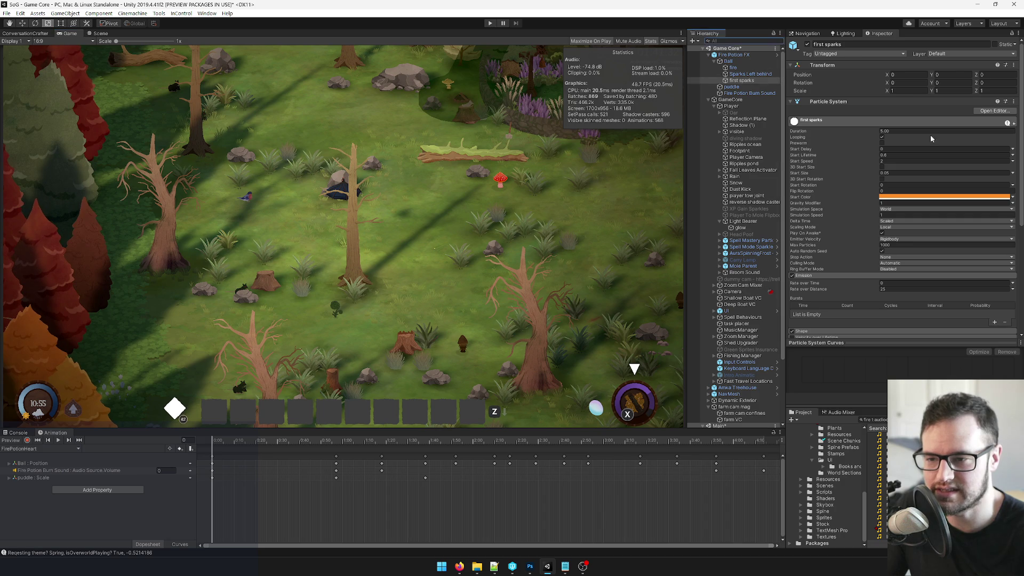
# Duplicate Fire Potion Burn Sound and rename the copy Fire Potion Burn Sound 2.
pyautogui.click(741, 87)
pyautogui.click(741, 92)
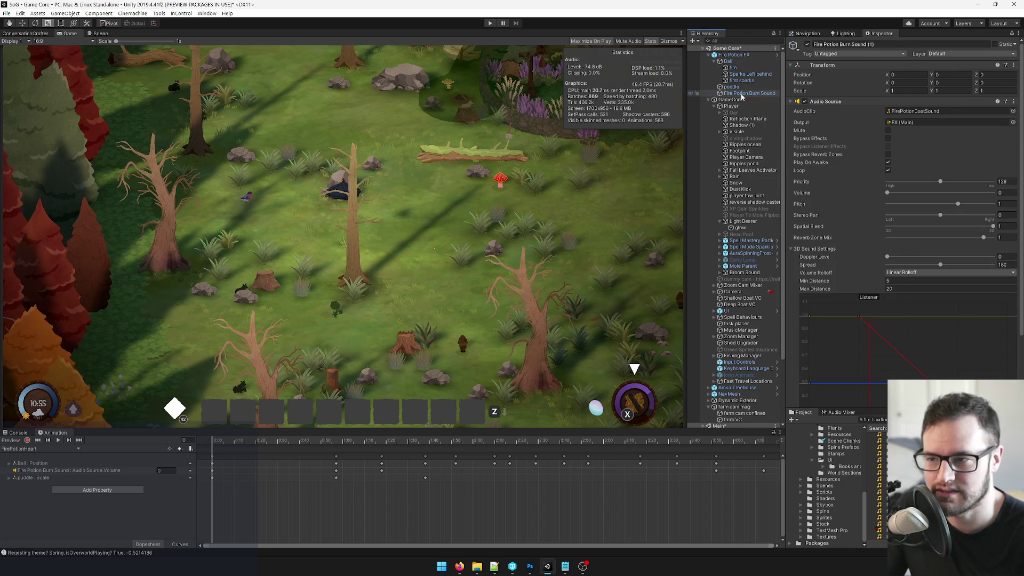
pyautogui.hotkey('ctrl', 'd')
pyautogui.click(866, 44)
pyautogui.press('BackSpace')
pyautogui.press('BackSpace')
pyautogui.press('BackSpace')
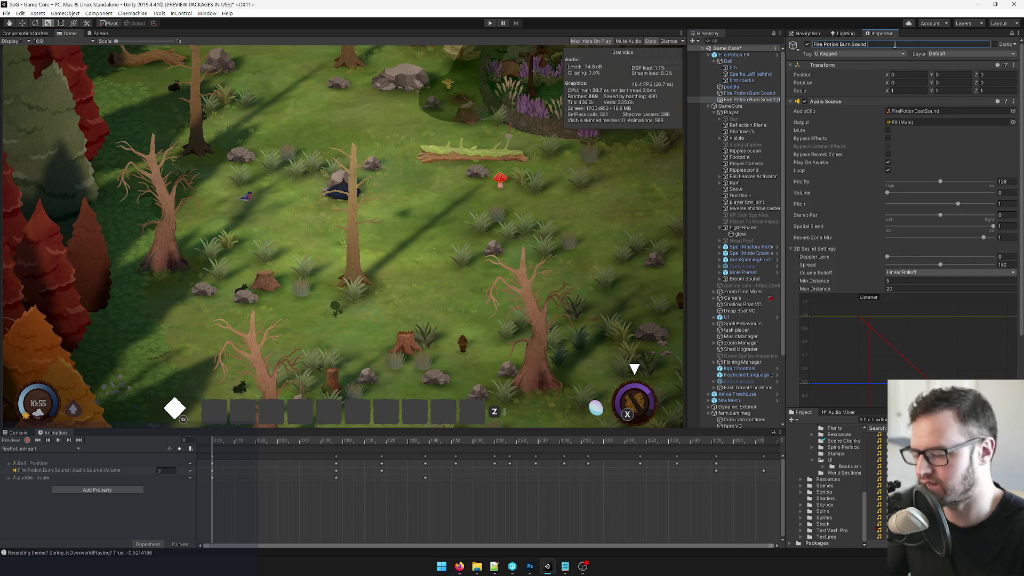
pyautogui.write('2')
# Open the copy's audio clip picker and search for 'fire'.
pyautogui.click(987, 111)
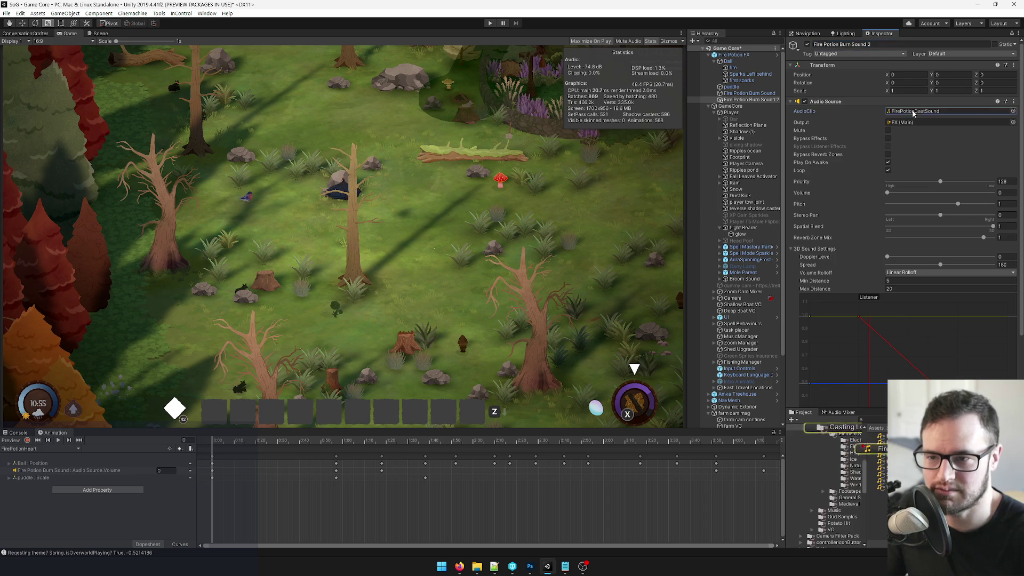
pyautogui.click(1013, 112)
pyautogui.write('fire')
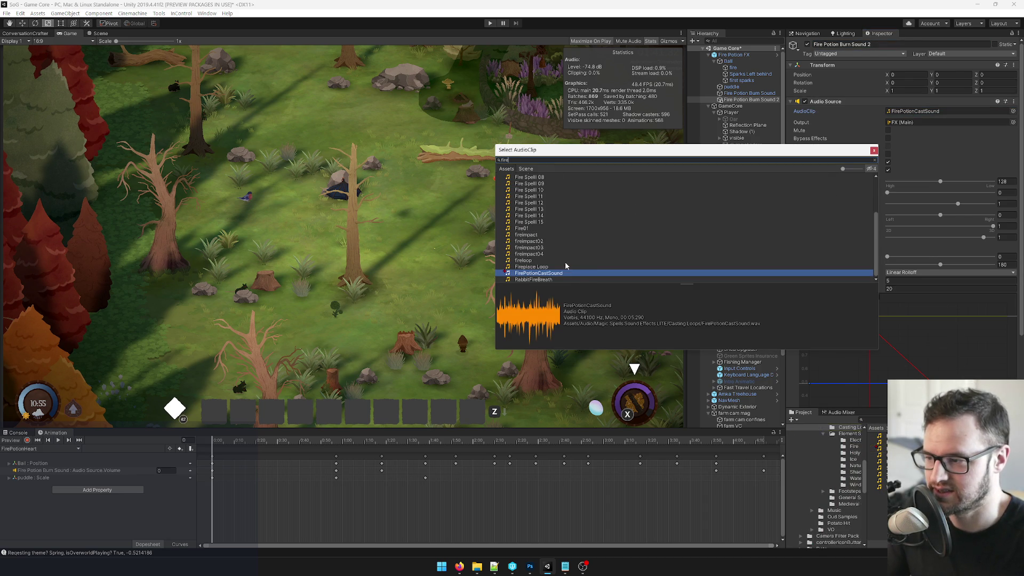
# Try Fire Cast Loop 1 on the copy and preview Fire Cast Loops 1 and 2 to compare.
pyautogui.click(530, 262)
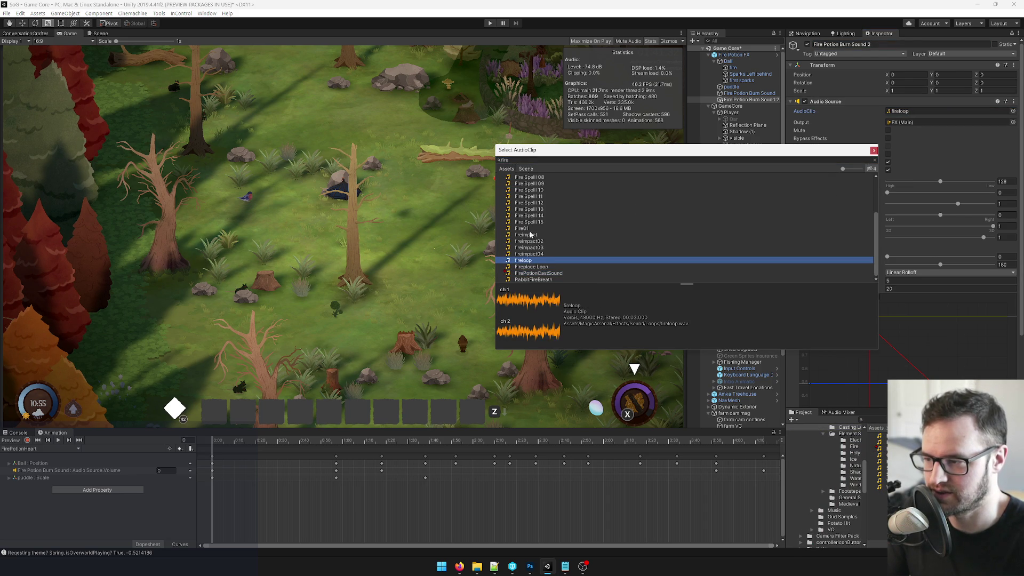
pyautogui.scroll(4, 559, 229)
pyautogui.click(532, 182)
pyautogui.doubleClick(546, 184)
pyautogui.click(918, 111)
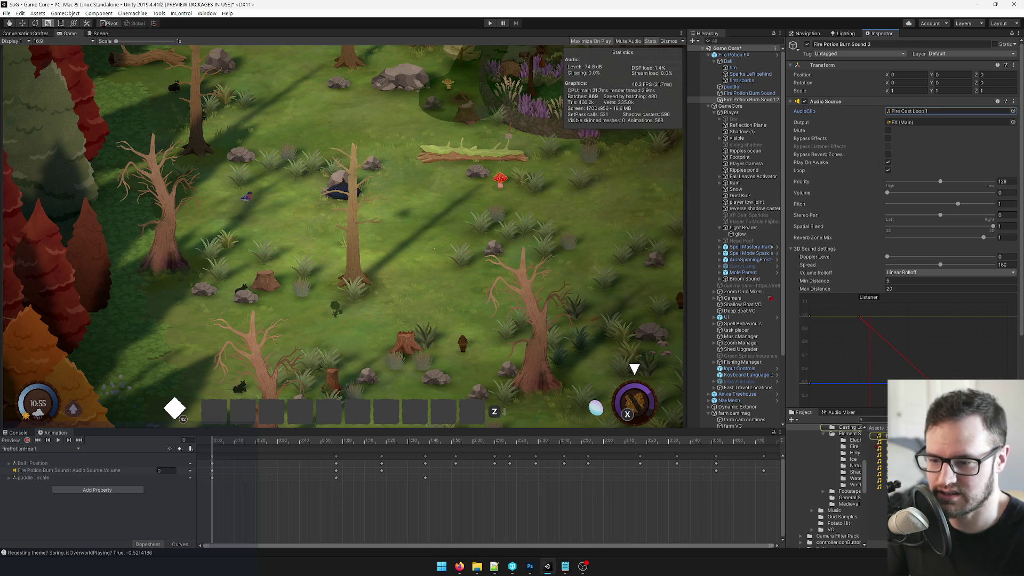
pyautogui.click(918, 110)
pyautogui.click(992, 343)
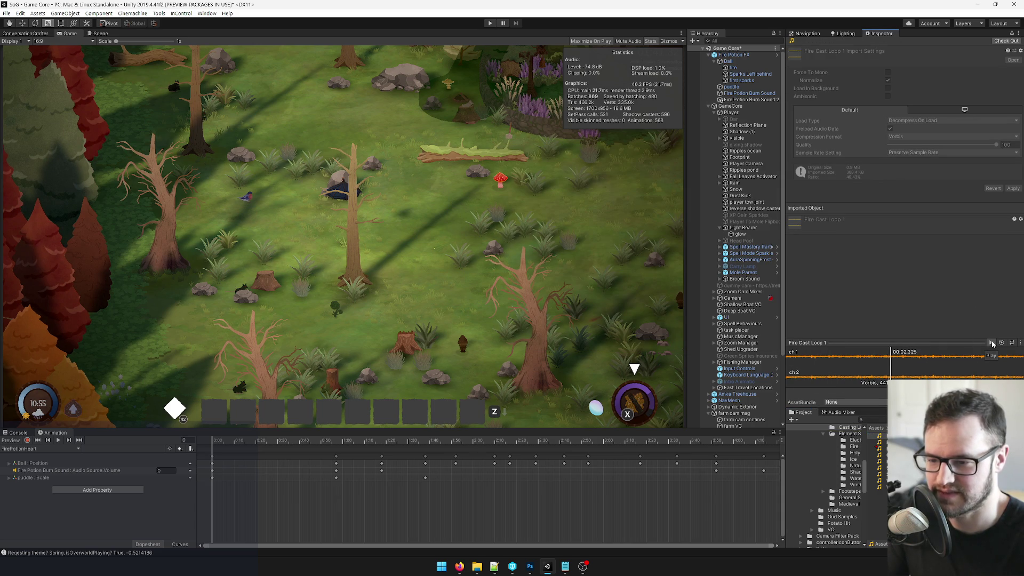
pyautogui.click(992, 343)
pyautogui.click(879, 442)
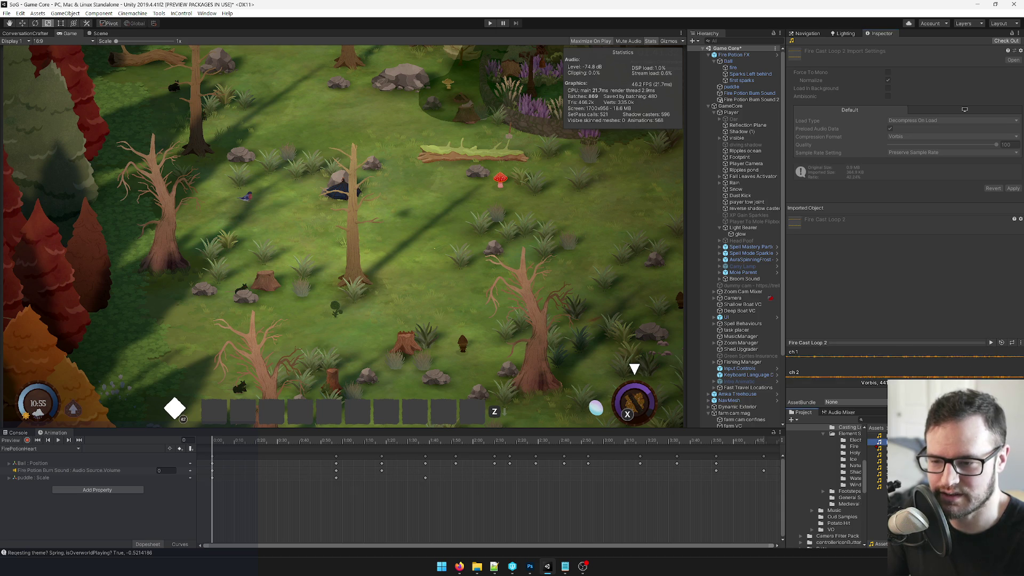
pyautogui.click(989, 344)
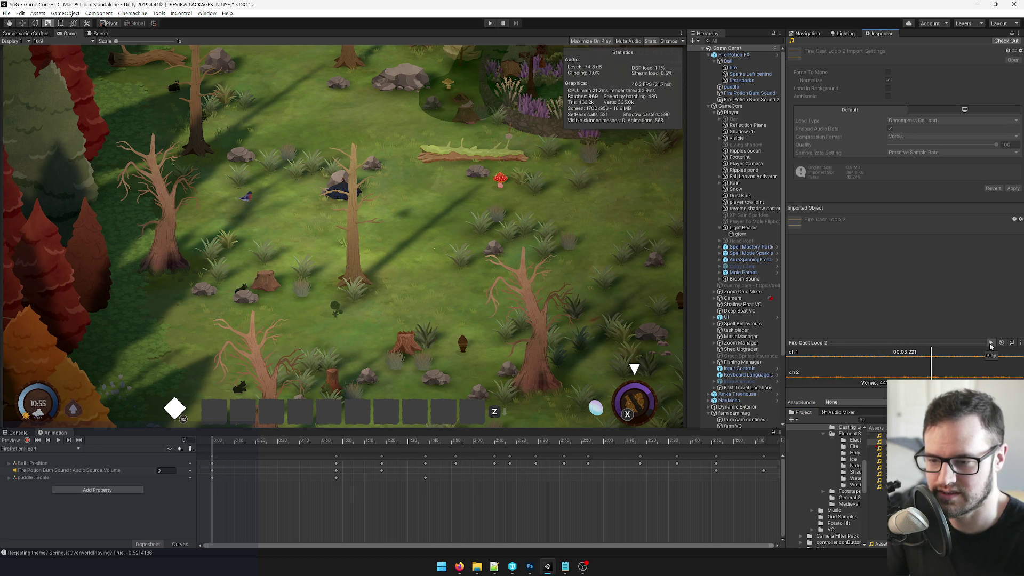
# Assign Fire Cast Loop 2 as Fire Potion Burn Sound 2's audio clip.
pyautogui.click(732, 55)
pyautogui.click(749, 99)
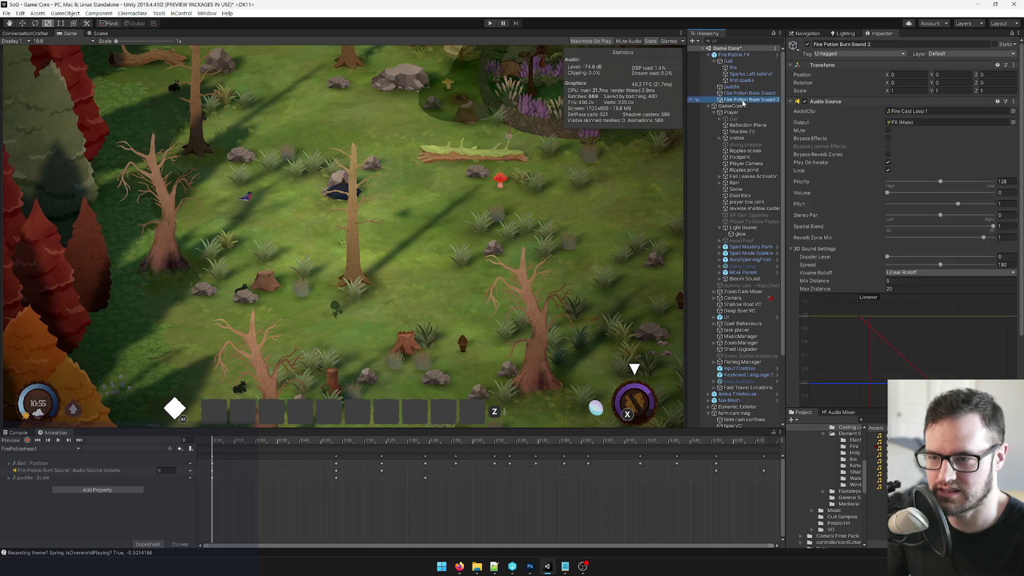
pyautogui.click(1012, 111)
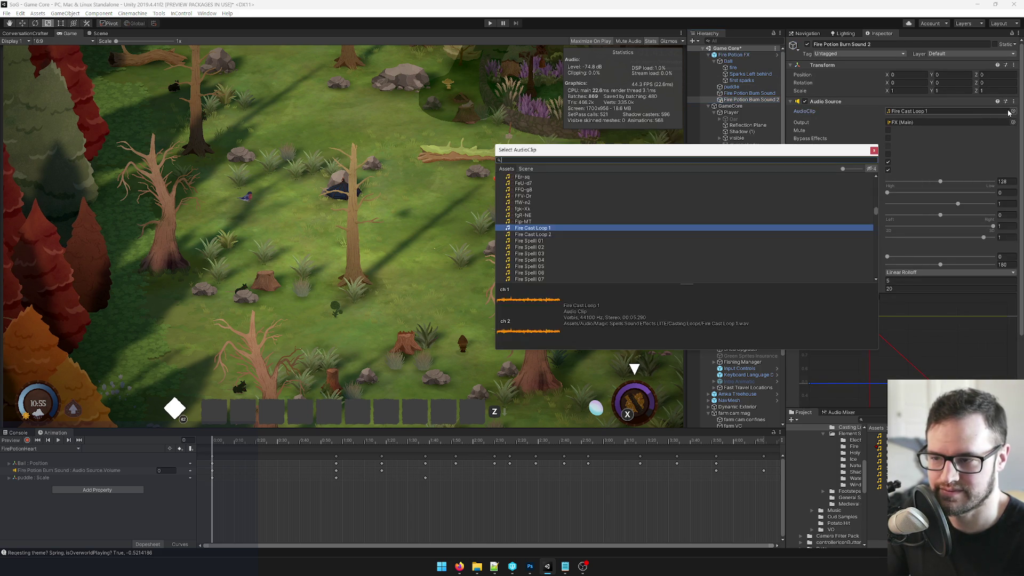
pyautogui.doubleClick(537, 235)
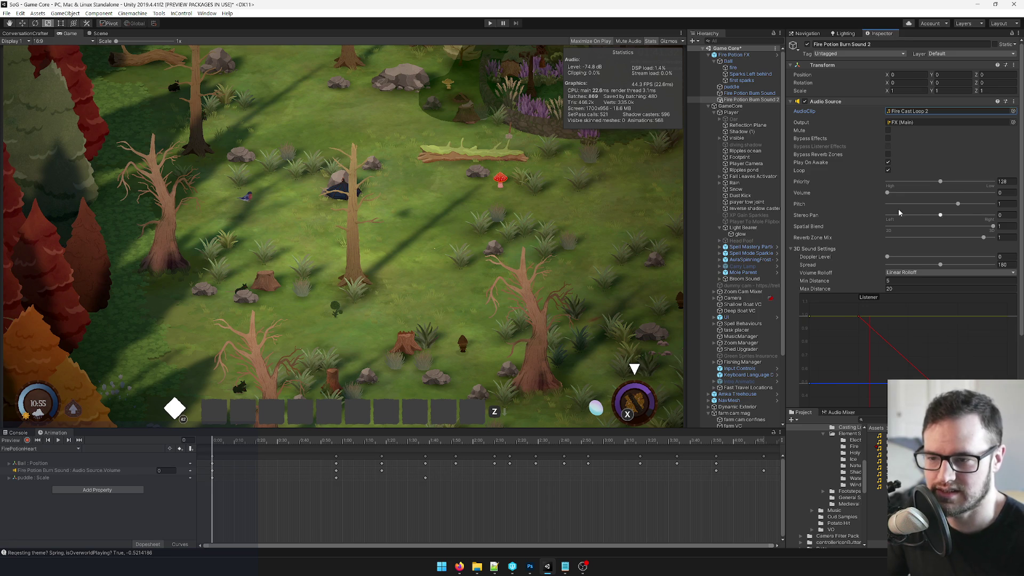
# Set Burn Sound 2's pitch to 1.1 and apply all overrides to the Fire Potion FX prefab.
pyautogui.click(1006, 203)
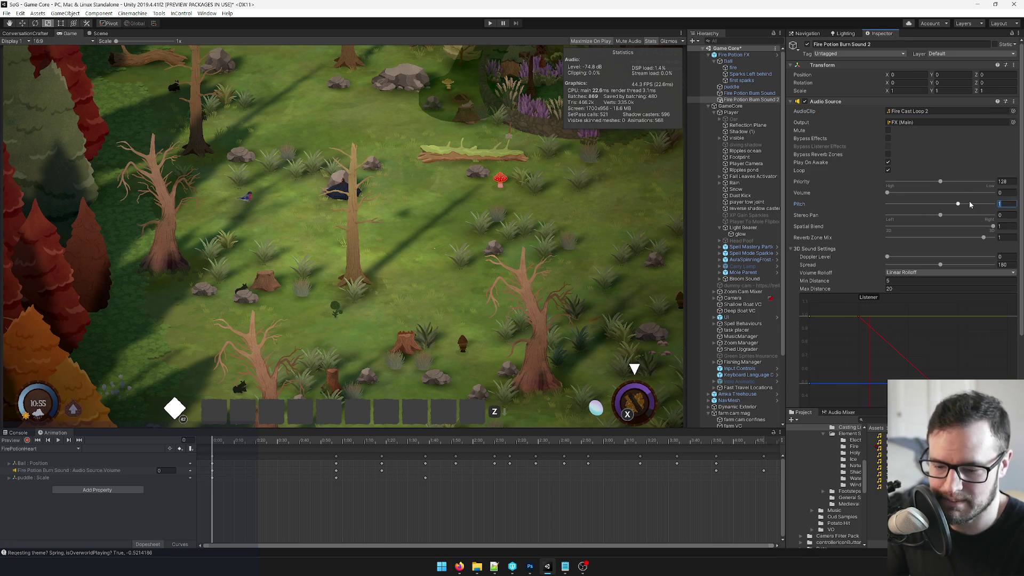
pyautogui.write('.1')
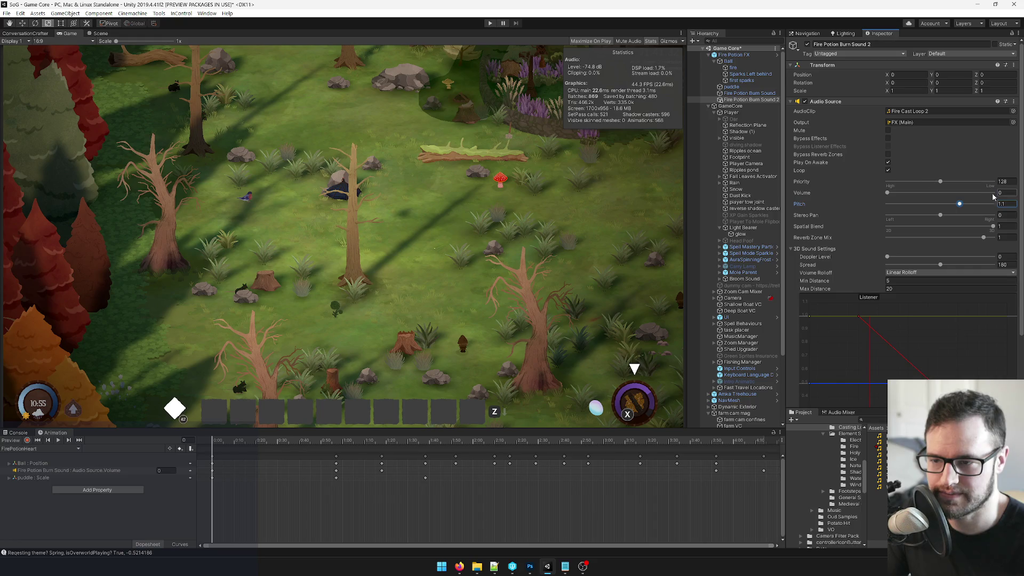
pyautogui.click(733, 55)
pyautogui.click(981, 61)
pyautogui.click(1001, 125)
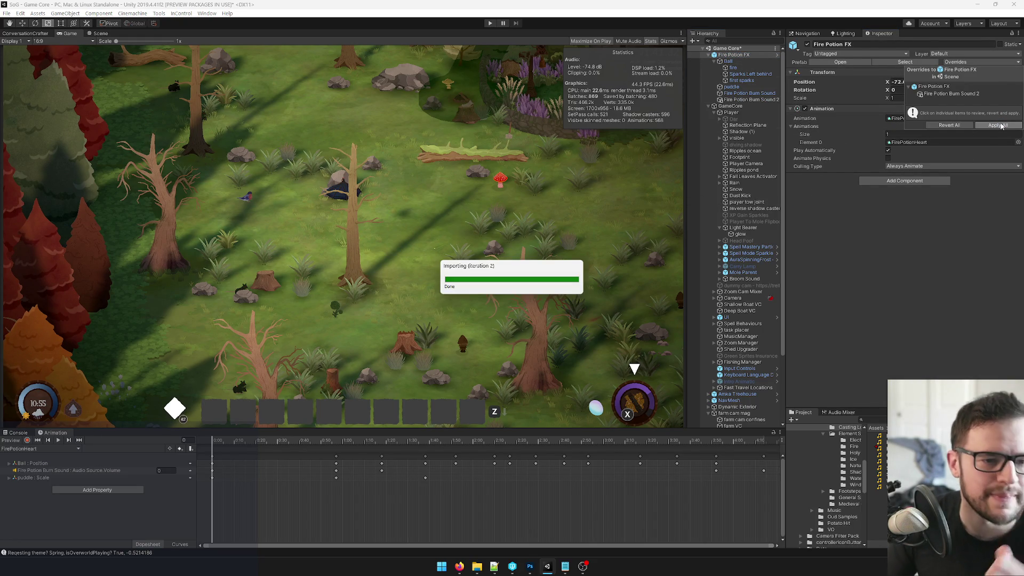
# Record Burn Sound 2's volume keyed at 0 on frame 42 and 1 on frame 98.
pyautogui.click(751, 100)
pyautogui.click(27, 440)
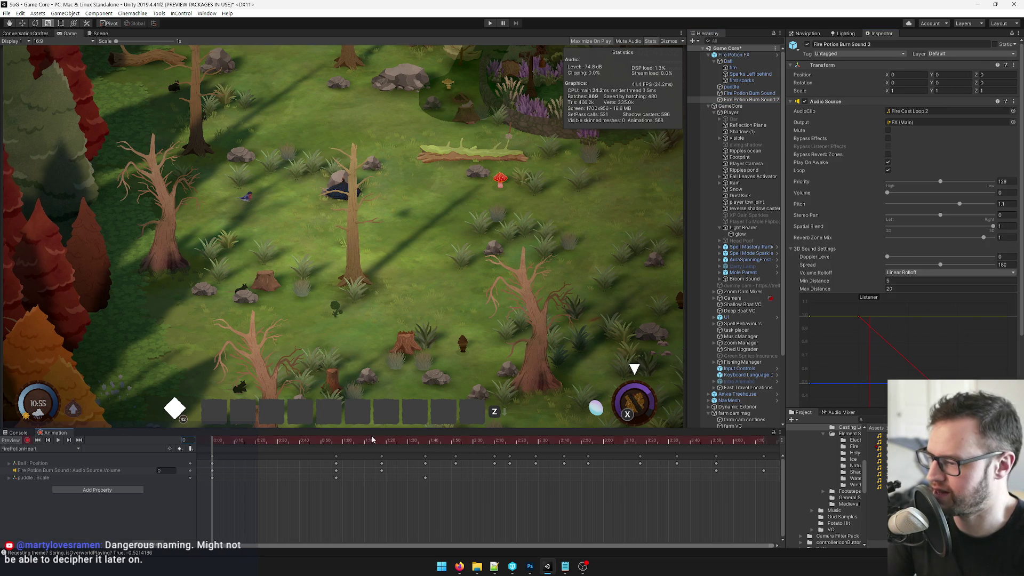
pyautogui.moveTo(272, 445); pyautogui.dragTo(337, 449)
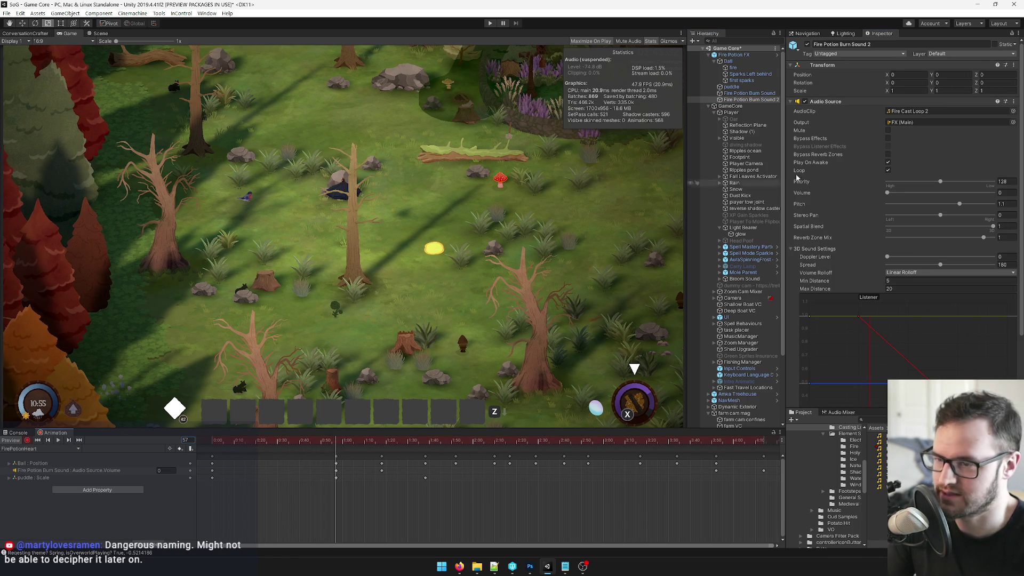
pyautogui.moveTo(903, 196); pyautogui.dragTo(884, 194)
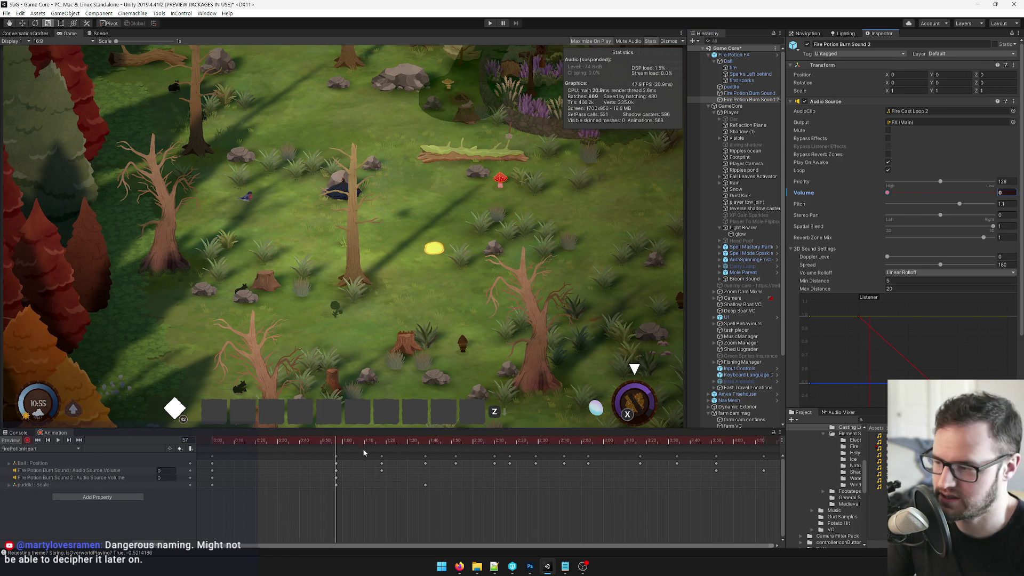
pyautogui.moveTo(387, 442); pyautogui.dragTo(426, 444)
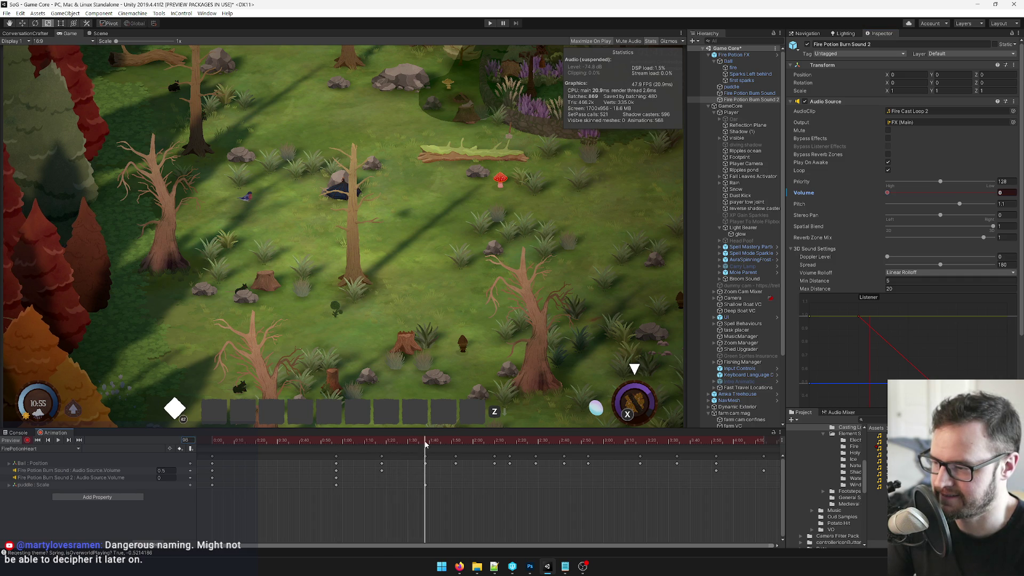
pyautogui.click(1005, 192)
pyautogui.write('1')
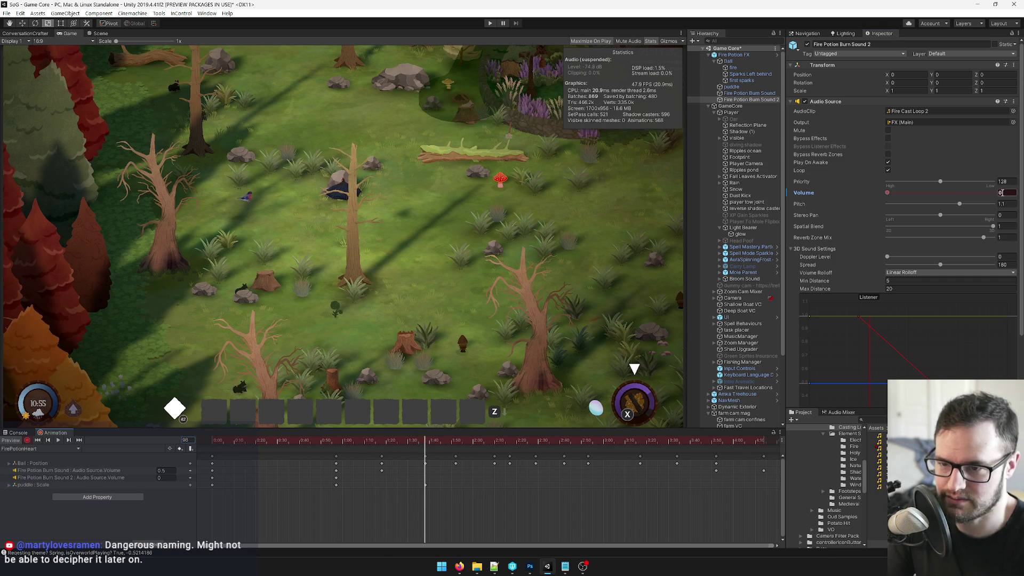
# Hold the volume at 1 on frame 254 and key it back to 0 at frame 365.
pyautogui.scroll(-3, 533, 469)
pyautogui.click(543, 443)
pyautogui.moveTo(543, 442); pyautogui.dragTo(572, 443)
pyautogui.click(1003, 192)
pyautogui.press('Return')
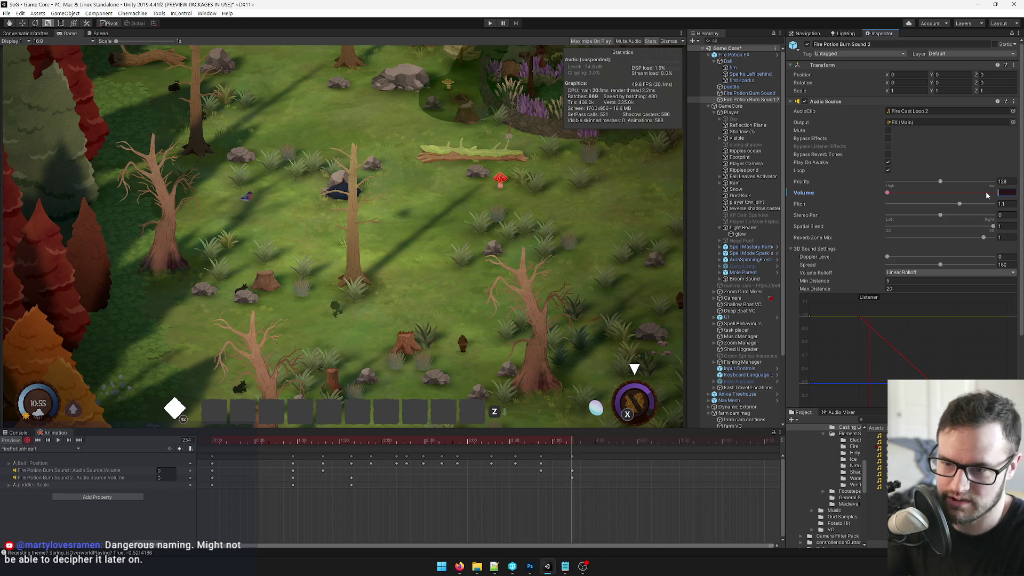
pyautogui.moveTo(581, 443); pyautogui.dragTo(645, 442)
pyautogui.scroll(-1, 625, 477)
pyautogui.scroll(-1, 625, 476)
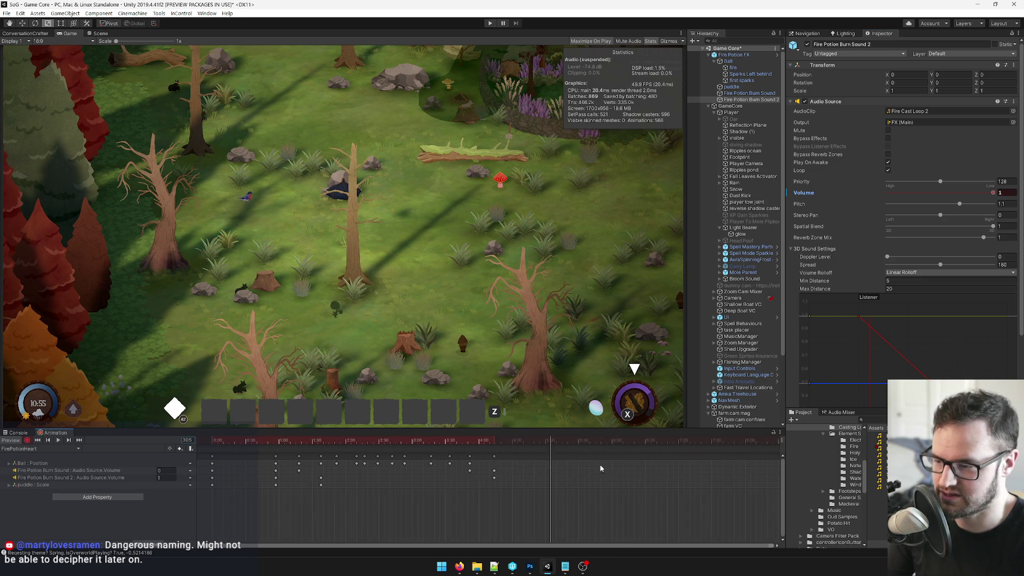
pyautogui.moveTo(565, 443); pyautogui.dragTo(681, 446)
pyautogui.click(1007, 193)
pyautogui.click(1012, 194)
pyautogui.write('0')
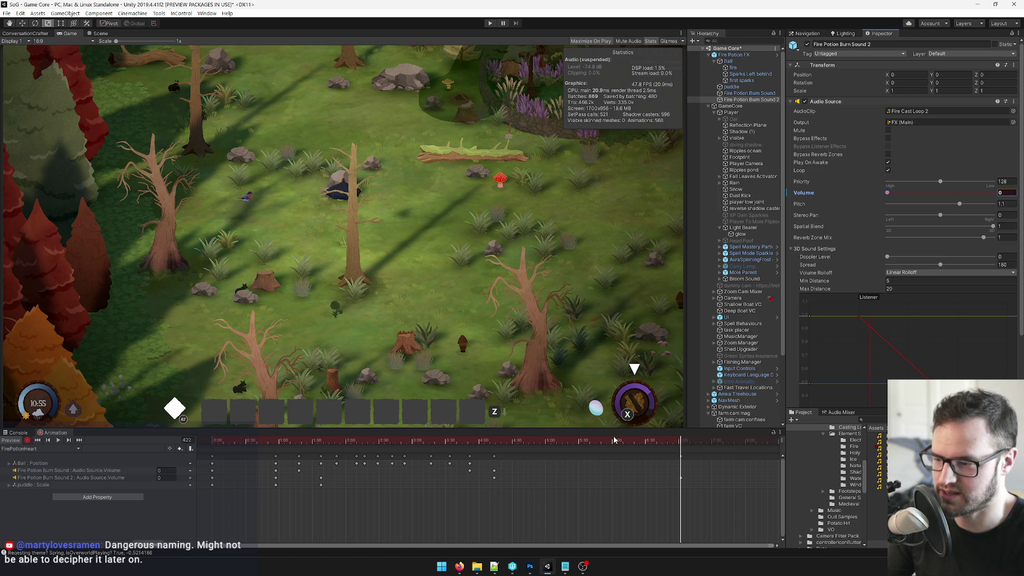
# Shift the final volume keys later, stop recording, and apply all overrides to Fire Potion FX.
pyautogui.scroll(-1, 613, 475)
pyautogui.moveTo(630, 460)
pyautogui.mouseDown()
pyautogui.moveTo(691, 461)
pyautogui.moveTo(670, 440)
pyautogui.moveTo(518, 444)
pyautogui.mouseUp()
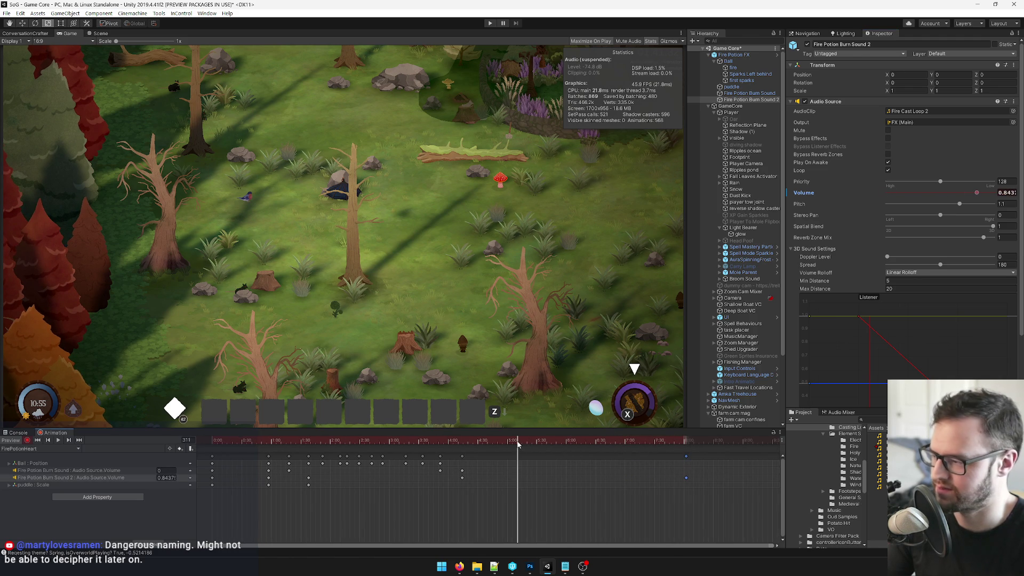
pyautogui.click(27, 440)
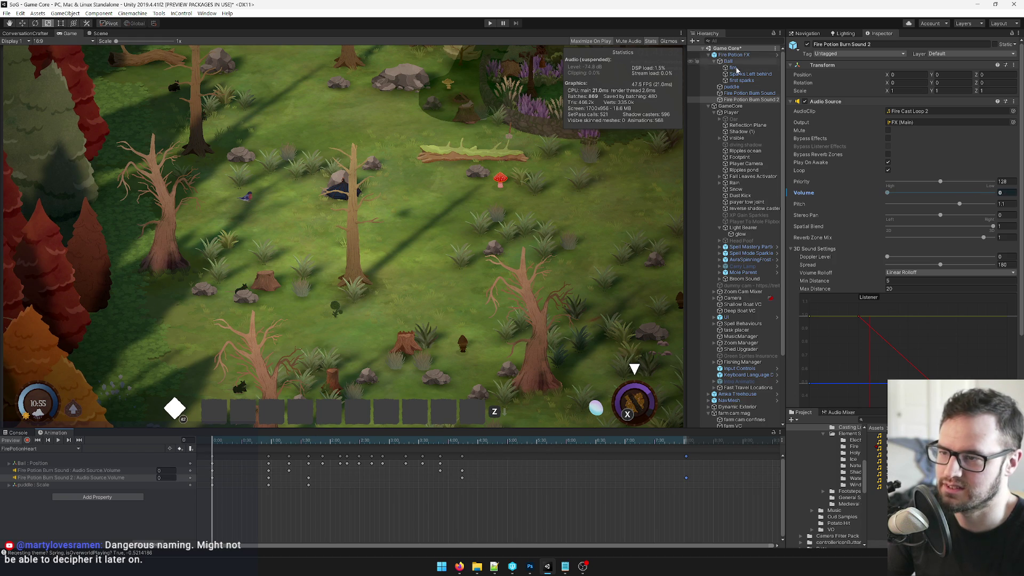
pyautogui.click(734, 56)
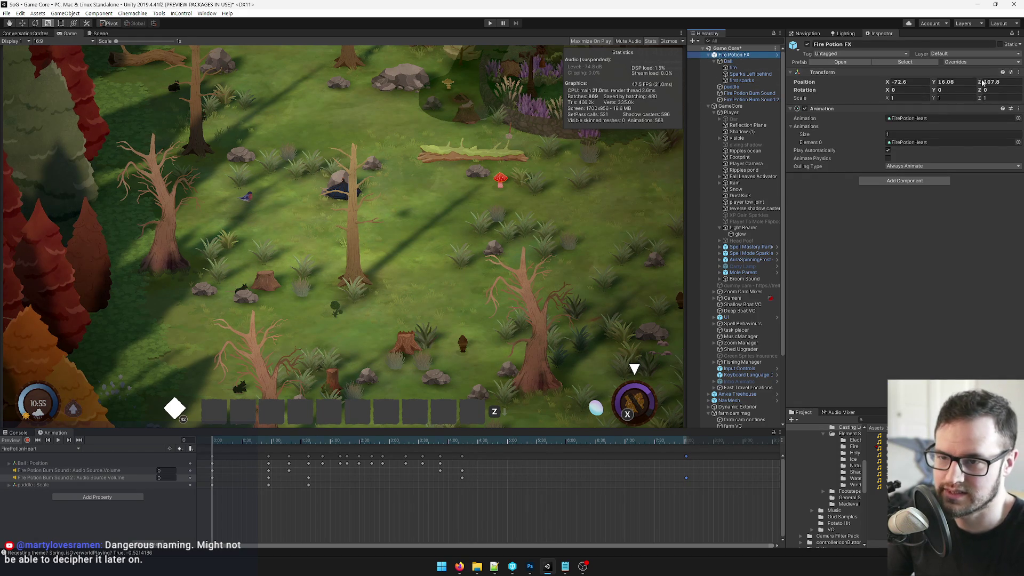
pyautogui.click(968, 62)
pyautogui.click(997, 132)
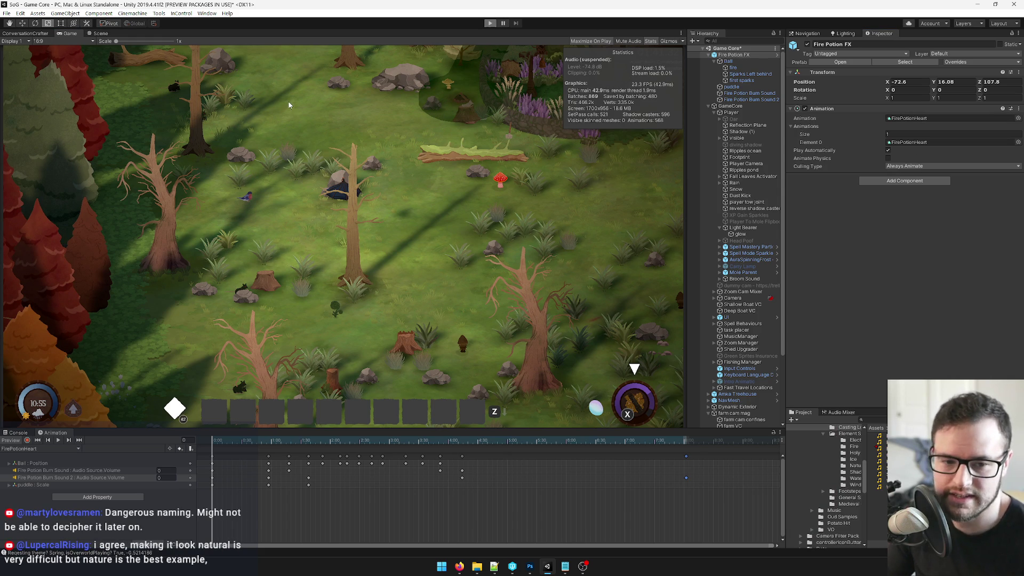
# Start play mode and walk the witch right and then up through the clearing.
pyautogui.hotkey('ctrl', 'p')
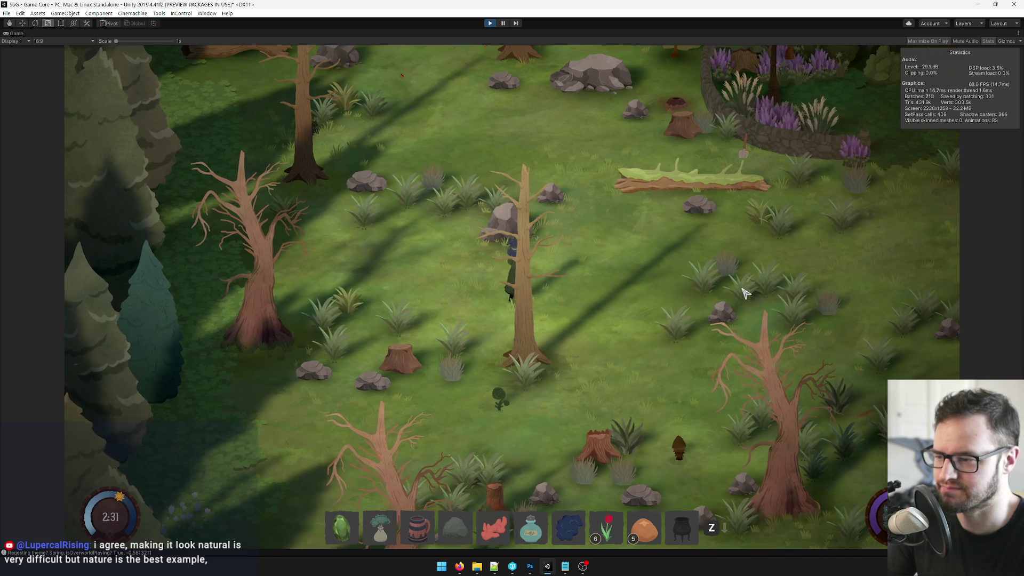
pyautogui.press('d')
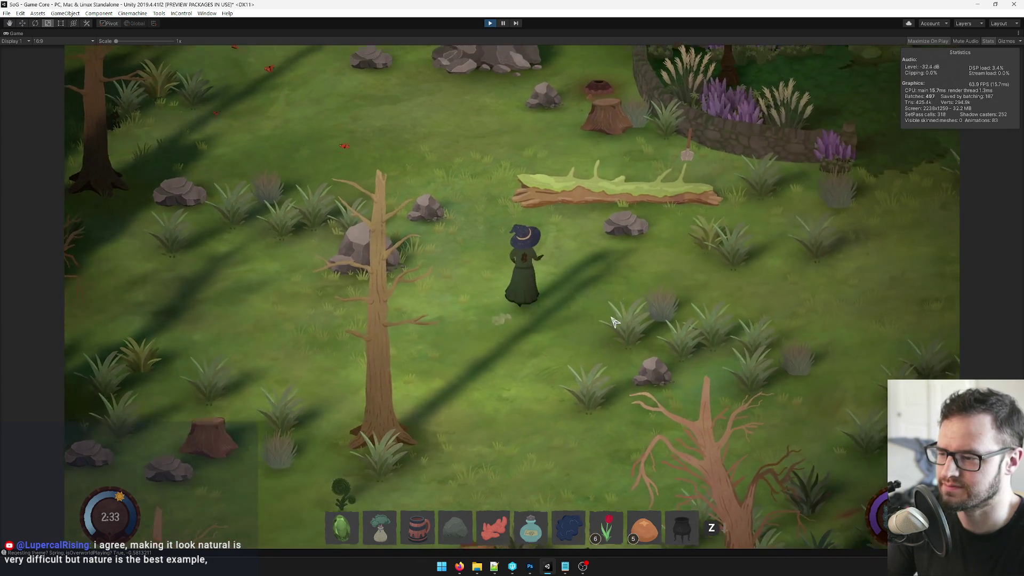
pyautogui.press('d')
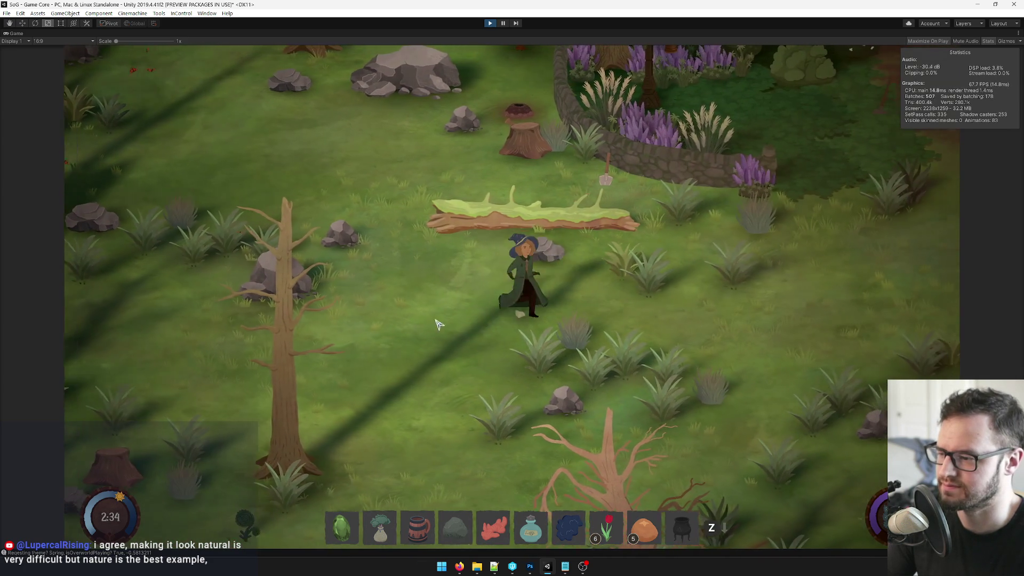
pyautogui.press('w')
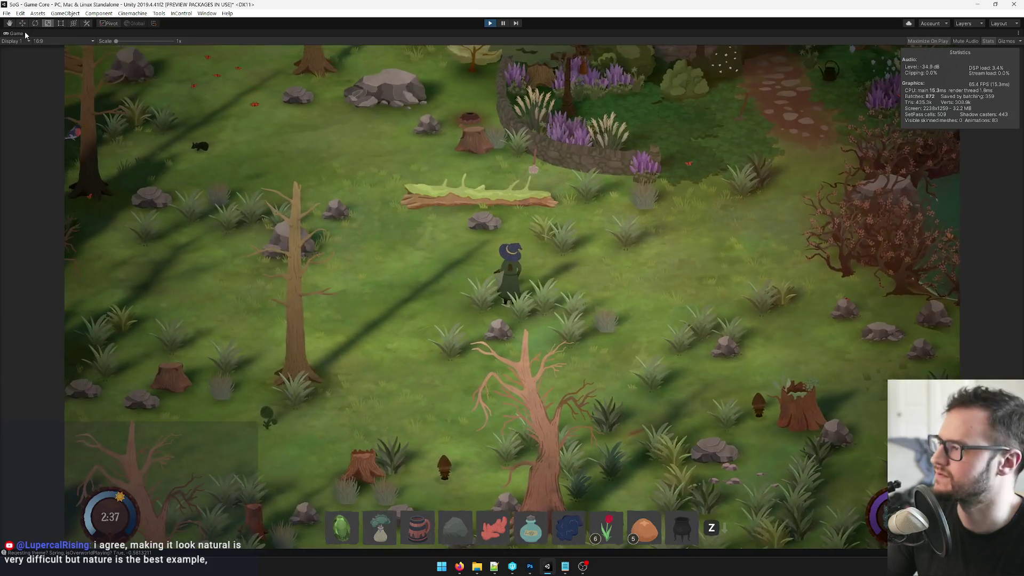
# Restore the full editor layout and toggle Fire Potion FX off and on to replay its burn effect.
pyautogui.rightClick(25, 32)
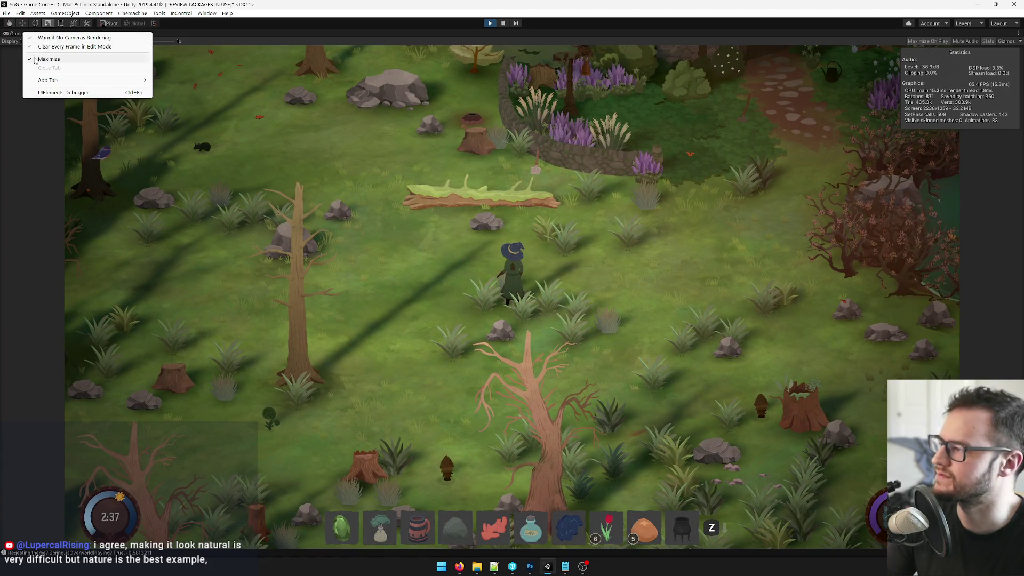
pyautogui.click(34, 58)
pyautogui.click(807, 46)
pyautogui.click(808, 46)
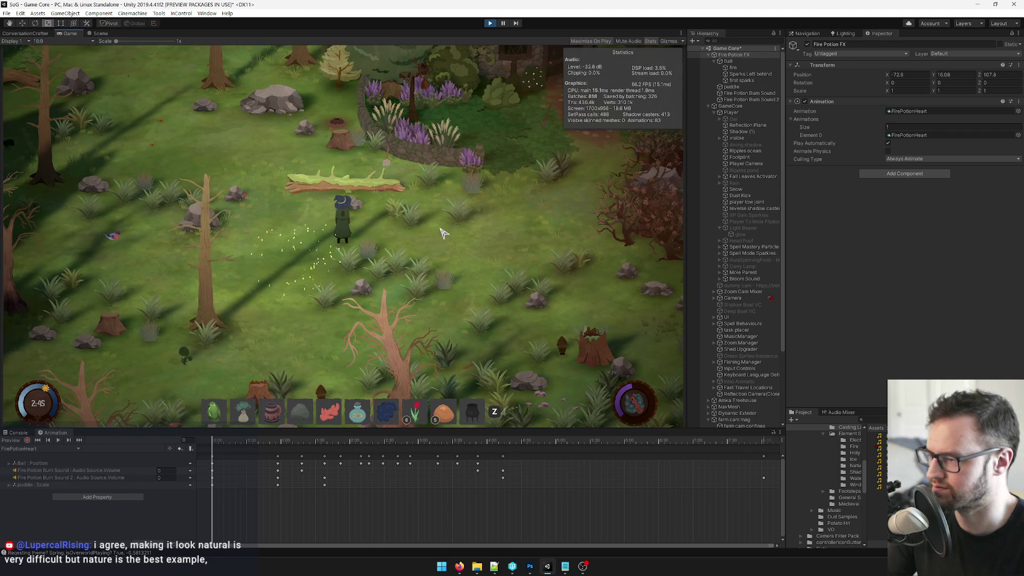
pyautogui.press('a')
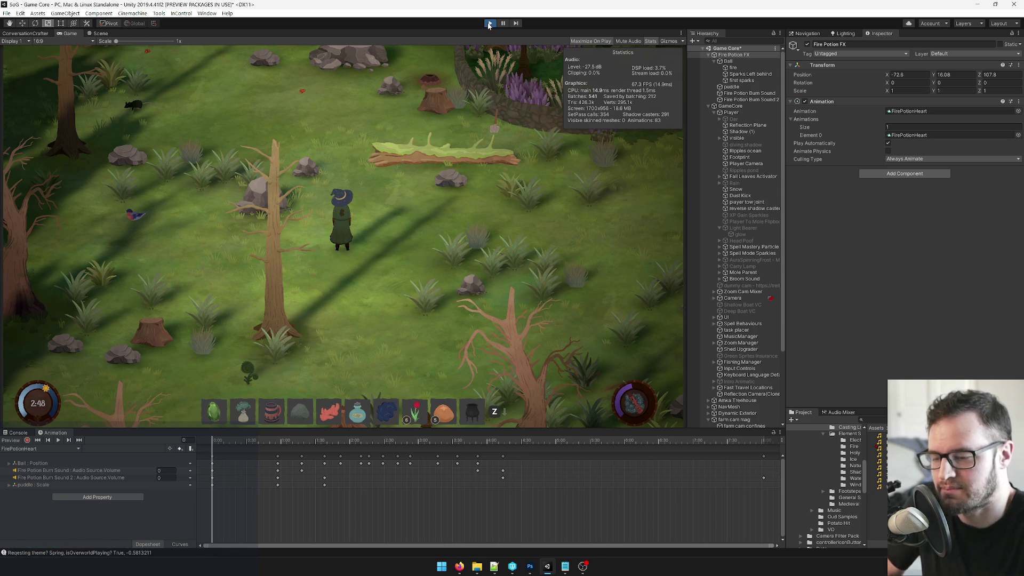
# Stop the game and set Fire Potion Burn Sound's pitch to 0.8.
pyautogui.click(488, 23)
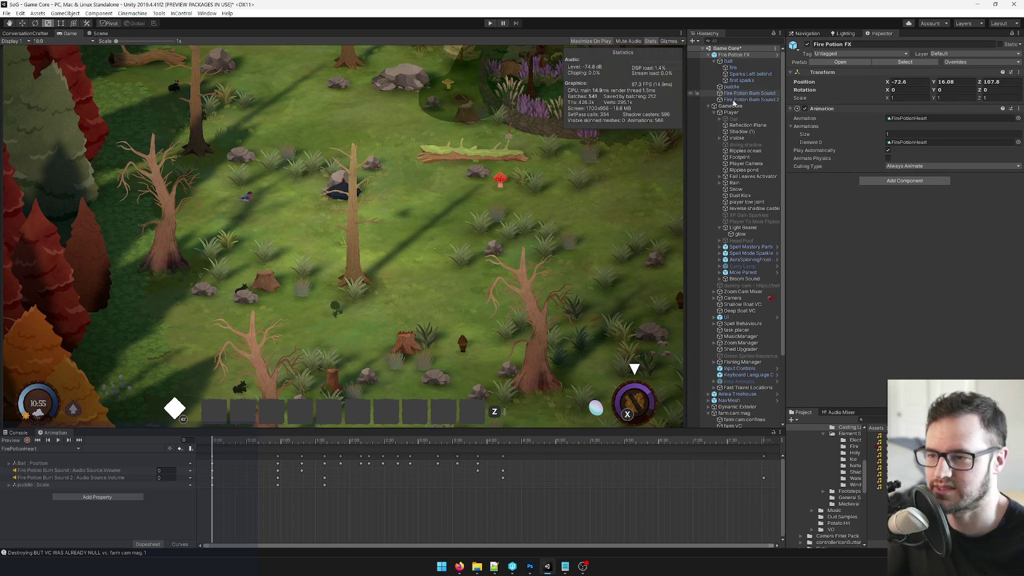
pyautogui.click(748, 93)
pyautogui.click(1002, 203)
pyautogui.write('0.9')
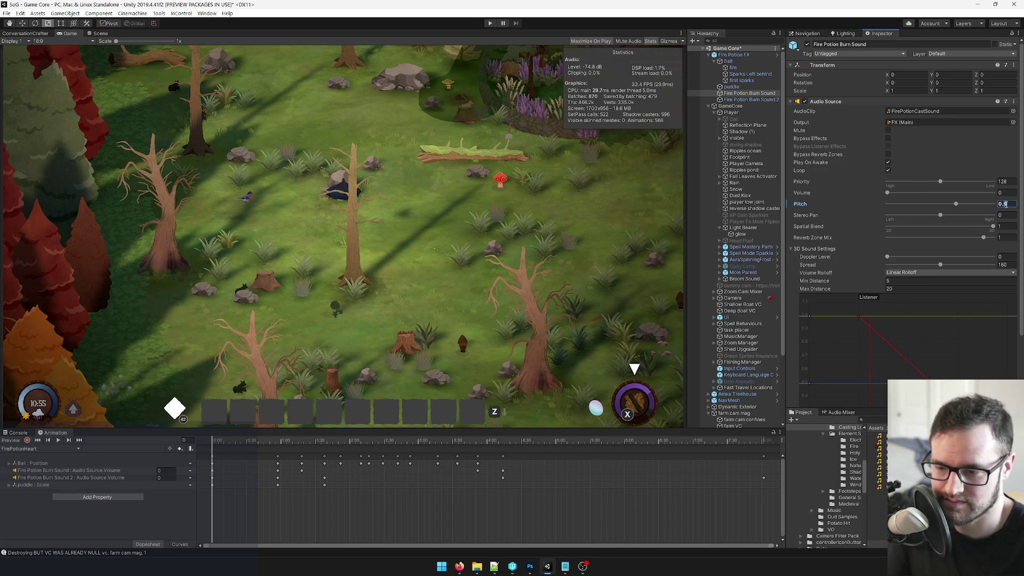
pyautogui.press('BackSpace')
pyautogui.write('8')
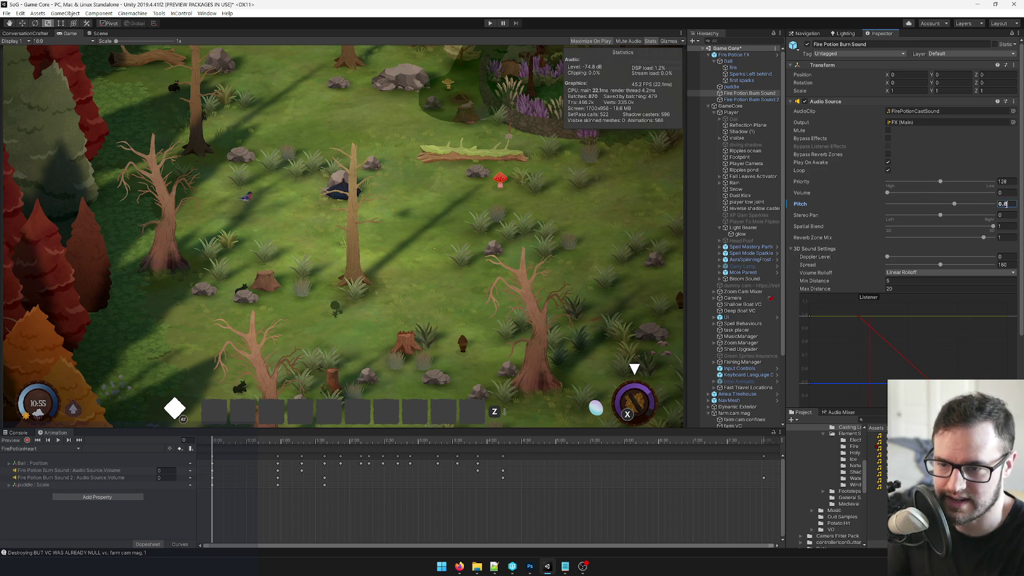
# Assign FirePotionCastSound as Fire Potion Burn Sound 2's audio clip.
pyautogui.click(749, 100)
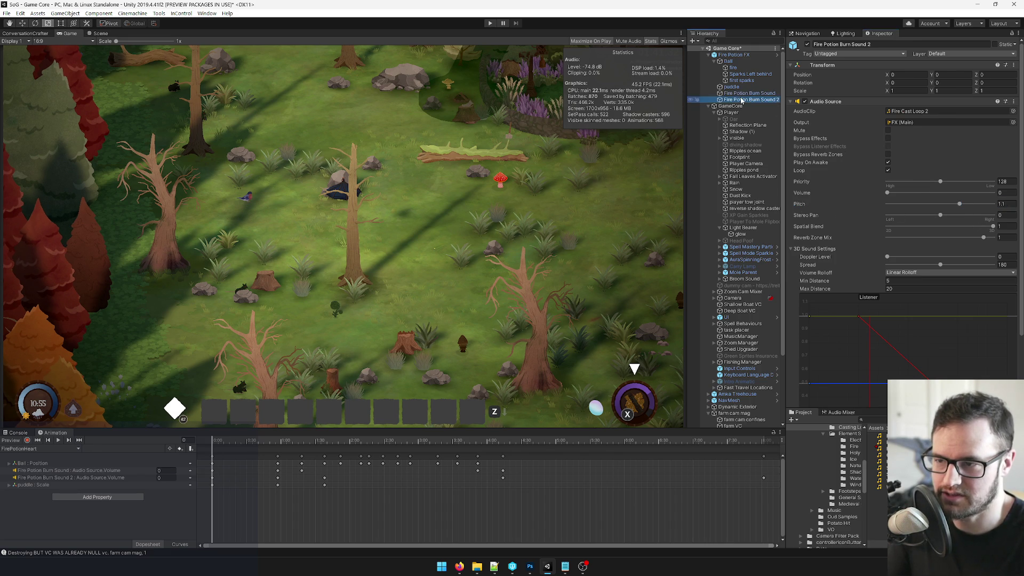
pyautogui.click(1013, 111)
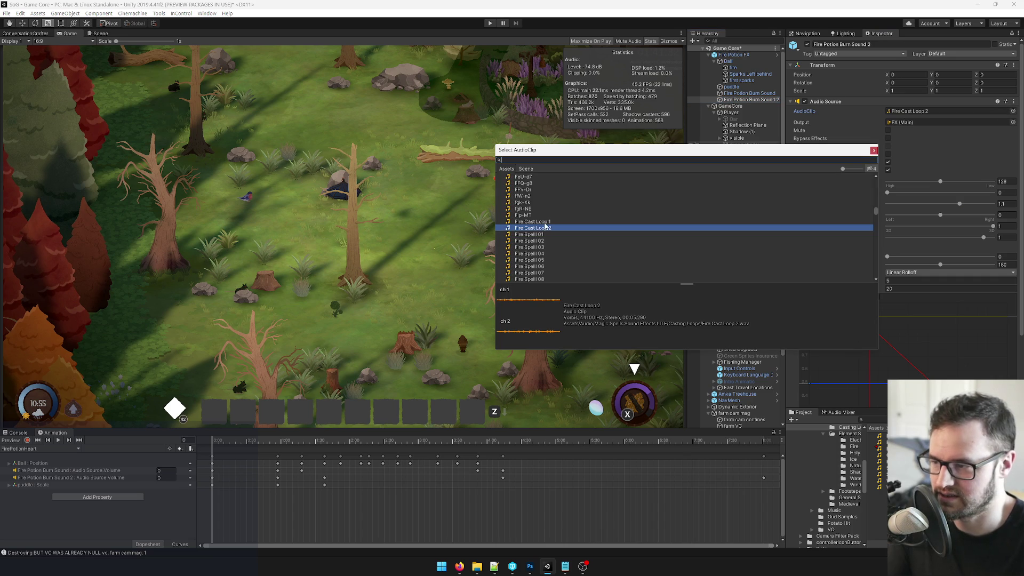
pyautogui.scroll(-5, 545, 225)
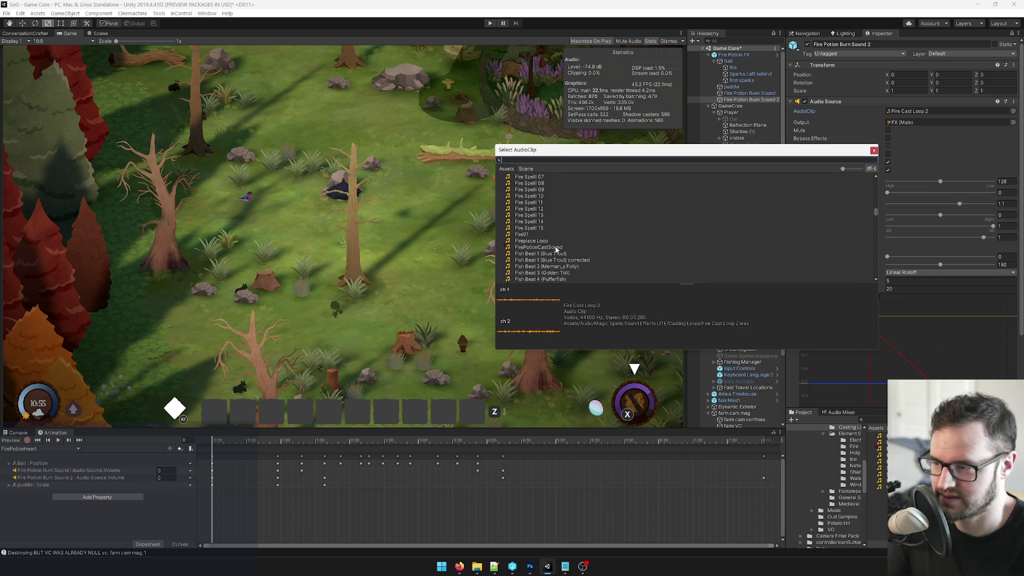
pyautogui.doubleClick(555, 247)
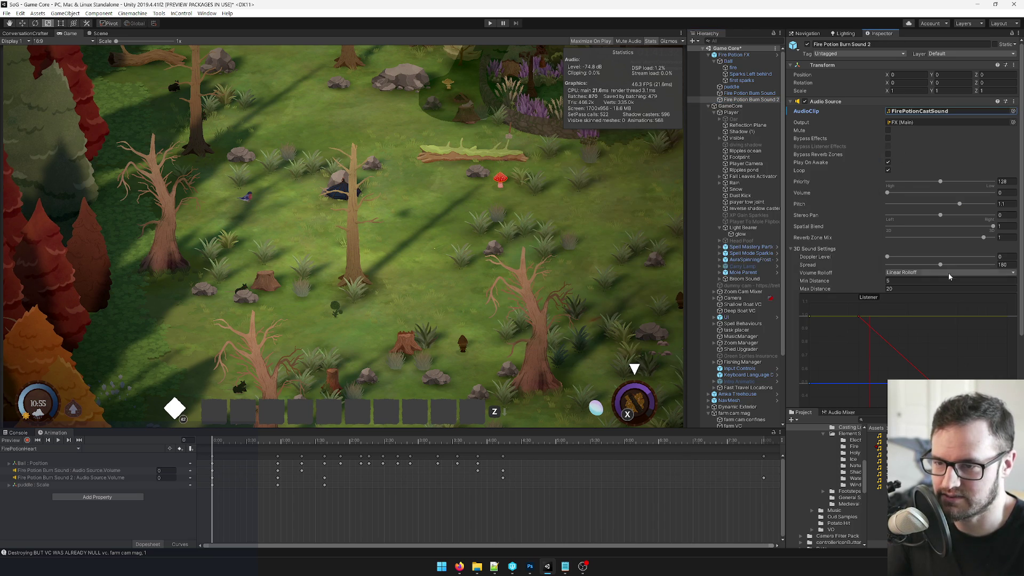
pyautogui.click(744, 95)
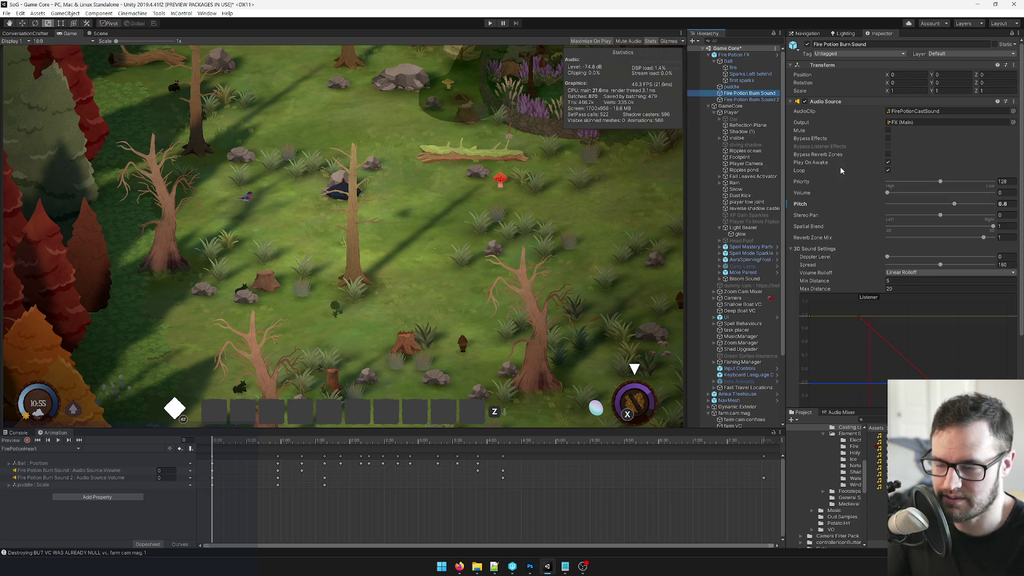
# Turn on keyframe recording and shift Burn Sound 2's volume key earlier in FirePotionHeart.
pyautogui.click(27, 440)
pyautogui.click(278, 485)
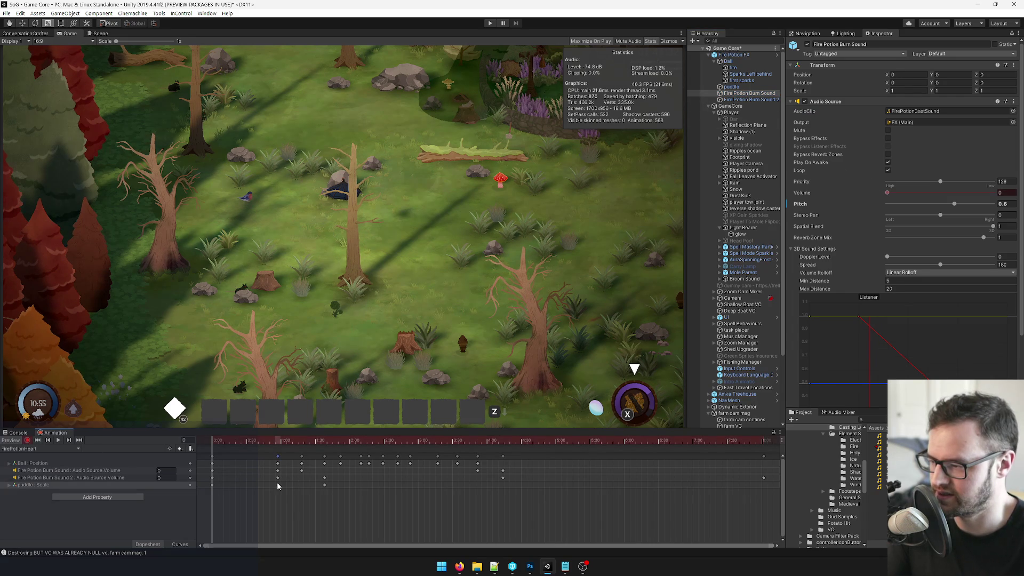
pyautogui.click(302, 442)
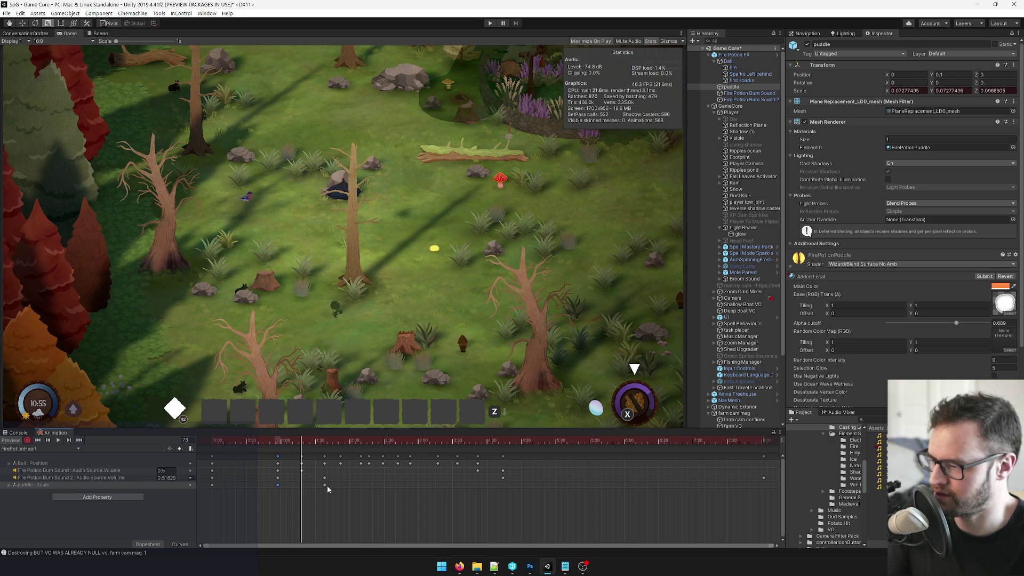
pyautogui.moveTo(325, 479); pyautogui.dragTo(304, 482)
# Set Burn Sound 2's volume to 0.5 at two keyframes, then turn off recording.
pyautogui.moveTo(802, 193); pyautogui.dragTo(813, 188)
pyautogui.click(1006, 194)
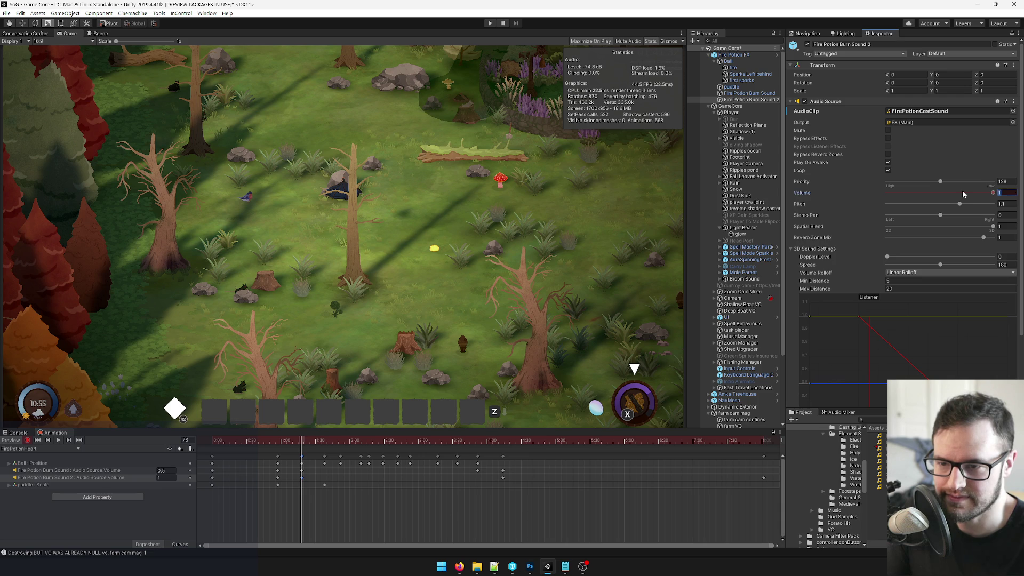
pyautogui.write('0.5')
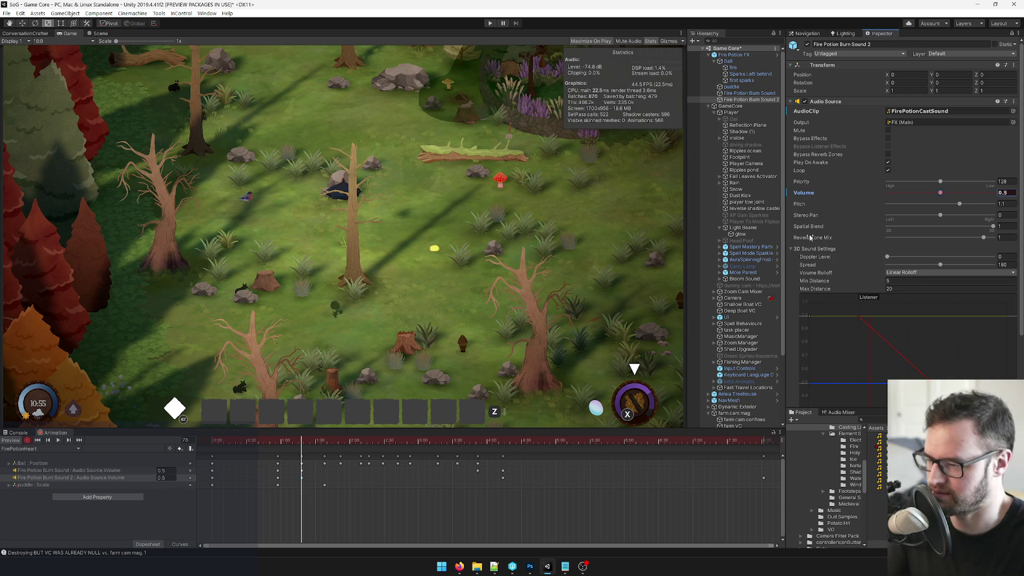
pyautogui.moveTo(360, 442); pyautogui.dragTo(503, 447)
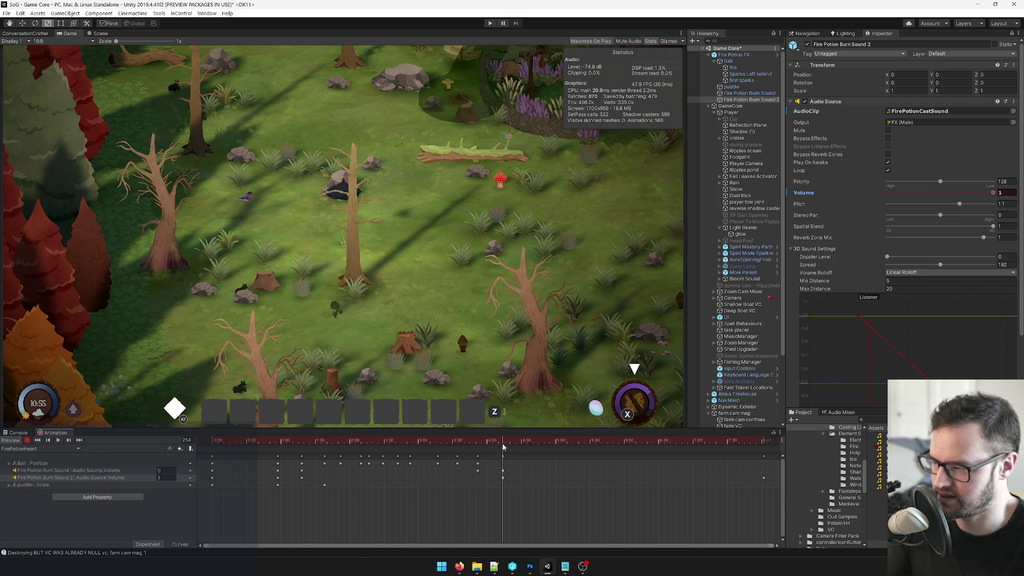
pyautogui.click(1008, 193)
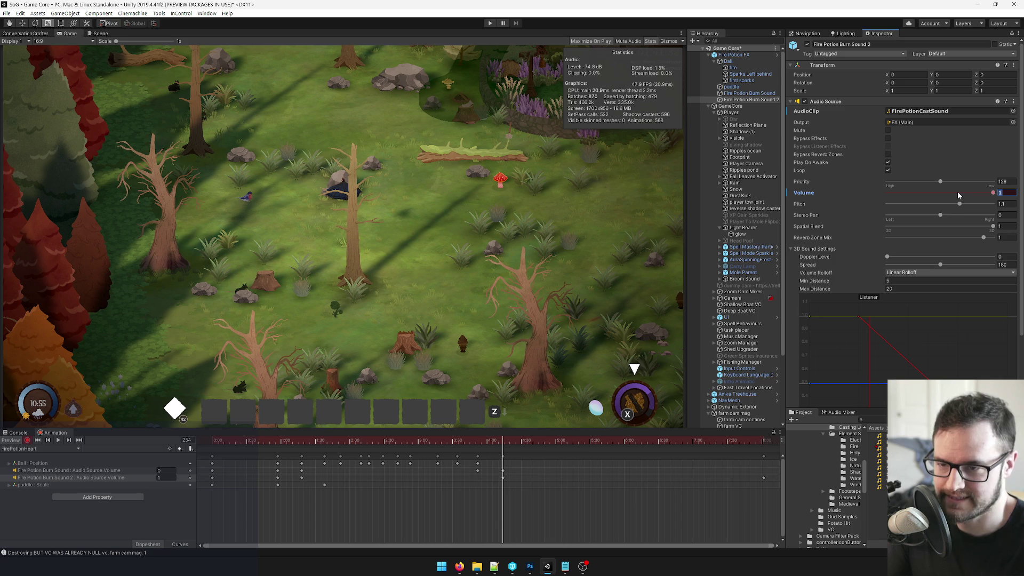
pyautogui.write('0.5')
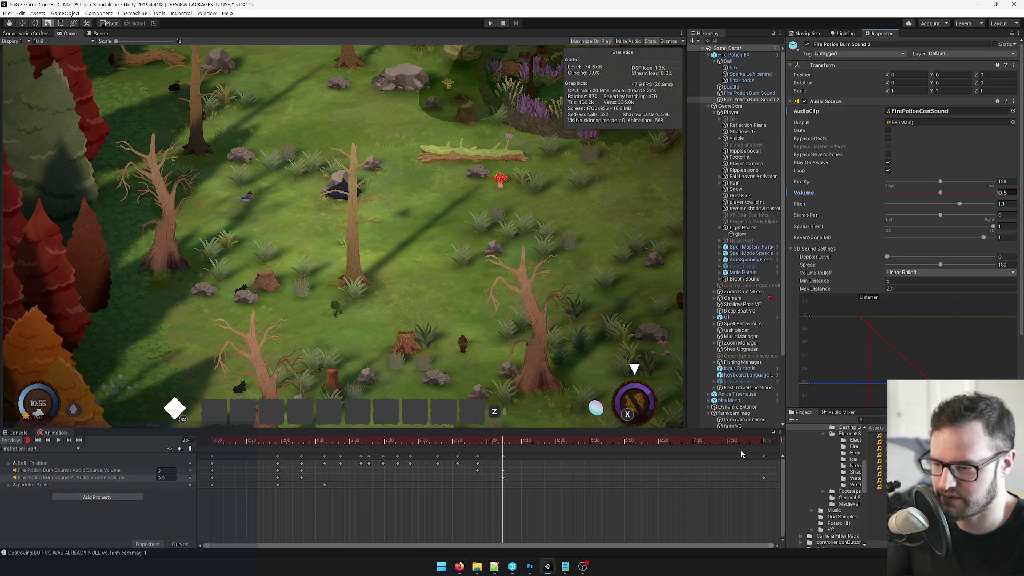
pyautogui.moveTo(754, 442)
pyautogui.mouseDown()
pyautogui.moveTo(764, 442)
pyautogui.moveTo(211, 448)
pyautogui.mouseUp()
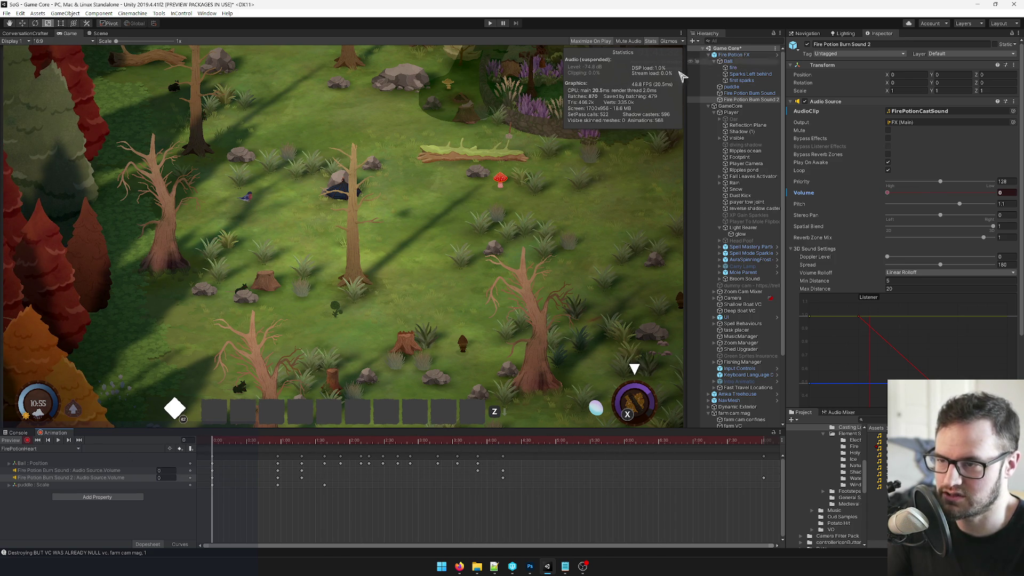
pyautogui.click(27, 440)
pyautogui.click(733, 55)
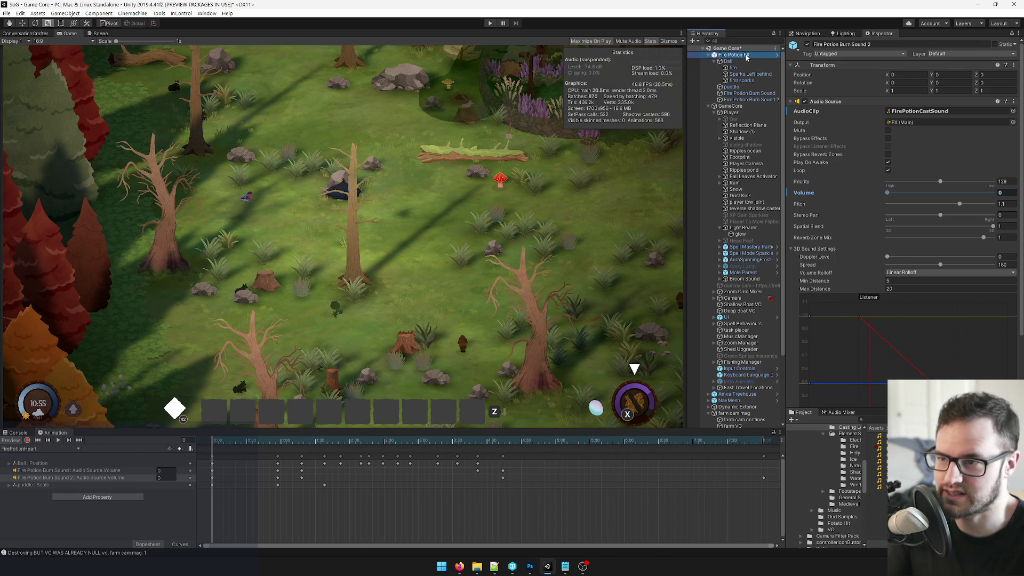
# Apply all overrides to the Fire Potion FX prefab, then play-test walking right and left.
pyautogui.click(984, 60)
pyautogui.click(993, 146)
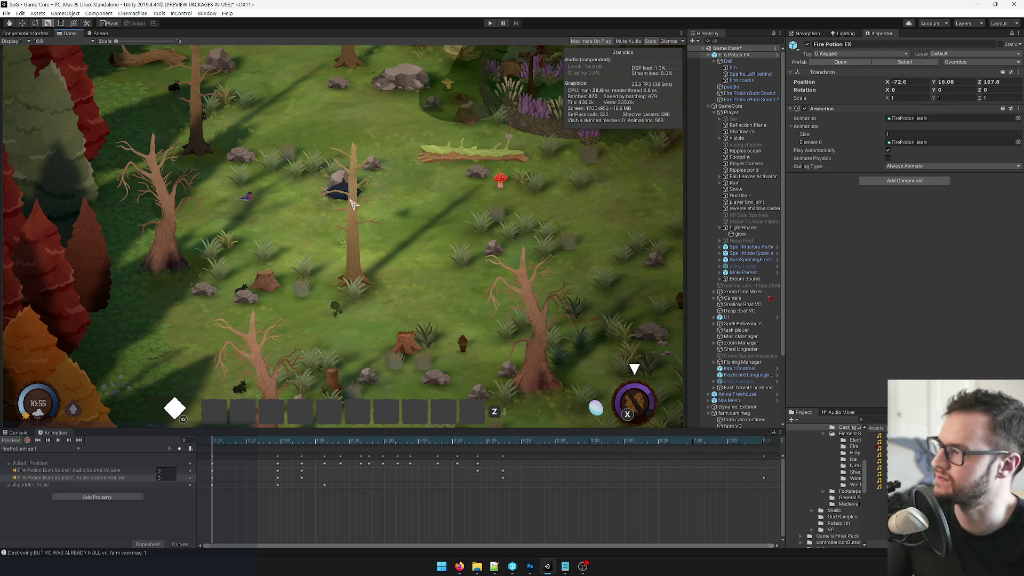
pyautogui.click(491, 23)
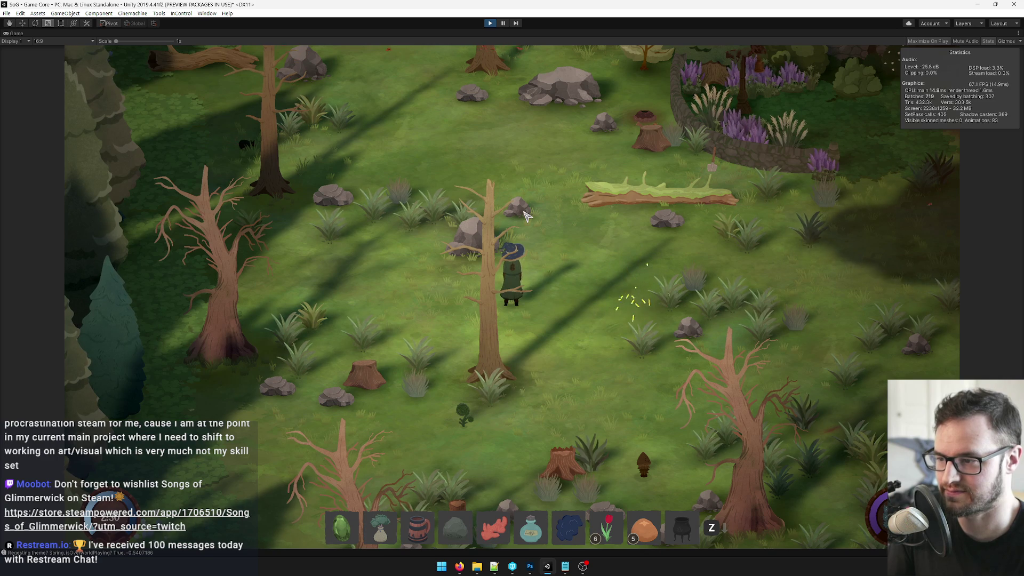
pyautogui.press('d')
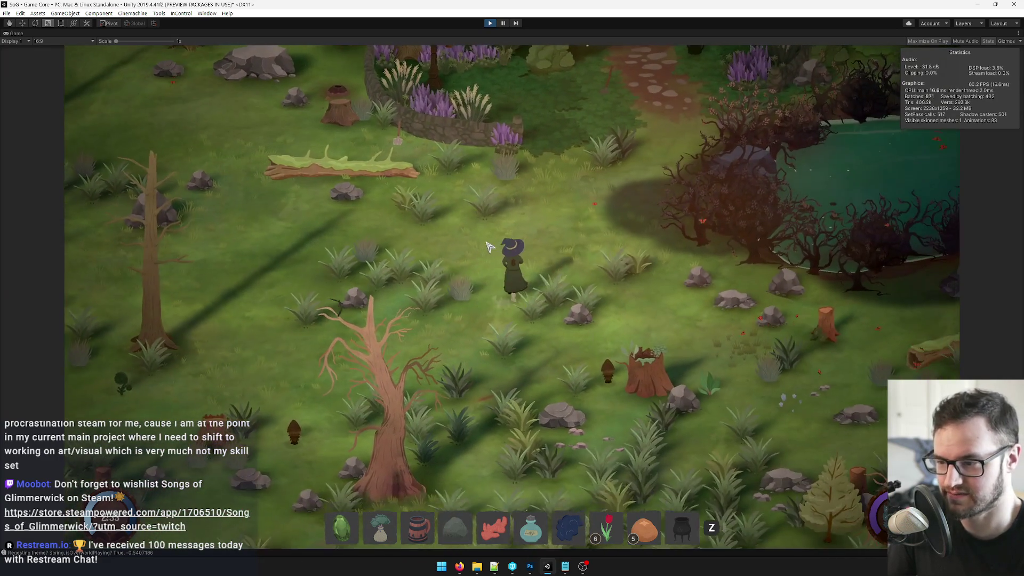
pyautogui.press('a')
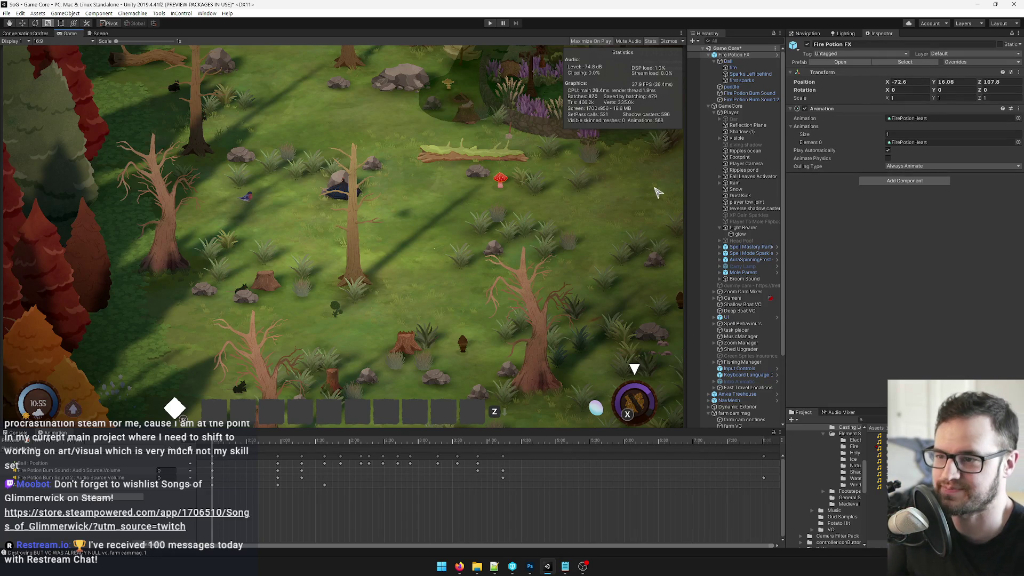
# Collapse Fire Potion FX and select GameCore to reach its Developer Start Settings.
pyautogui.click(708, 56)
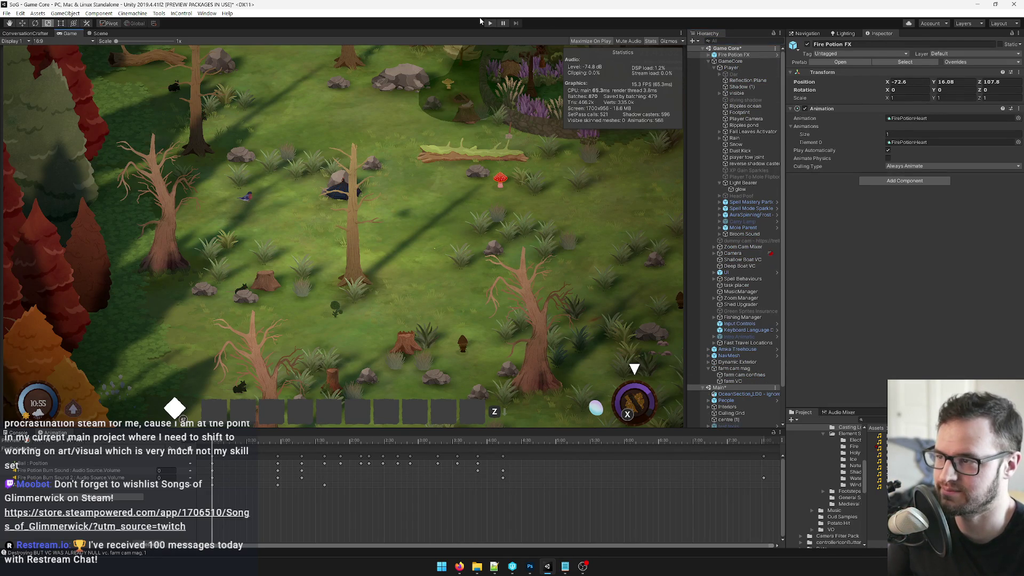
pyautogui.click(735, 60)
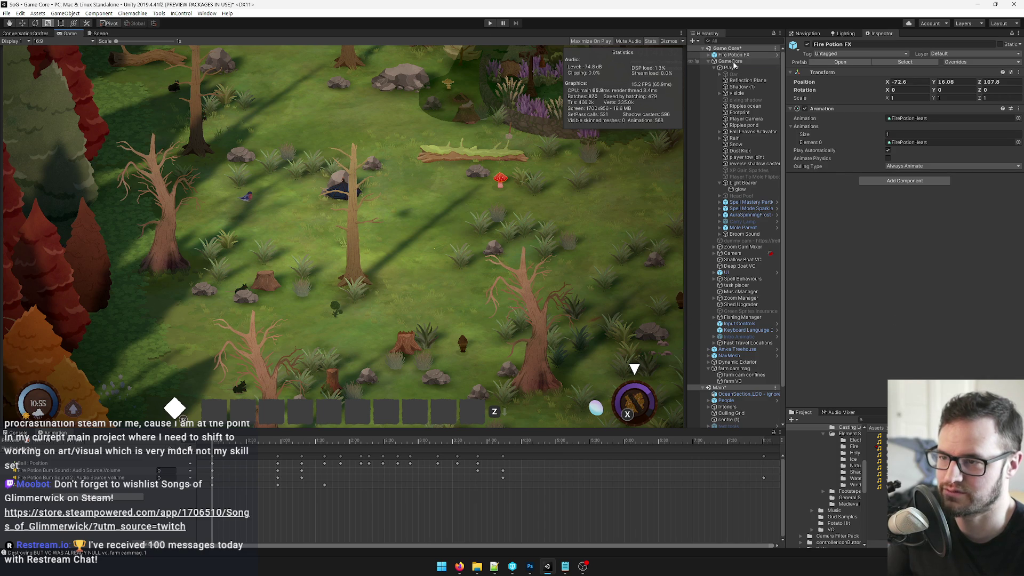
pyautogui.click(978, 129)
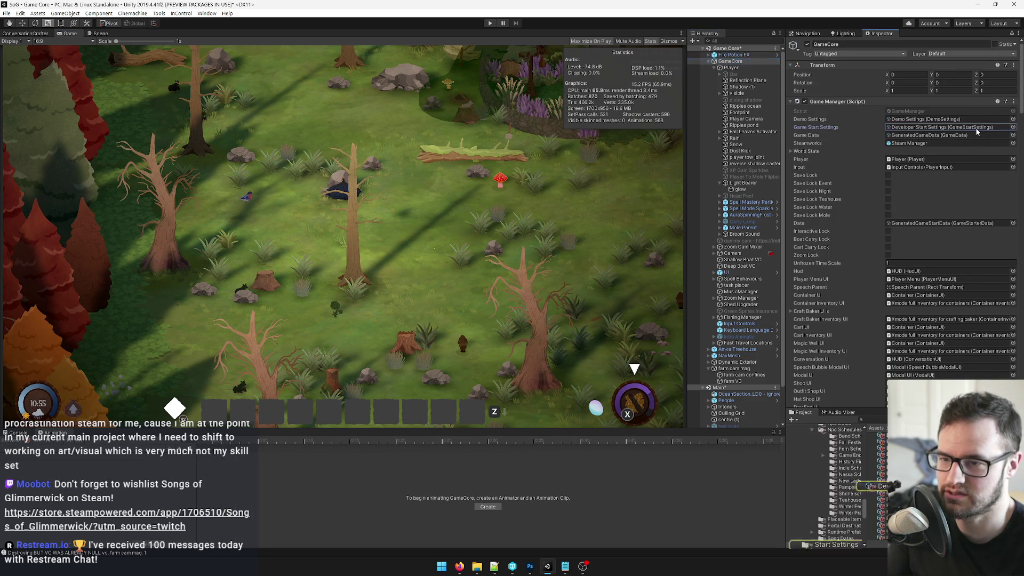
# Open Developer Start Settings, expand Starting Items down to Elements 39-40, and check it out for editing.
pyautogui.doubleClick(979, 129)
pyautogui.scroll(-2, 846, 158)
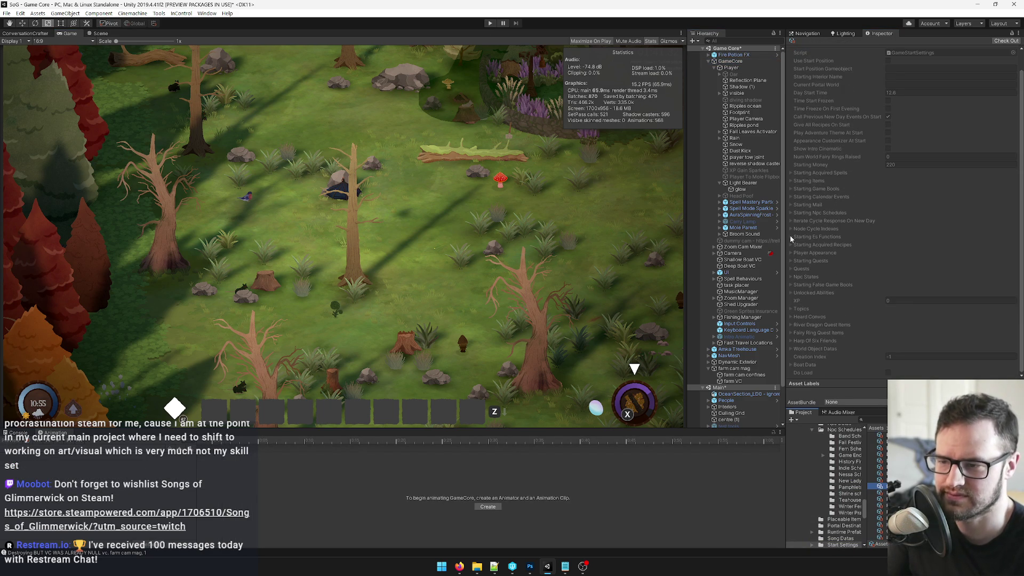
pyautogui.click(790, 180)
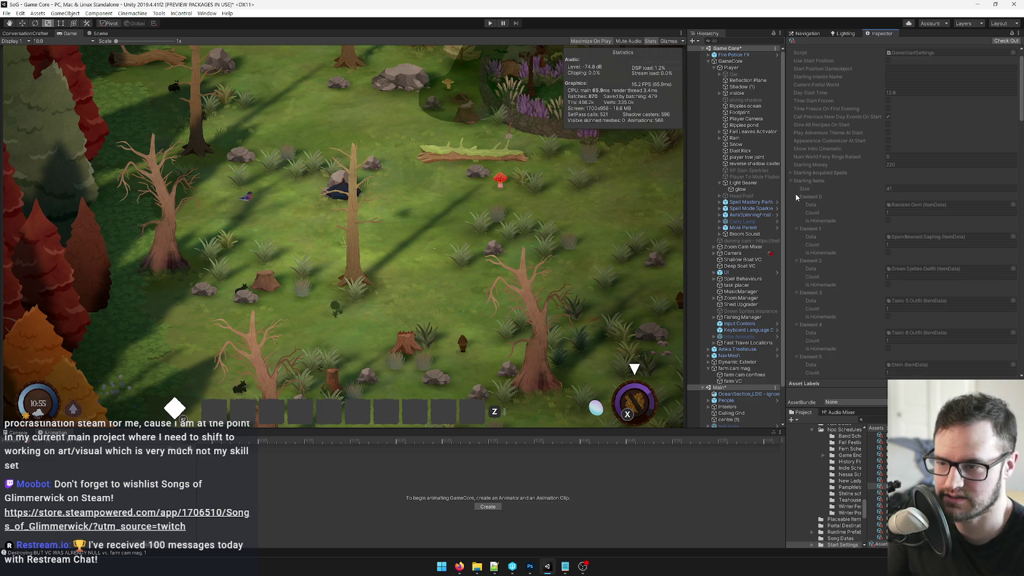
pyautogui.click(797, 197)
pyautogui.scroll(-10, 797, 204)
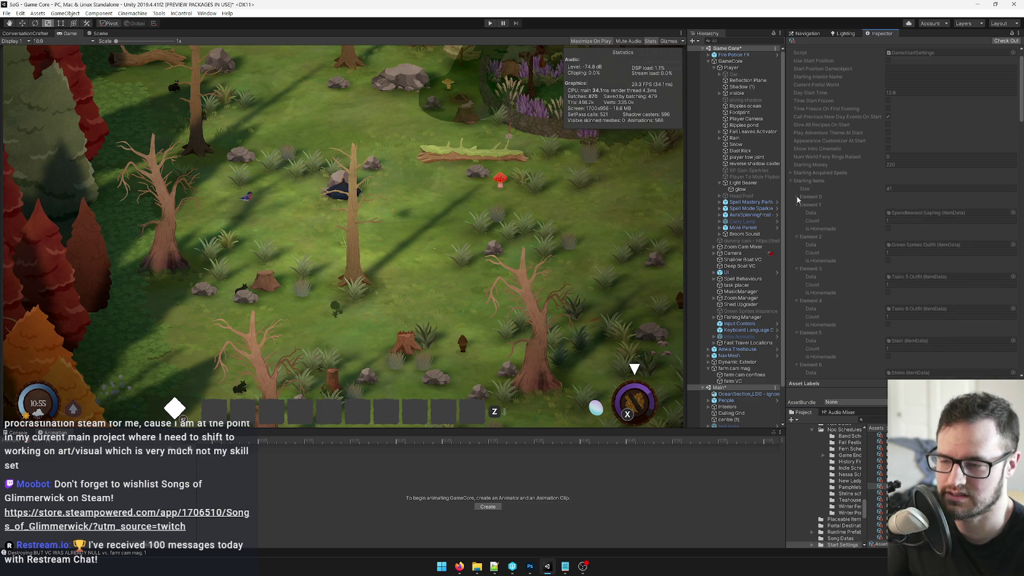
pyautogui.scroll(-10, 817, 231)
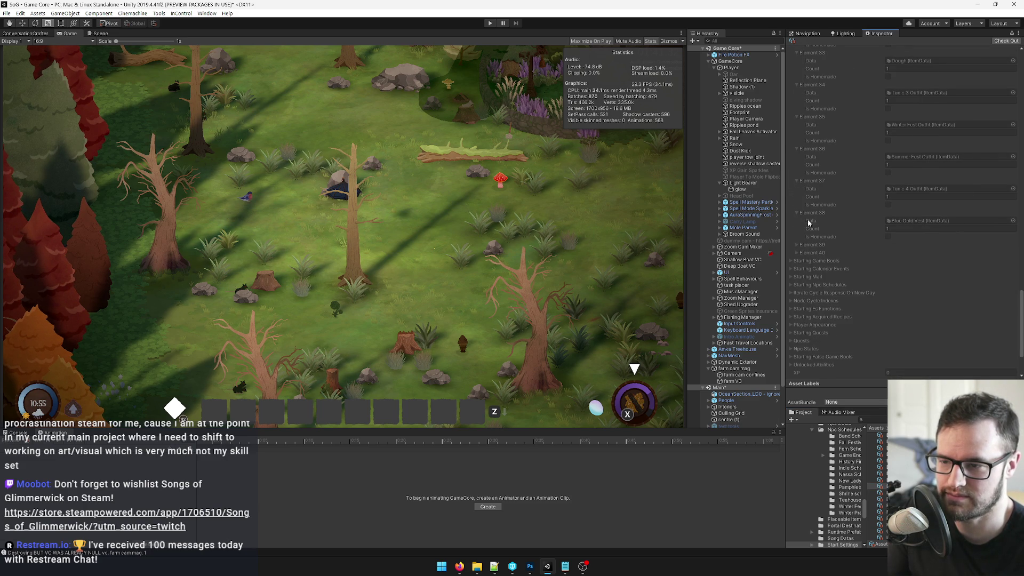
pyautogui.click(797, 244)
pyautogui.click(797, 277)
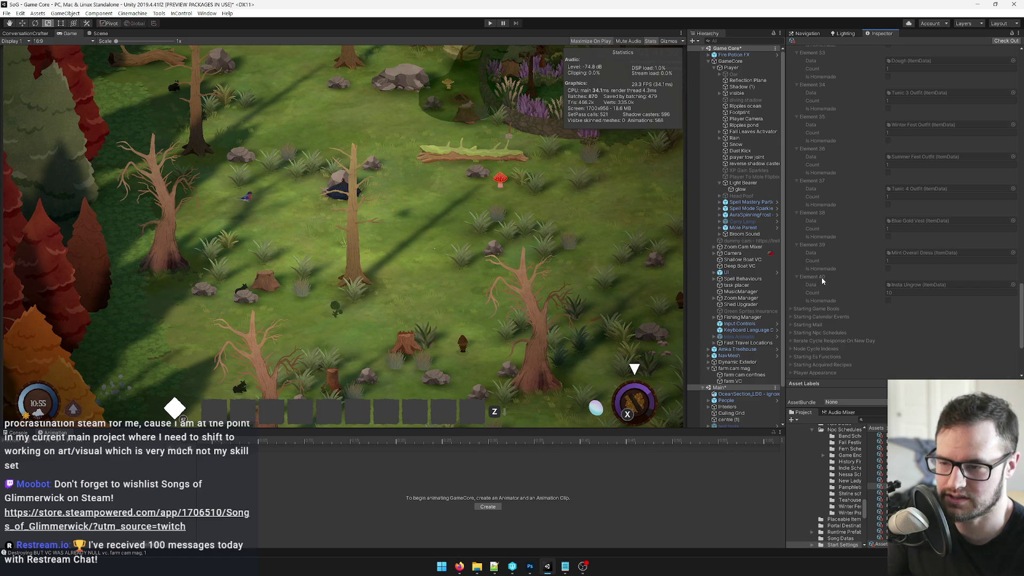
pyautogui.click(1007, 41)
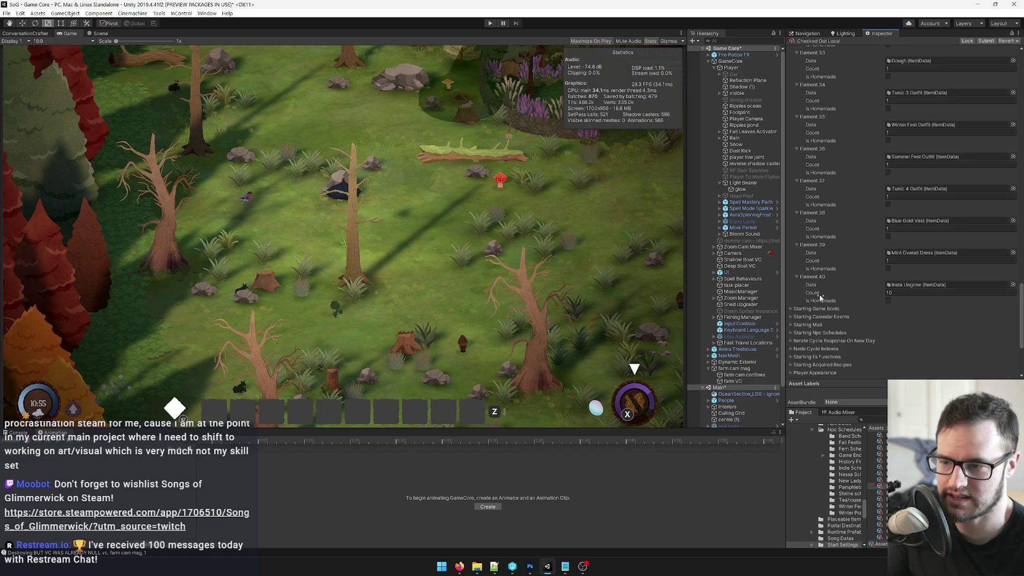
# Duplicate the last Insta Ungrow starting item into new Elements 41, 42 and 43.
pyautogui.rightClick(819, 281)
pyautogui.click(830, 282)
pyautogui.rightClick(812, 309)
pyautogui.click(829, 314)
pyautogui.click(796, 308)
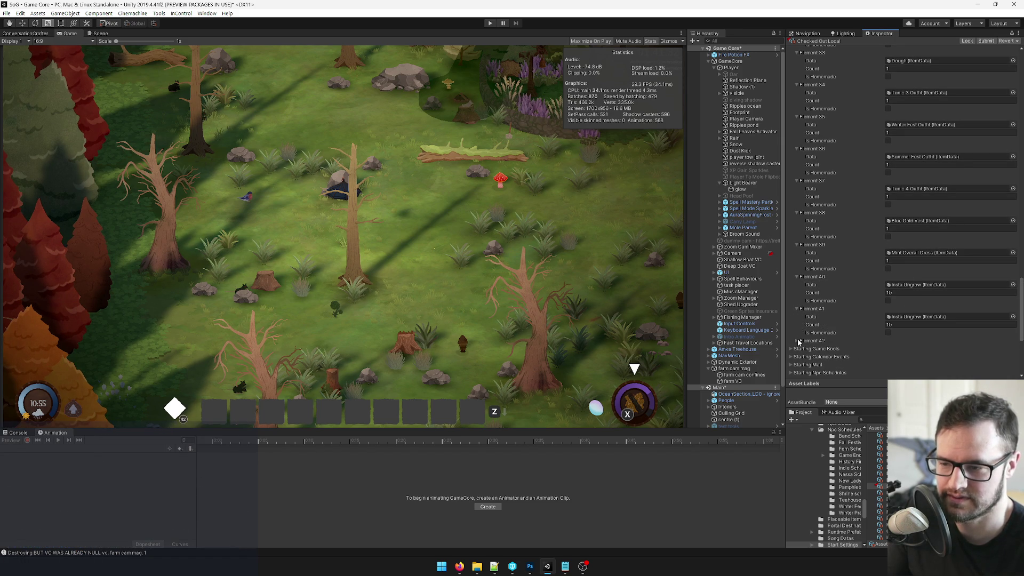
pyautogui.click(797, 341)
pyautogui.scroll(-5, 815, 320)
pyautogui.rightClick(816, 158)
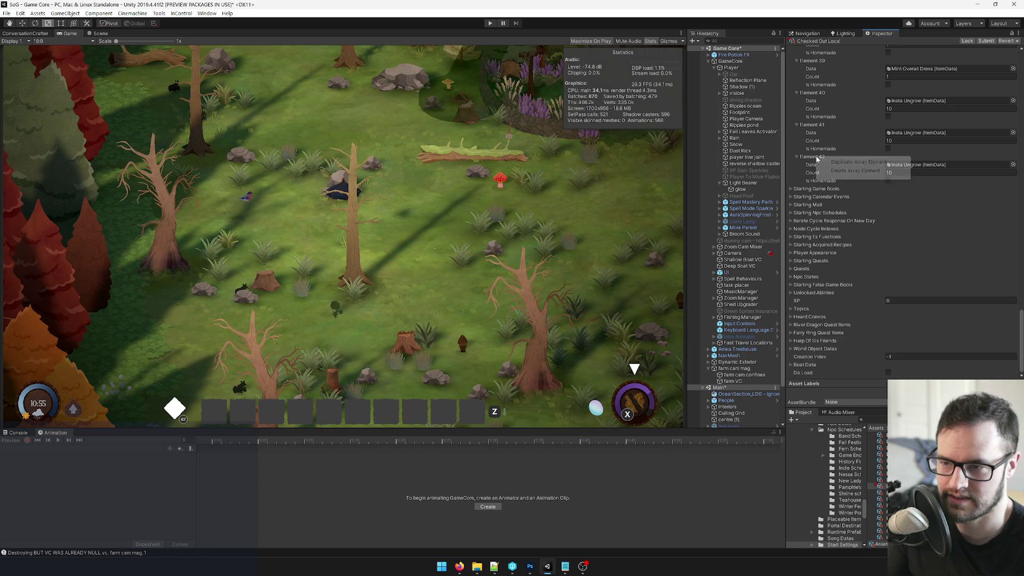
pyautogui.click(834, 161)
pyautogui.click(797, 189)
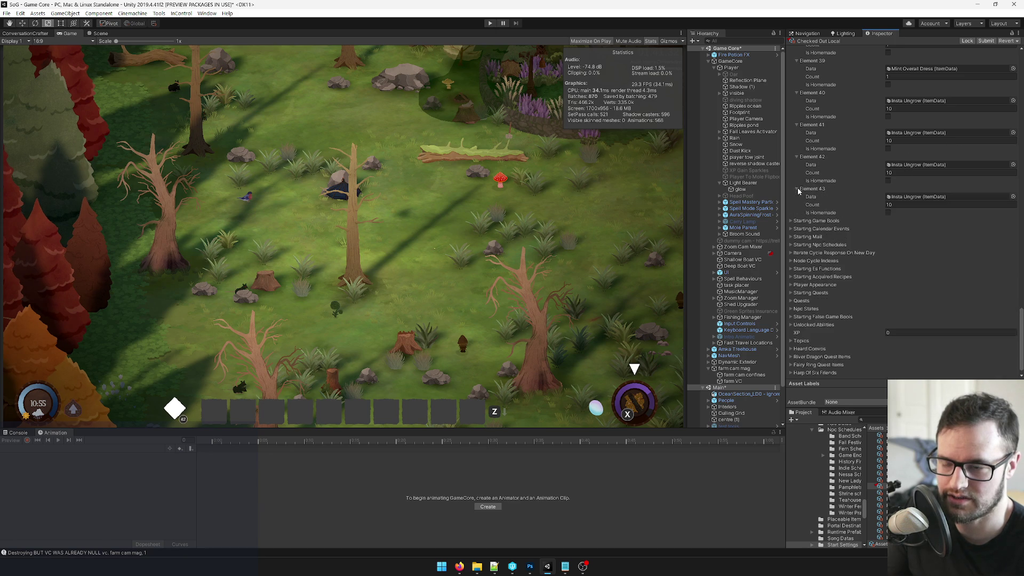
pyautogui.rightClick(805, 190)
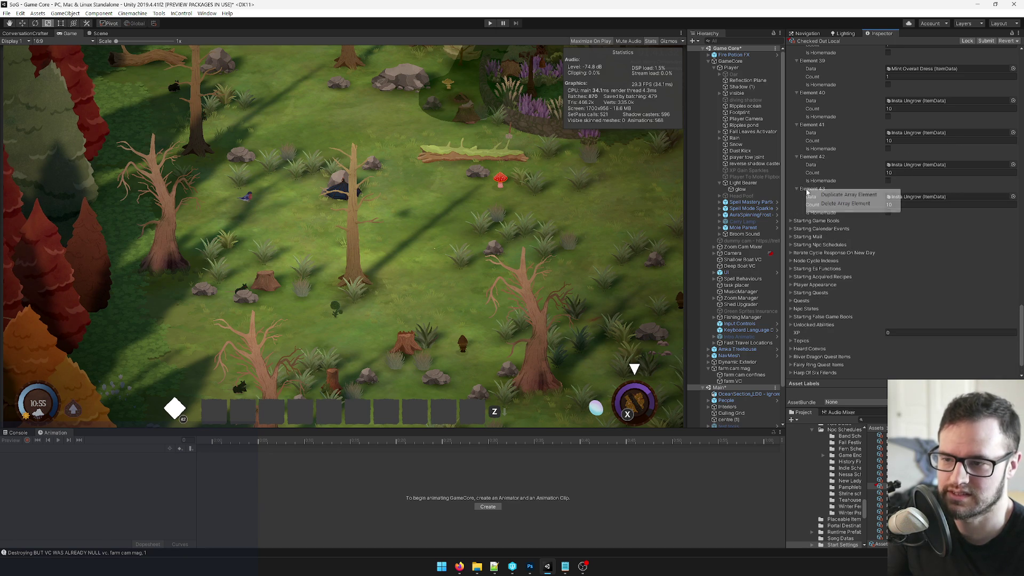
# Set Element 41 to Fire Art Potion 1 and Element 42 to Fire Art Potion 2, delete Element 43, and start play.
pyautogui.click(1013, 133)
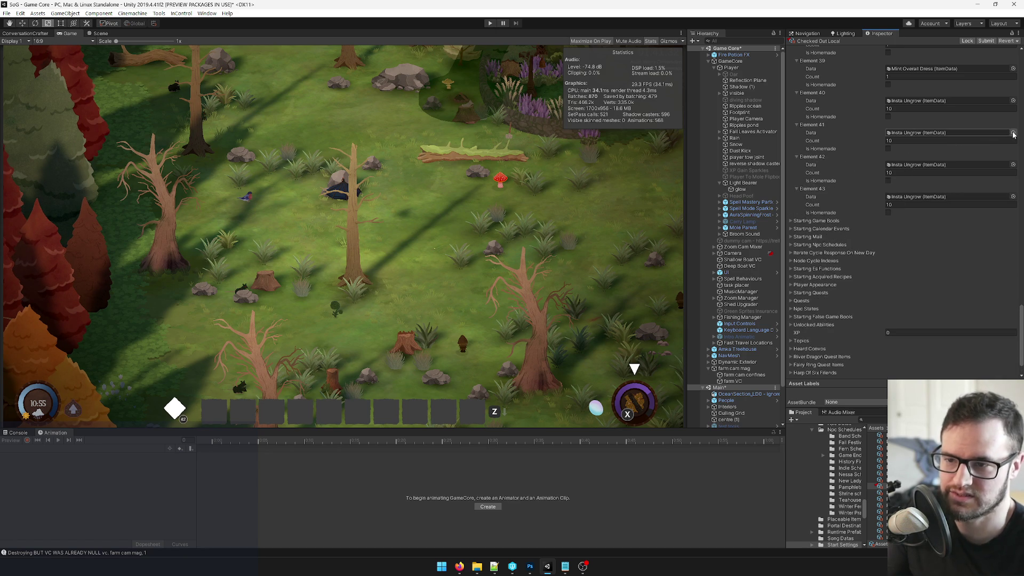
pyautogui.write('fire')
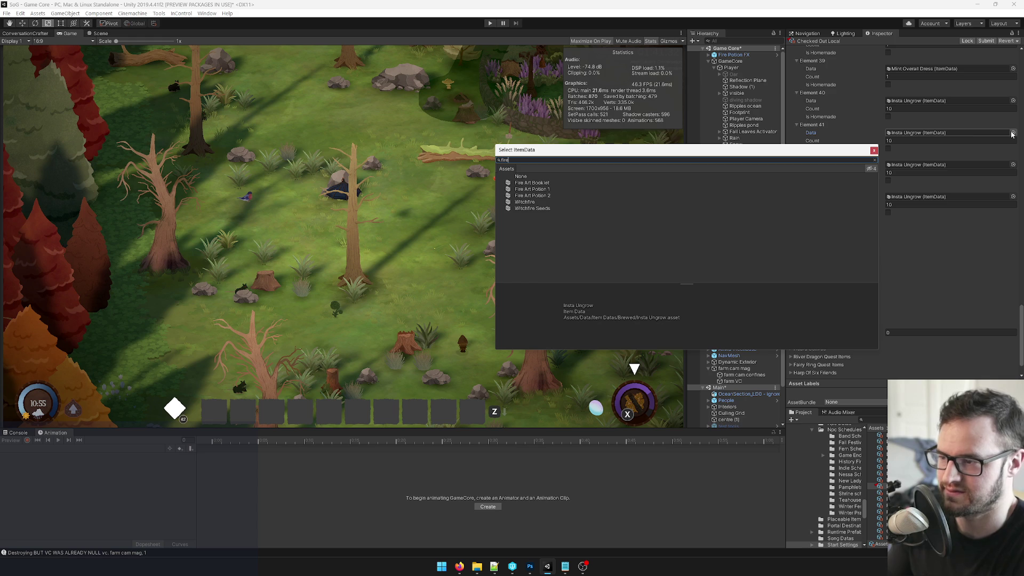
pyautogui.doubleClick(526, 189)
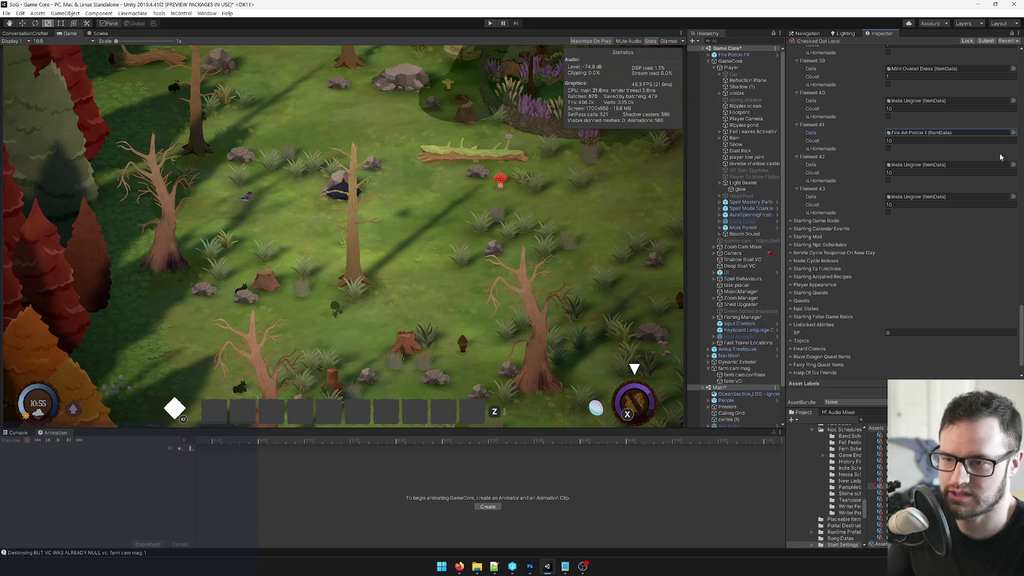
pyautogui.click(1012, 165)
pyautogui.write('fire ar')
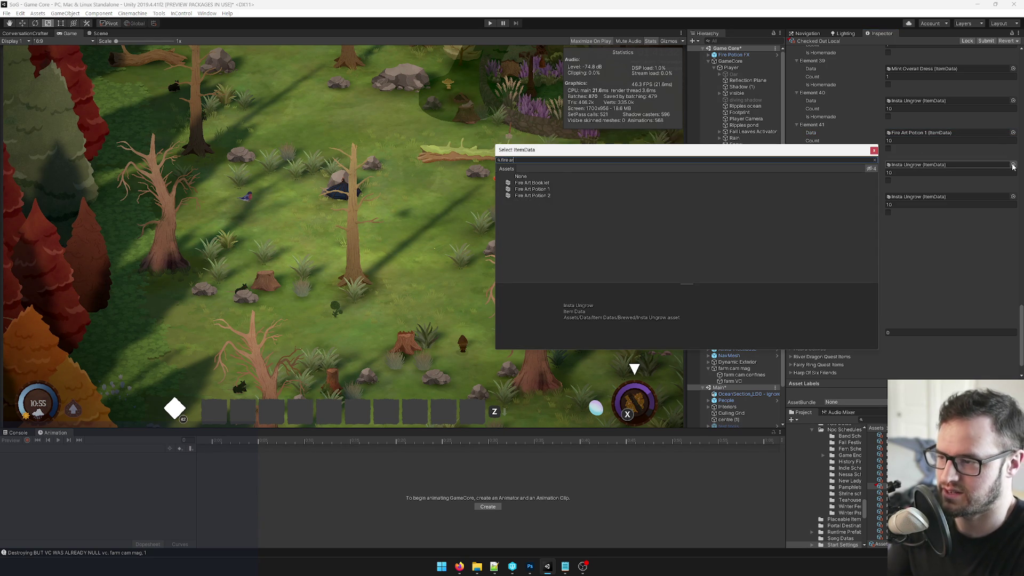
pyautogui.doubleClick(520, 196)
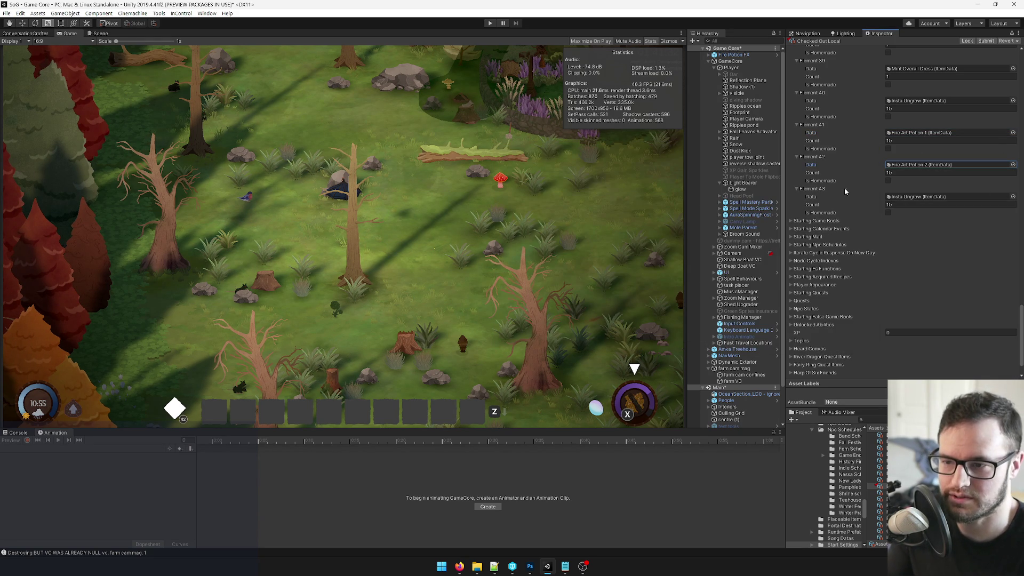
pyautogui.rightClick(817, 192)
pyautogui.click(835, 206)
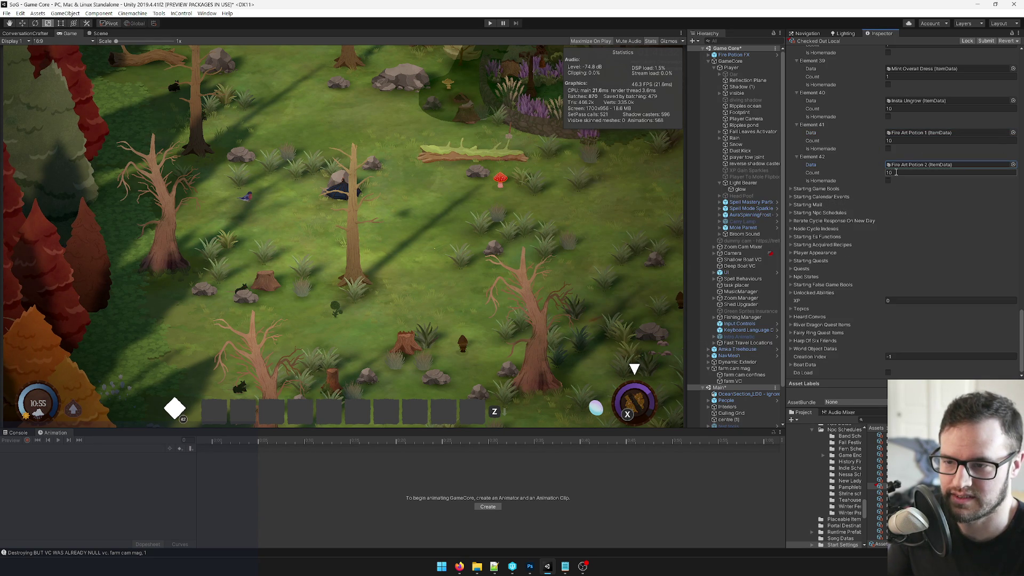
pyautogui.scroll(3, 881, 204)
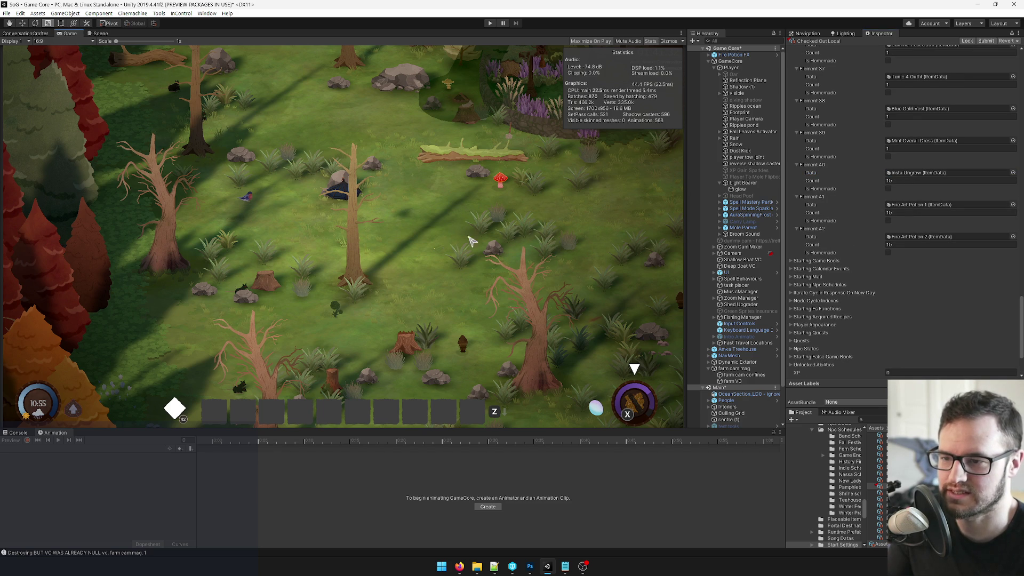
pyautogui.click(491, 23)
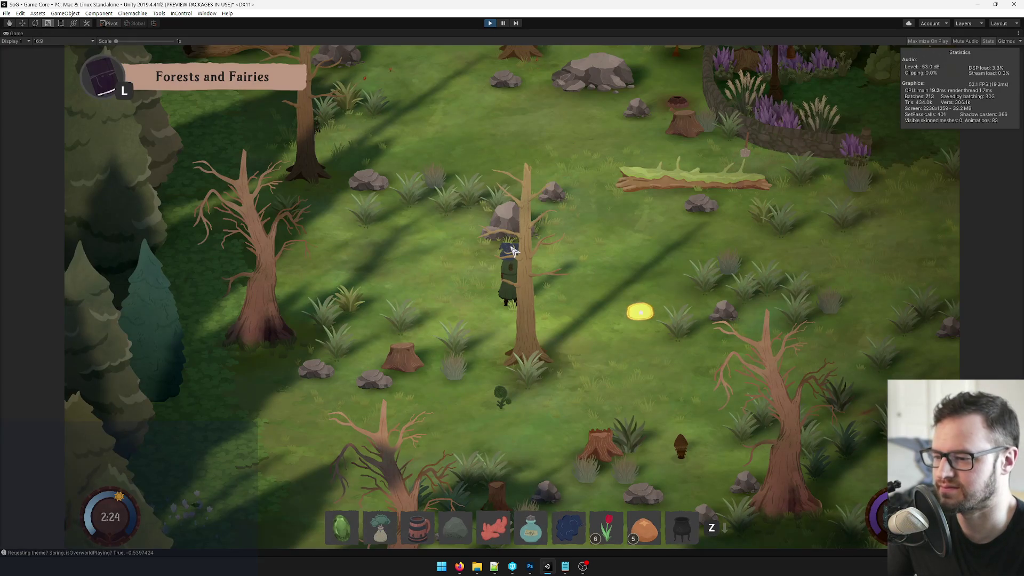
# Walk around, select the yellow then pink potion in the hotbar, and try using the pink one.
pyautogui.press('d')
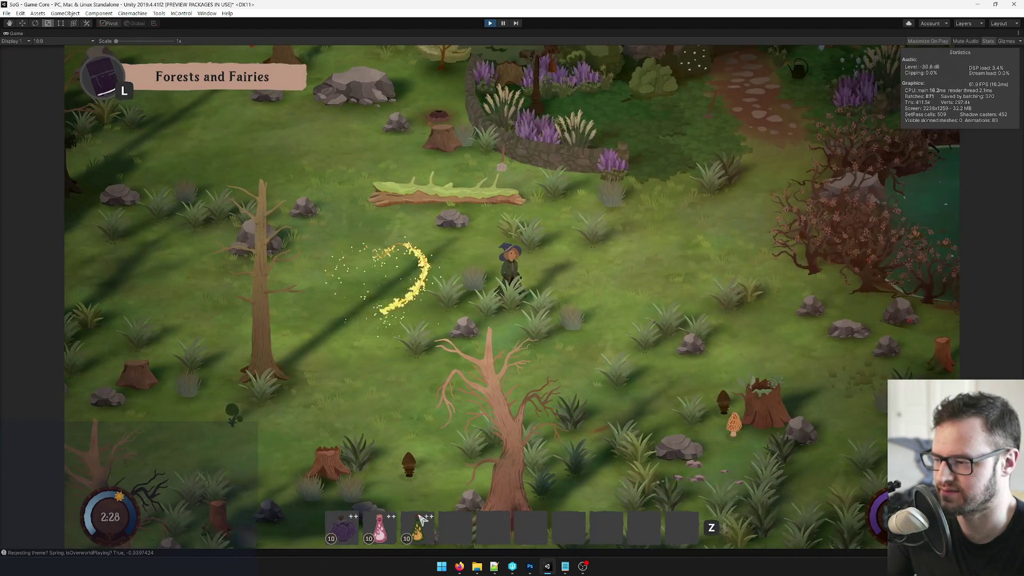
pyautogui.click(417, 528)
pyautogui.press('a')
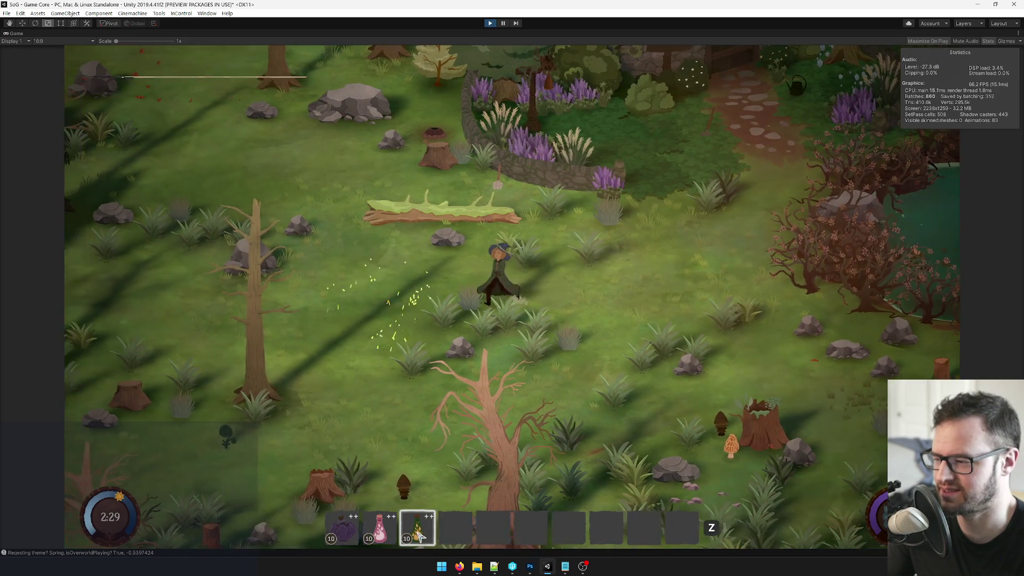
pyautogui.click(380, 531)
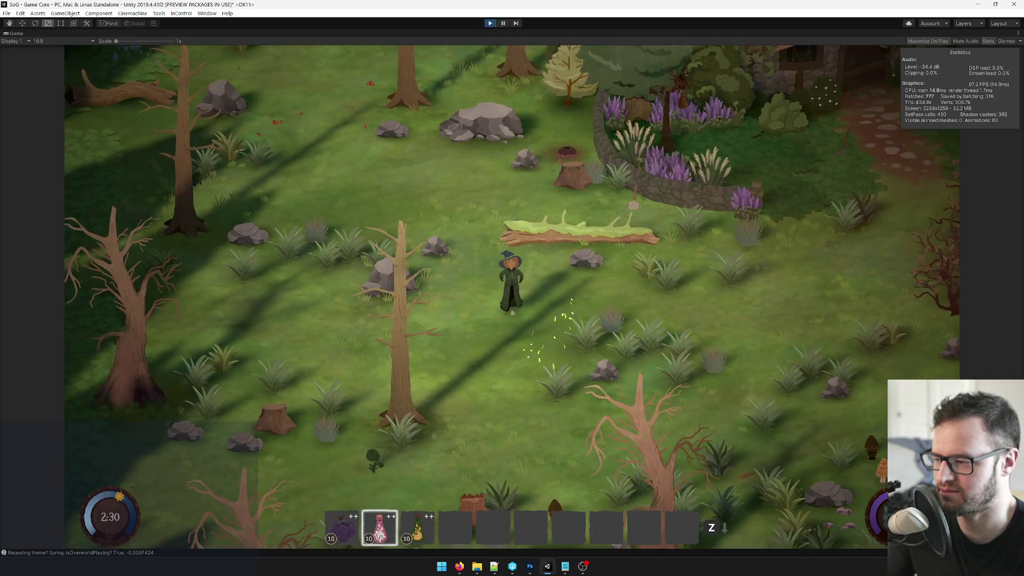
pyautogui.press('w')
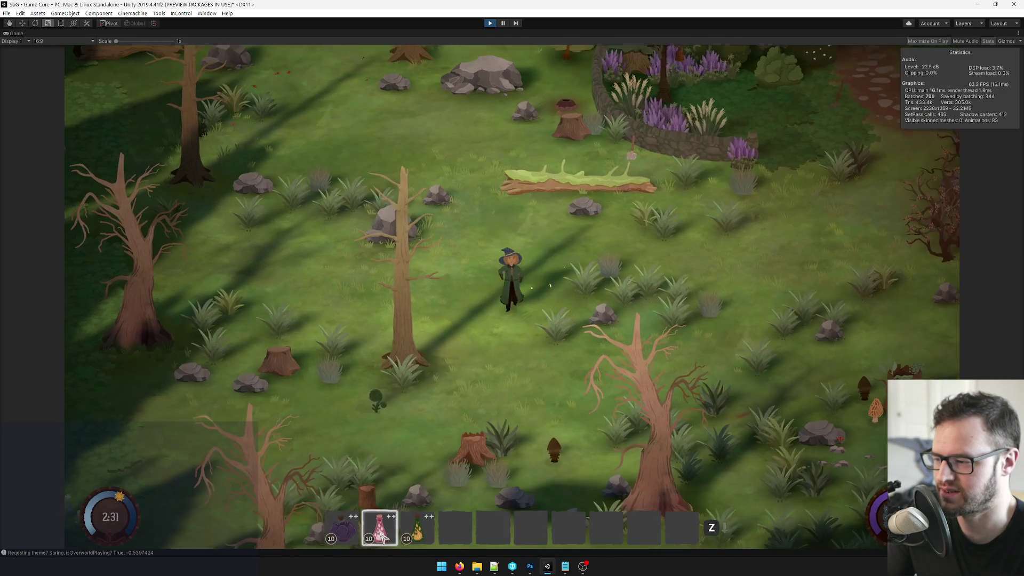
pyautogui.click(538, 260)
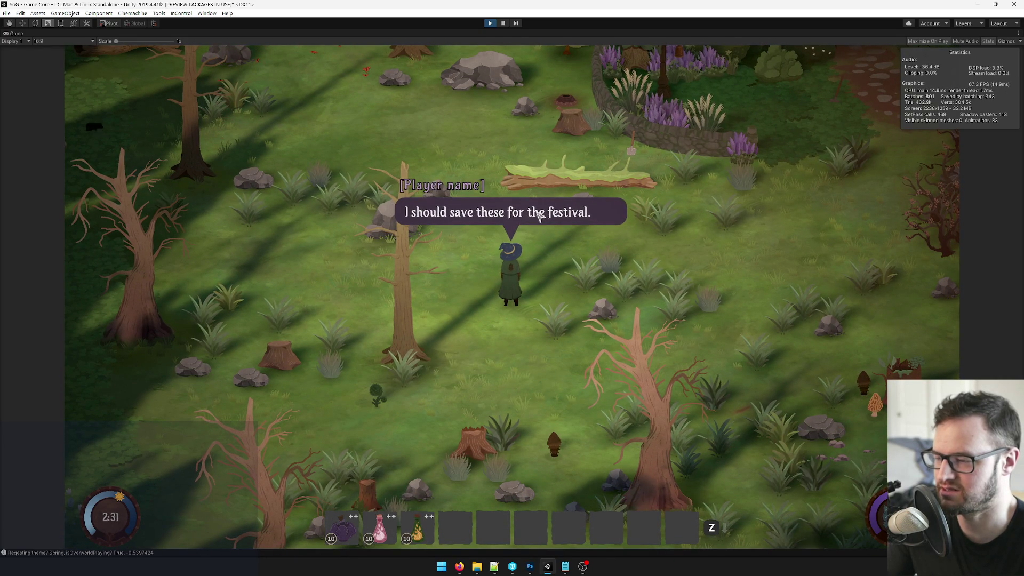
# Walk the witch further around the clearing, then restore the full editor layout.
pyautogui.press('w')
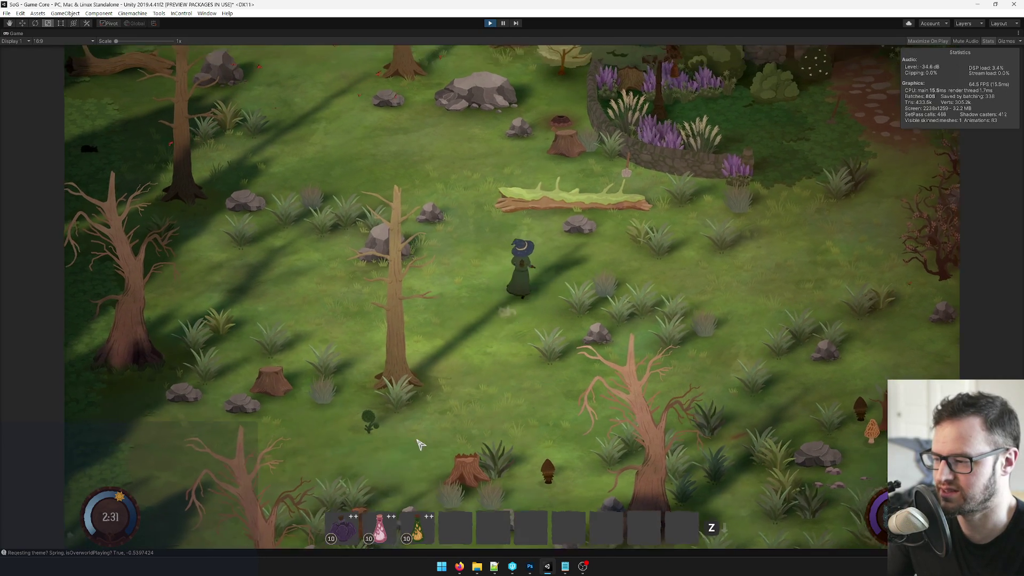
pyautogui.press('a')
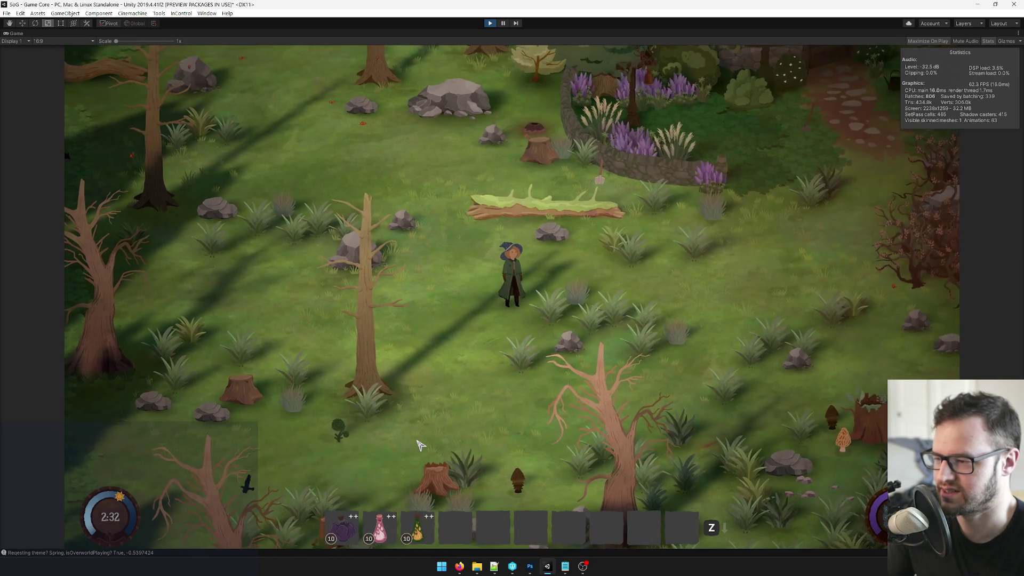
pyautogui.press('s')
pyautogui.press('w')
pyautogui.press('a')
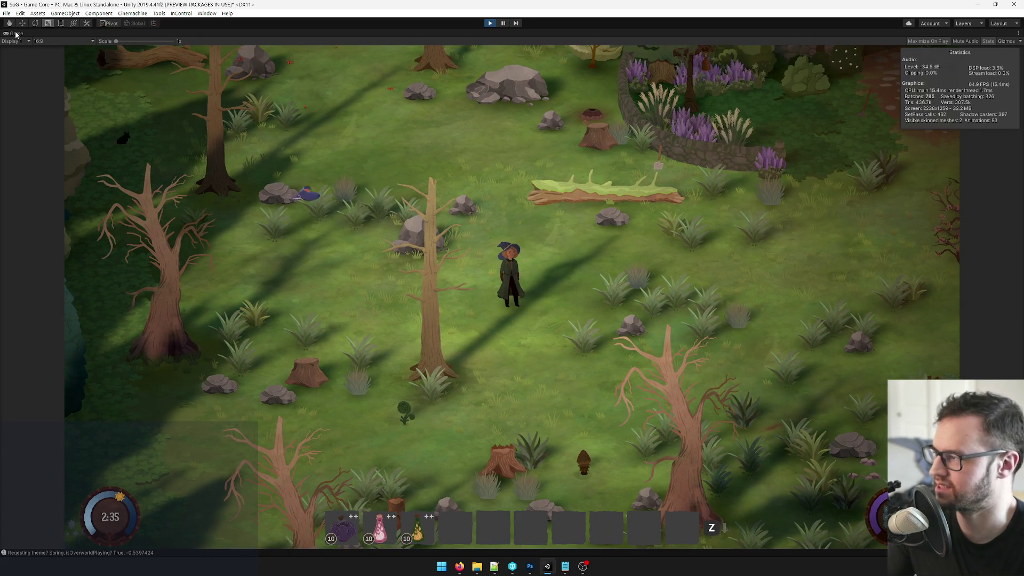
pyautogui.rightClick(16, 33)
pyautogui.click(32, 62)
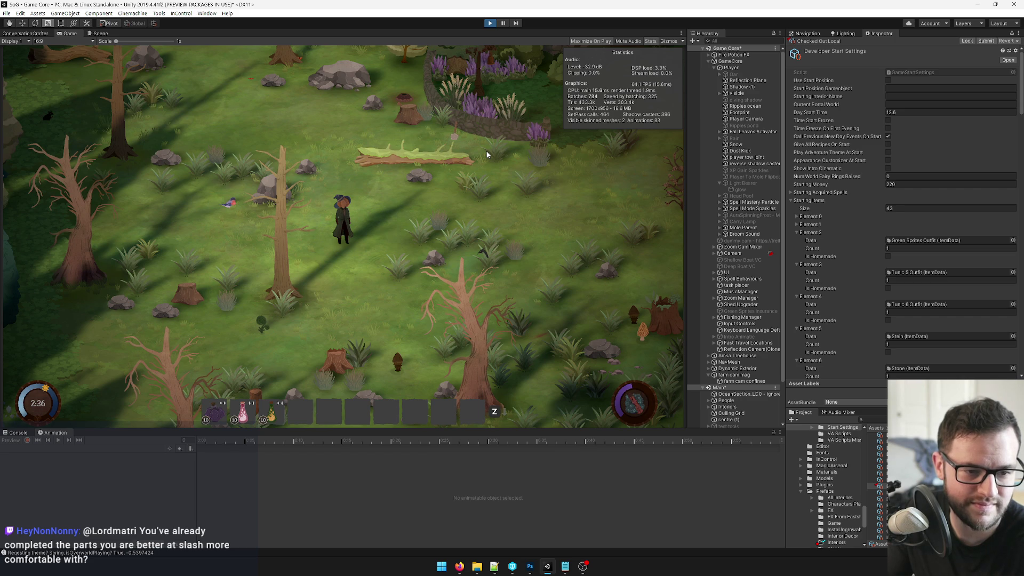
# Exit play mode and delete the Fire Potion FX object from the Hierarchy.
pyautogui.hotkey('ctrl', 'p')
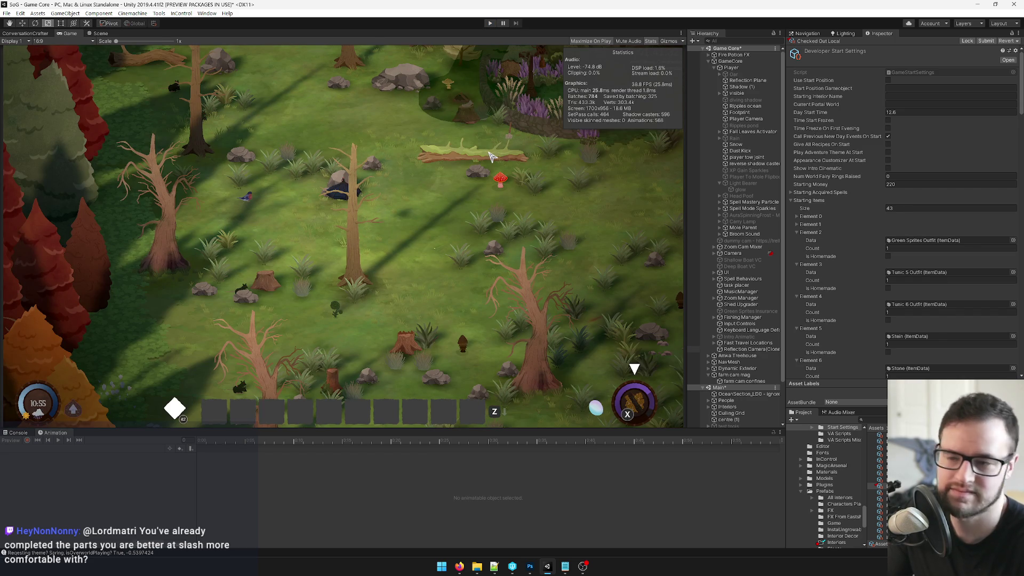
pyautogui.click(731, 55)
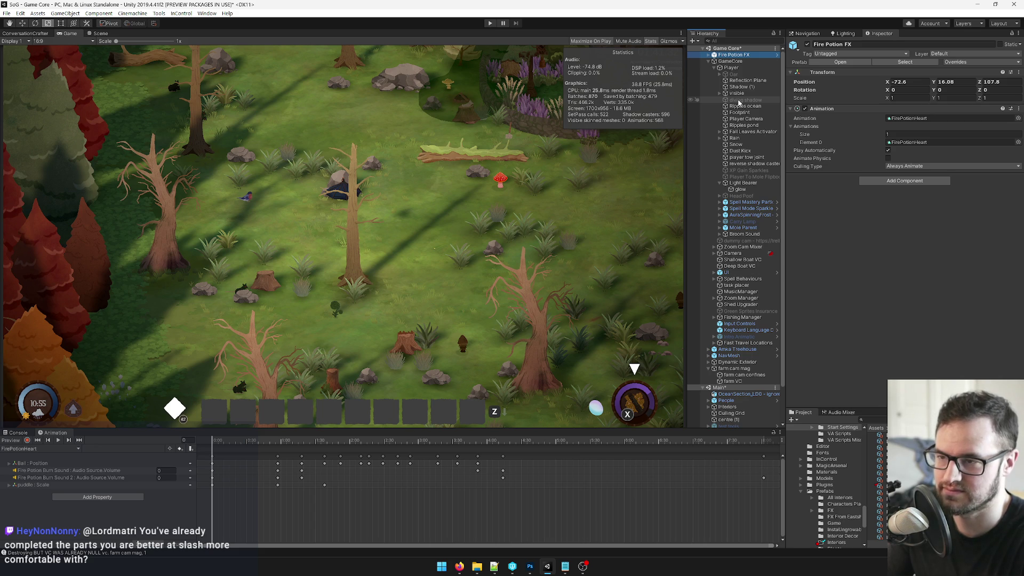
pyautogui.press('Delete')
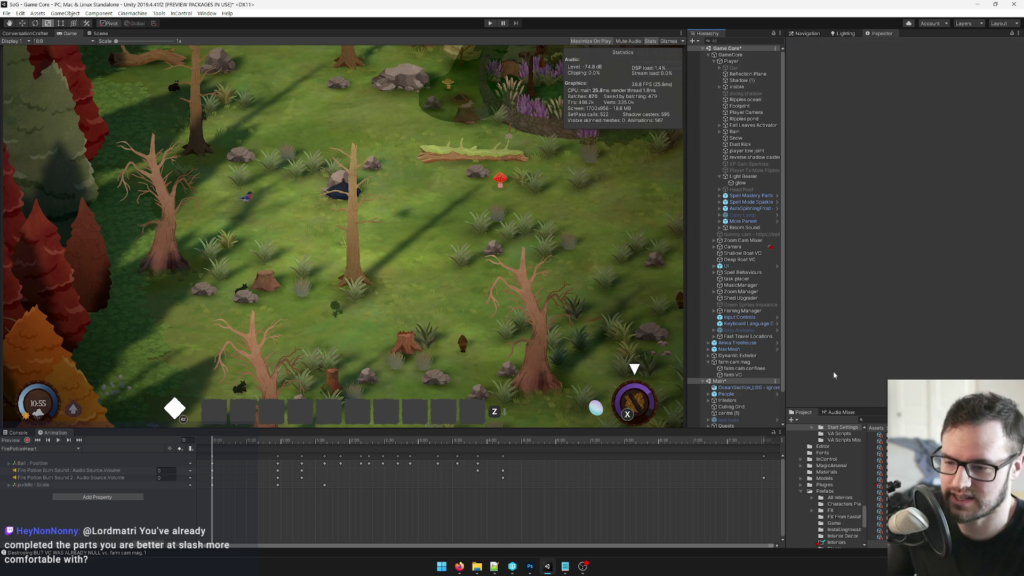
# Set GameCore's Game Start Settings to Day 56 - Starry Night Celebration via a 'starry' search, then press Play.
pyautogui.click(733, 55)
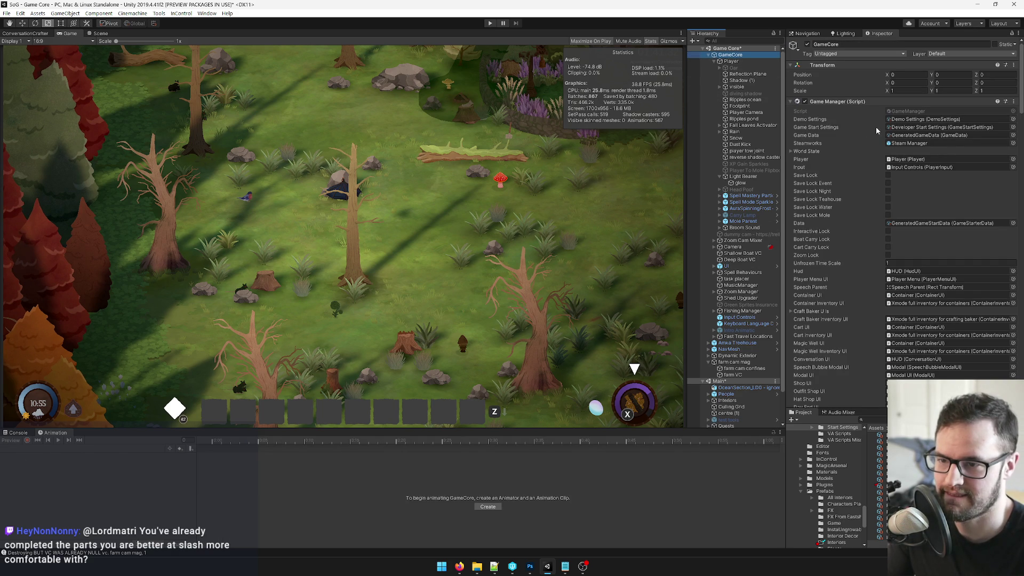
pyautogui.click(1014, 128)
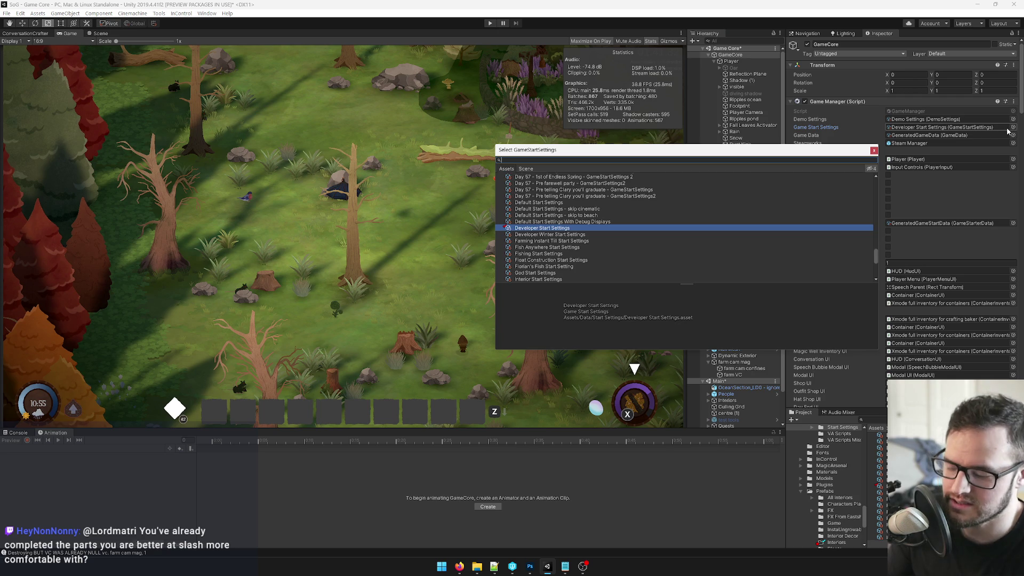
pyautogui.write('festi')
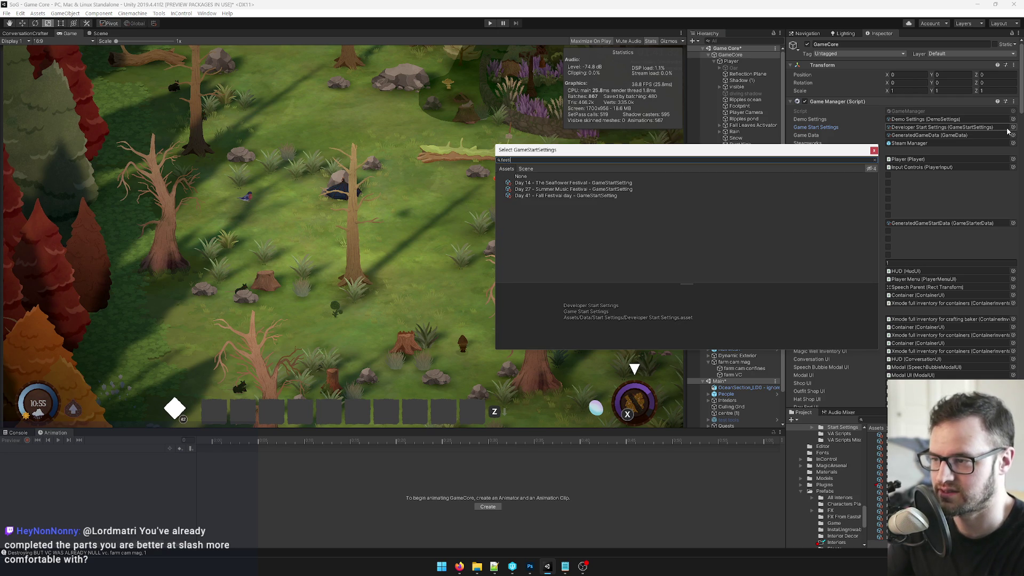
pyautogui.press('BackSpace')
pyautogui.press('BackSpace')
pyautogui.press('BackSpace')
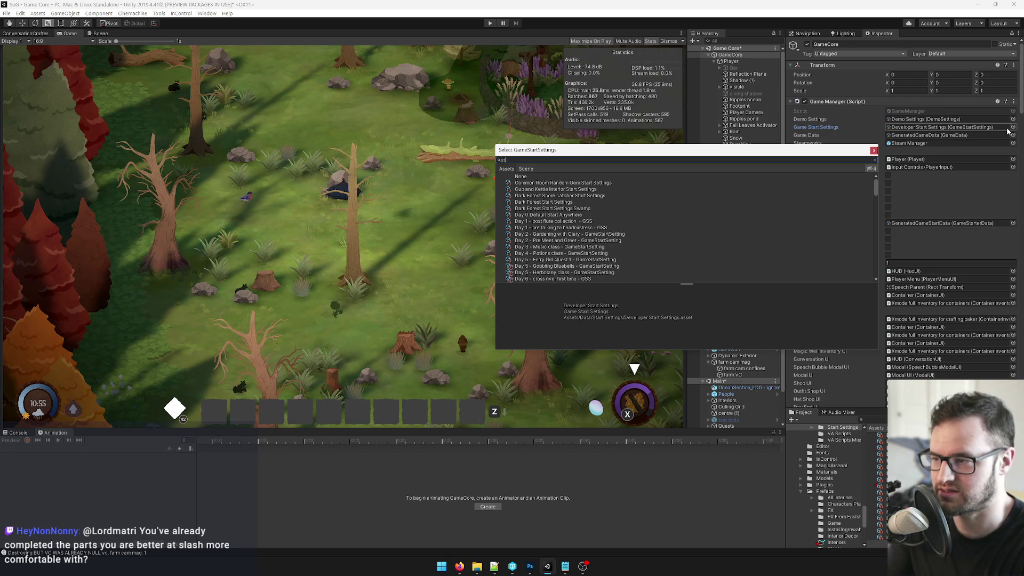
pyautogui.write('starry')
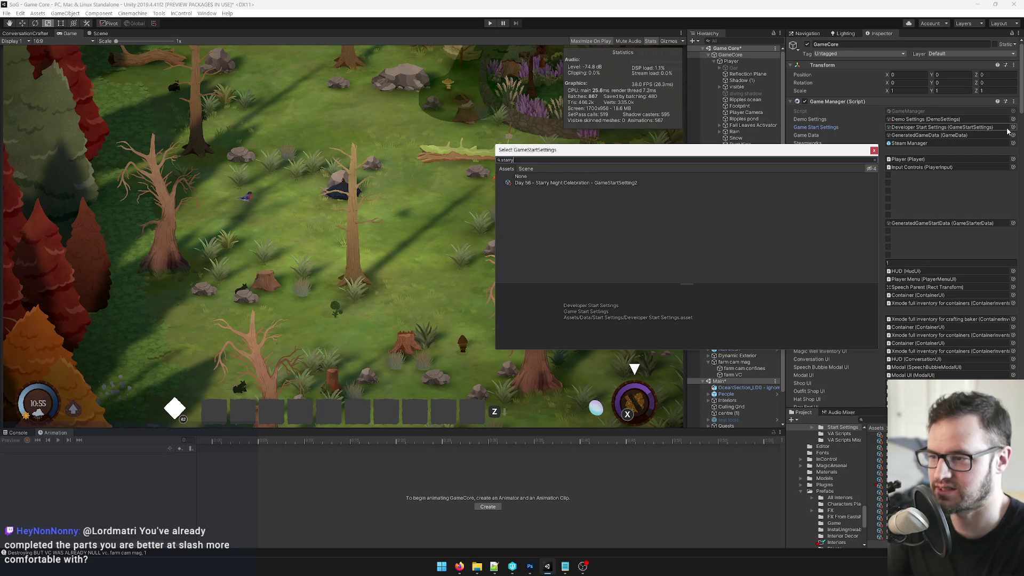
pyautogui.click(572, 184)
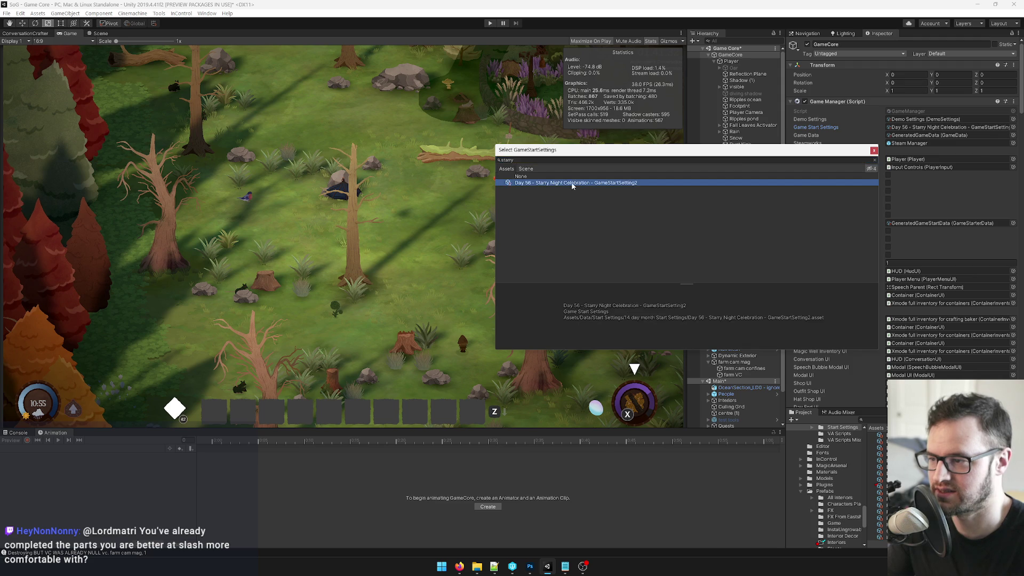
pyautogui.doubleClick(572, 183)
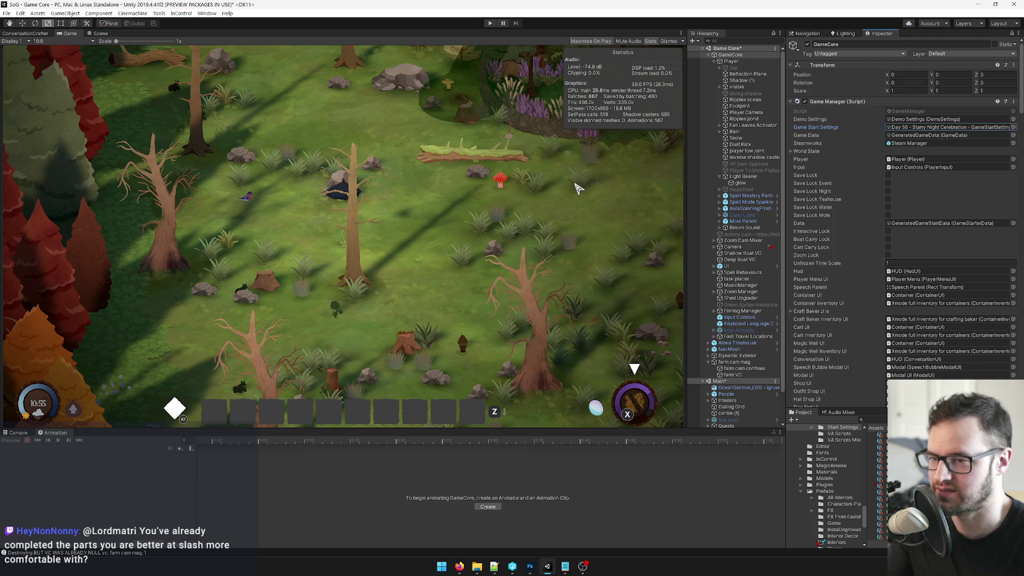
pyautogui.click(490, 24)
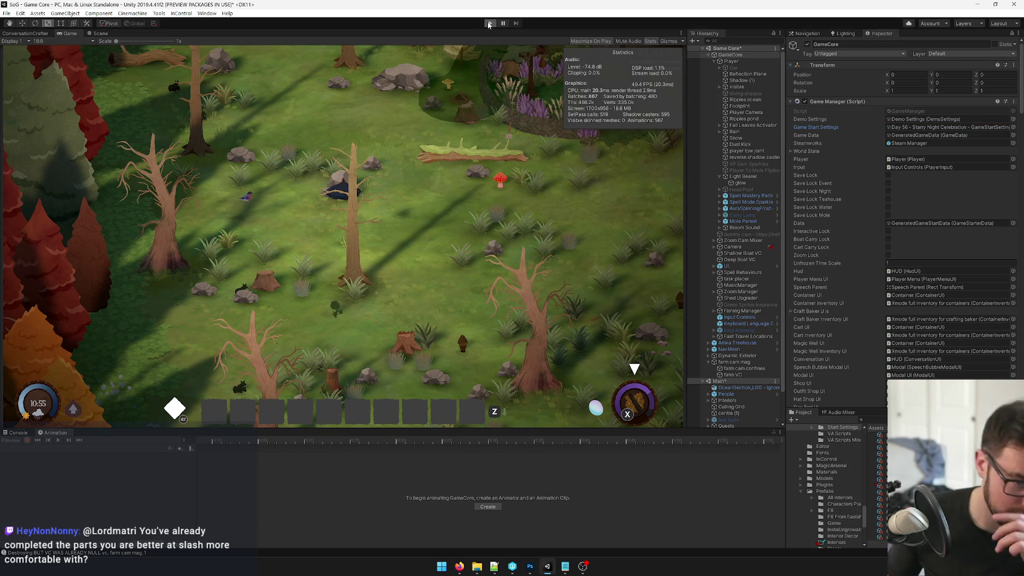
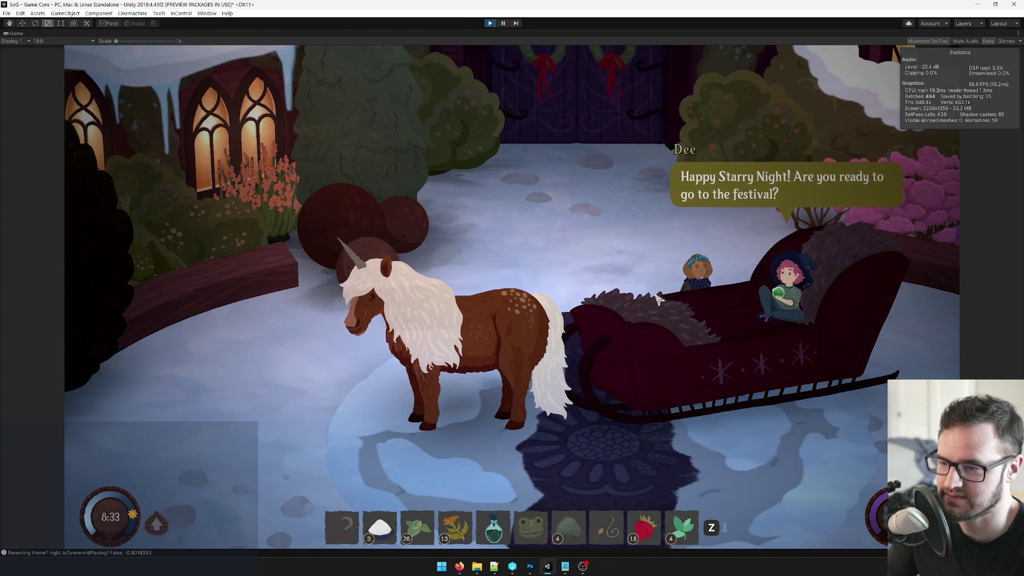
# Accept the festival invitation with 'Yes!' and dismiss the market customer's dialogue.
pyautogui.click(816, 333)
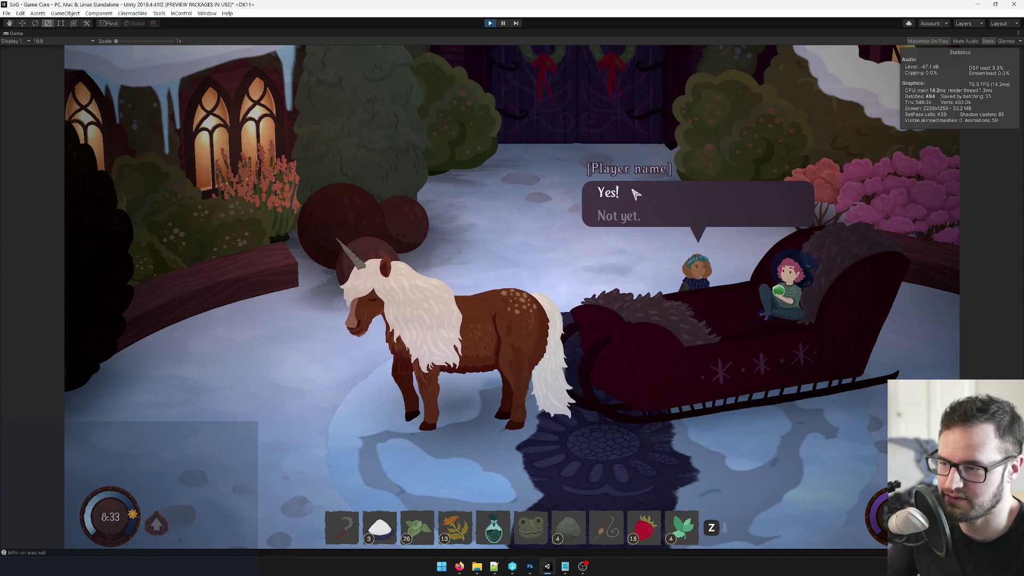
pyautogui.click(629, 253)
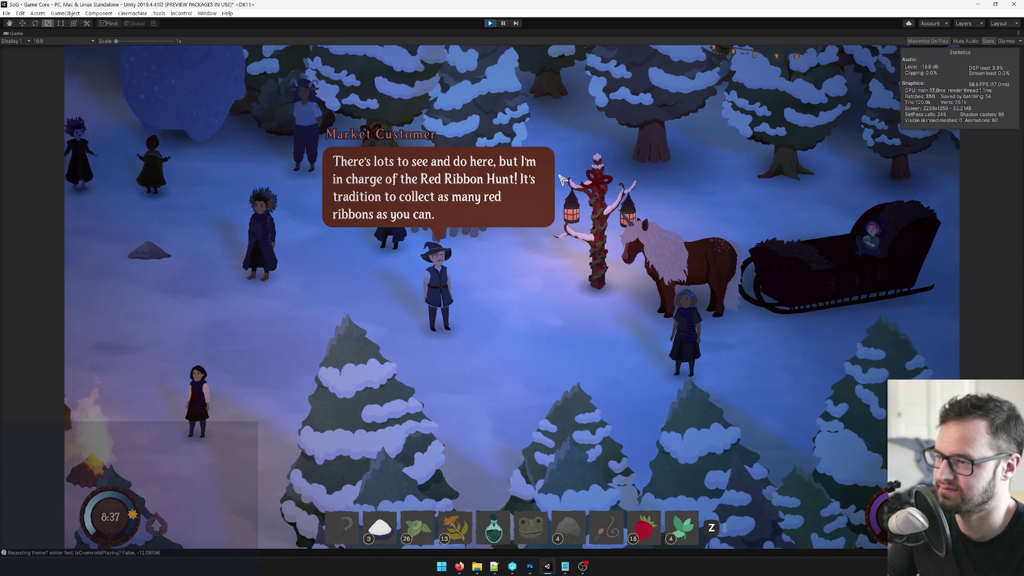
pyautogui.click(439, 209)
# Walk the player past the stalls and bear statue around the campfire crowd to the festival centre.
pyautogui.press('w')
pyautogui.press('a')
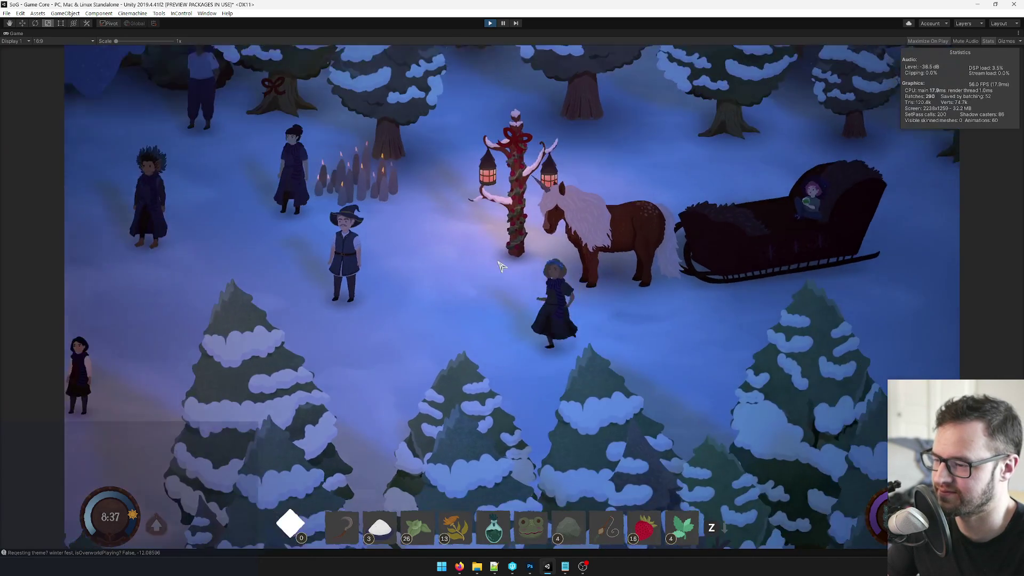
pyautogui.press('a')
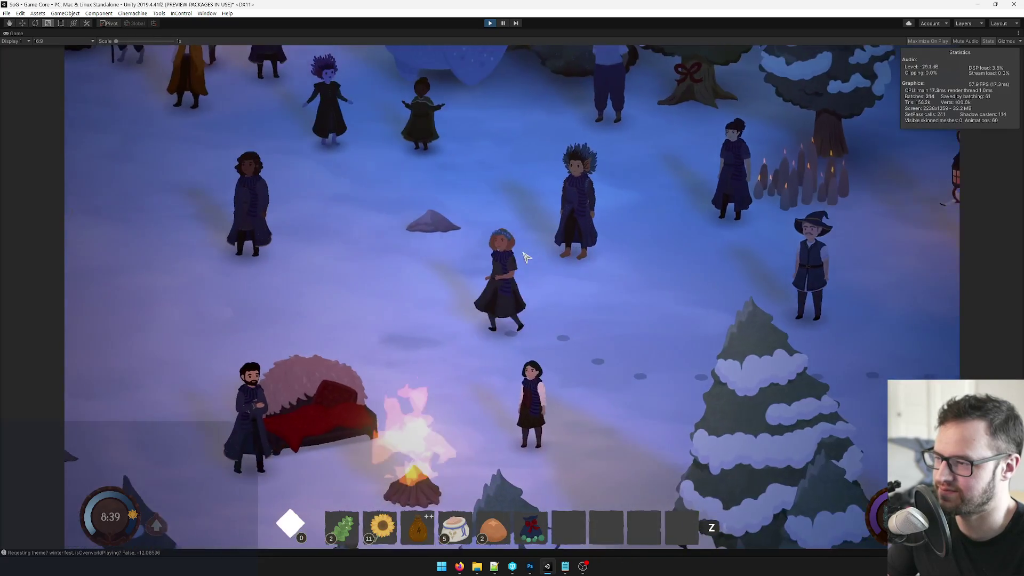
pyautogui.press('w')
pyautogui.press('a')
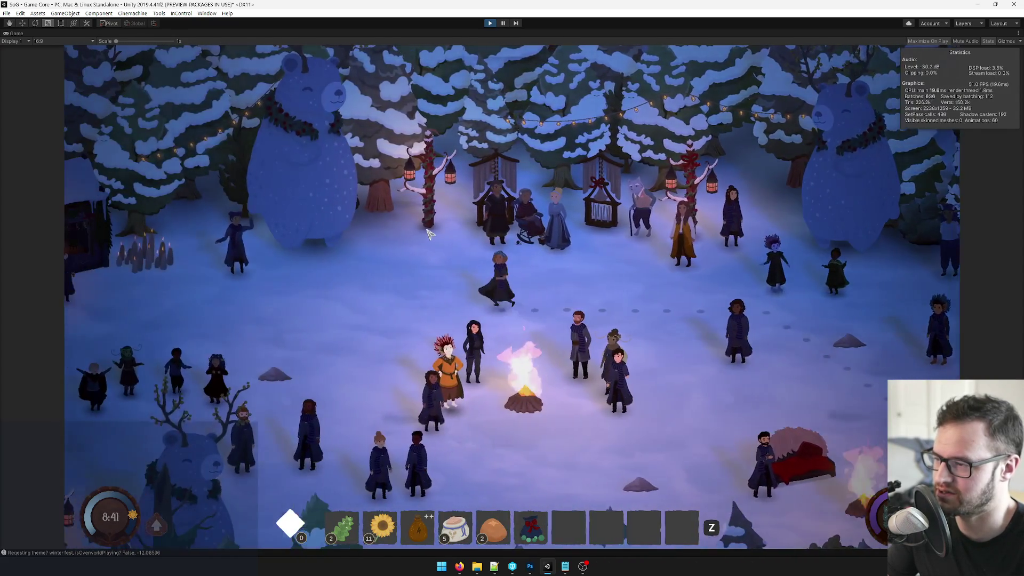
pyautogui.press('a')
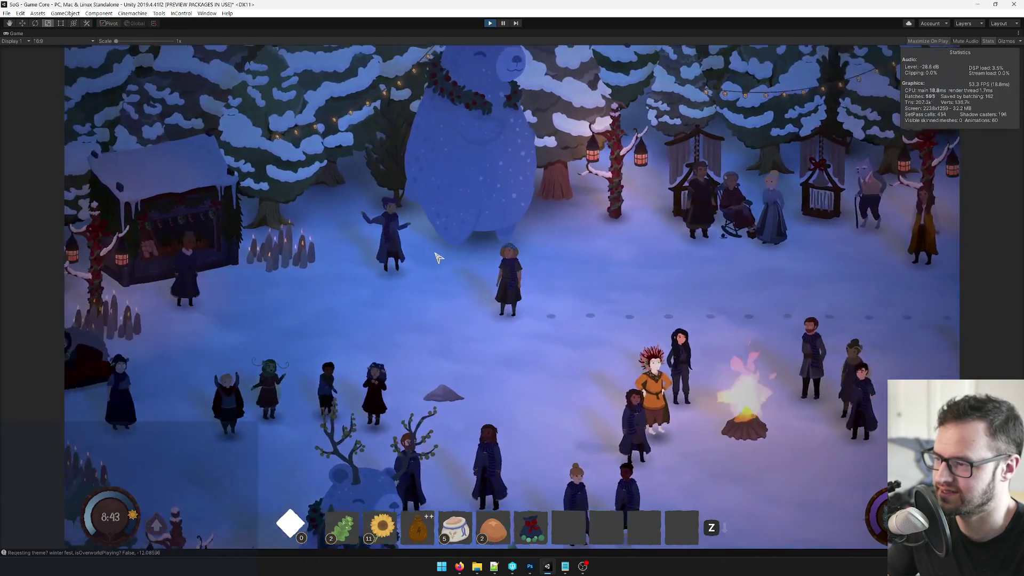
pyautogui.press('a')
pyautogui.press('s')
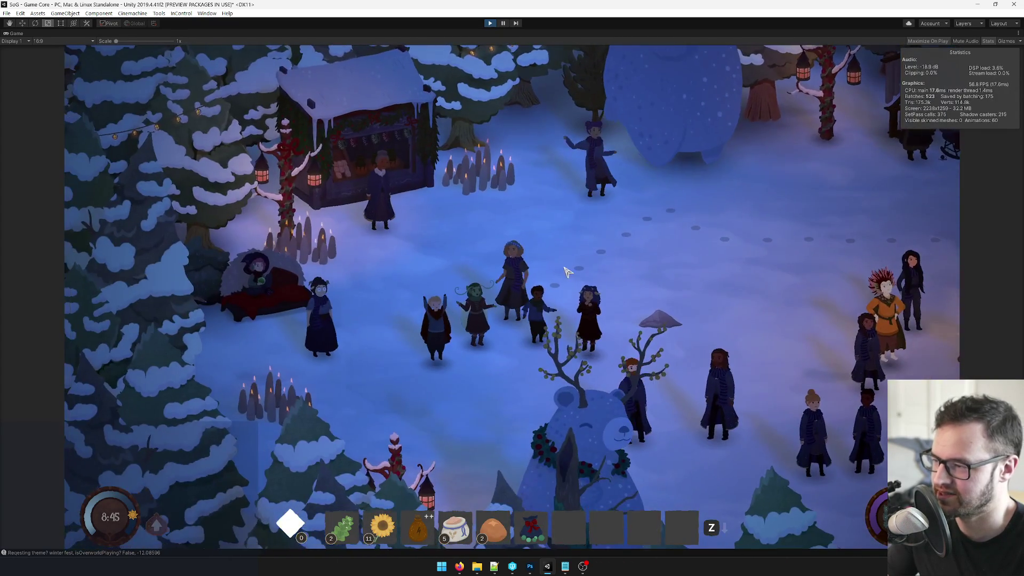
pyautogui.press('d')
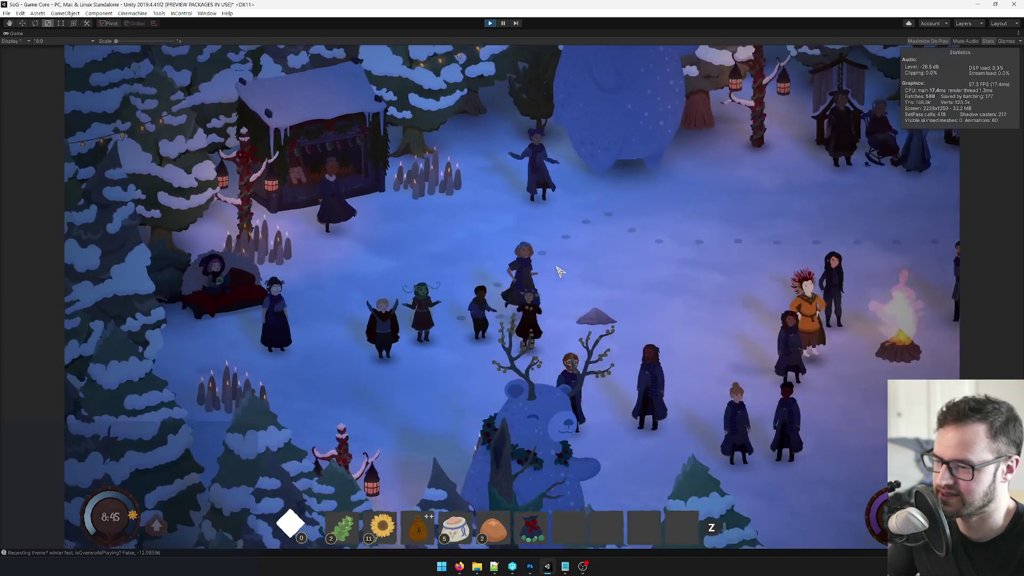
pyautogui.press('d')
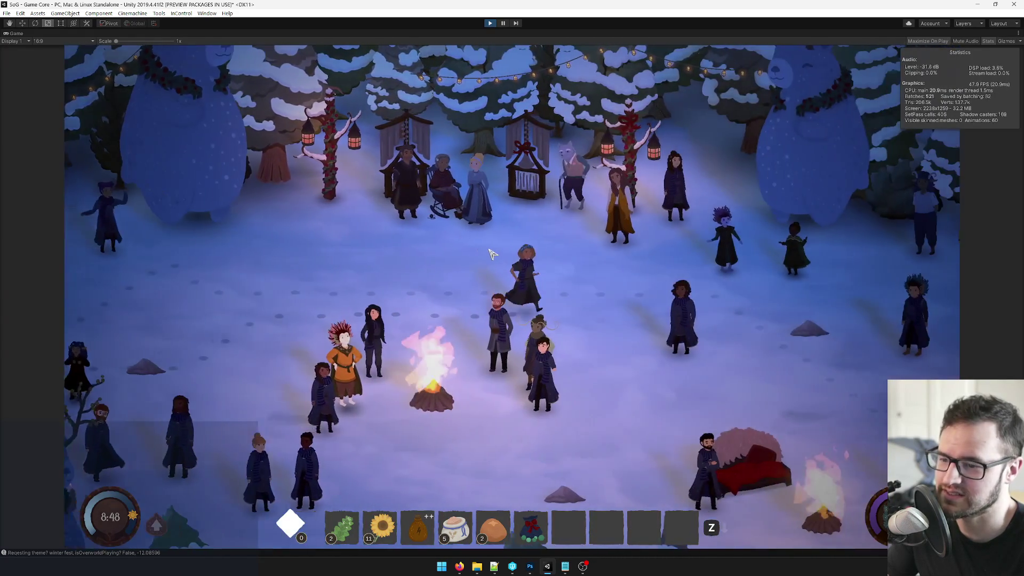
pyautogui.press('d')
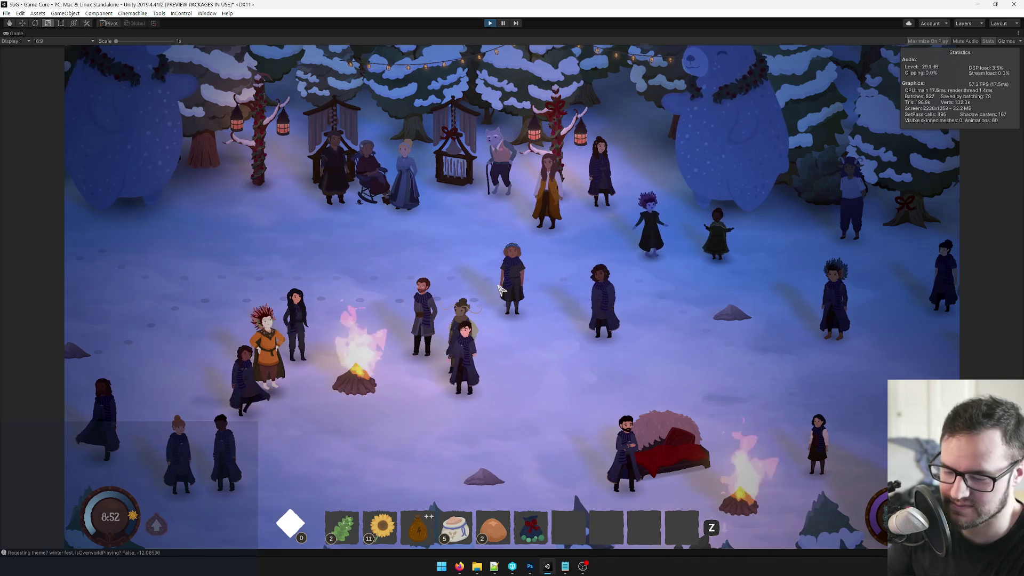
pyautogui.press('`')
# Run GiveItem Fire Art Potion 1 20 in the debug console to add twenty potions.
pyautogui.write('giveit')
pyautogui.press('Tab')
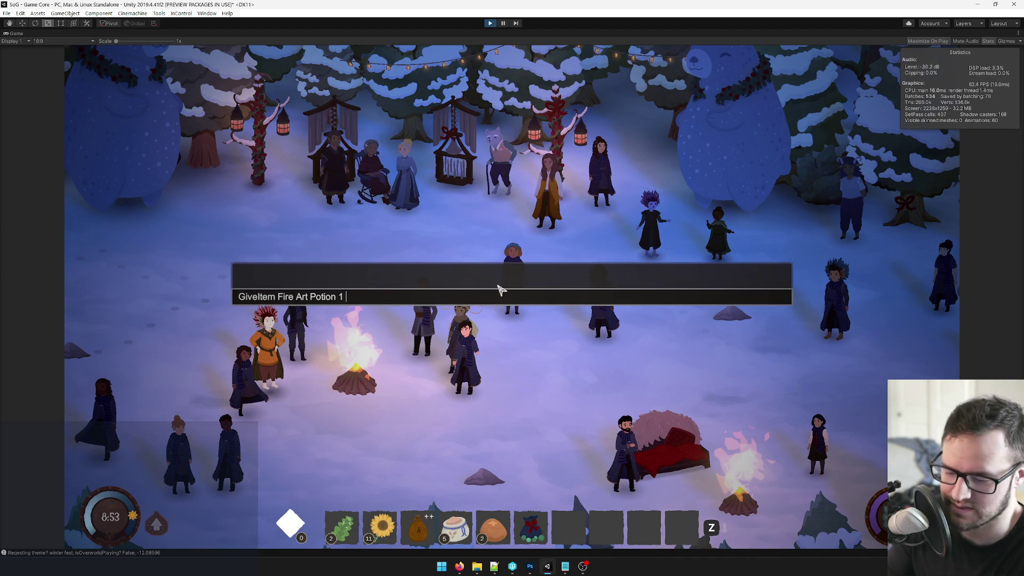
pyautogui.press('Return')
pyautogui.press('`')
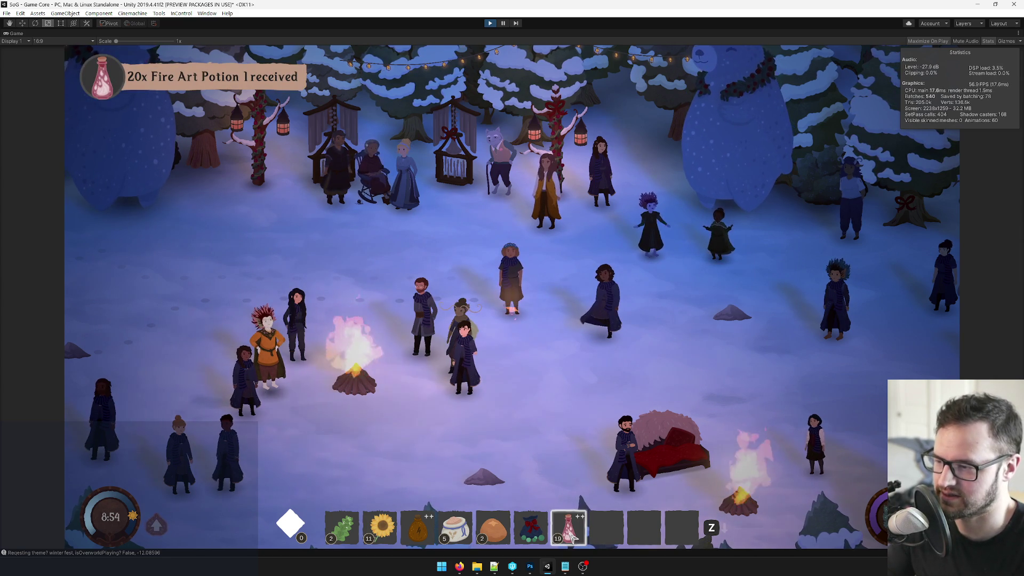
# Use one Fire Art Potion 1 from the hotbar to see its burst, then pause the game.
pyautogui.click(603, 323)
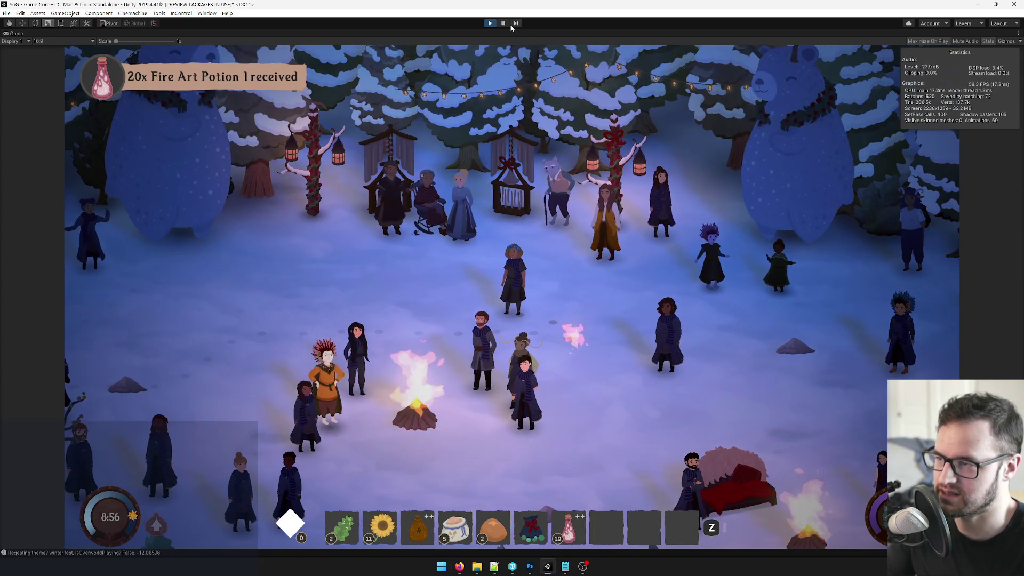
pyautogui.click(503, 23)
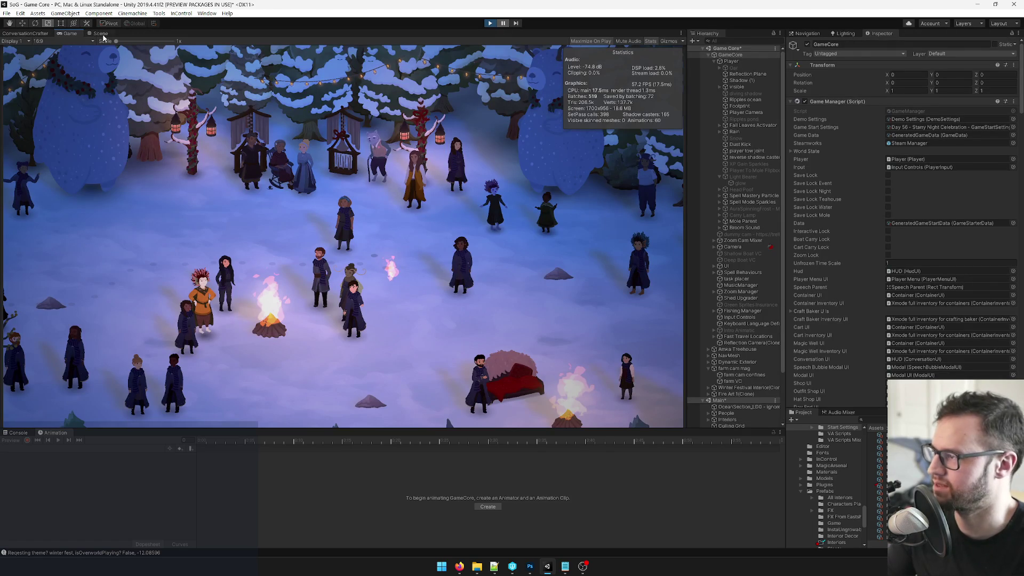
pyautogui.click(101, 33)
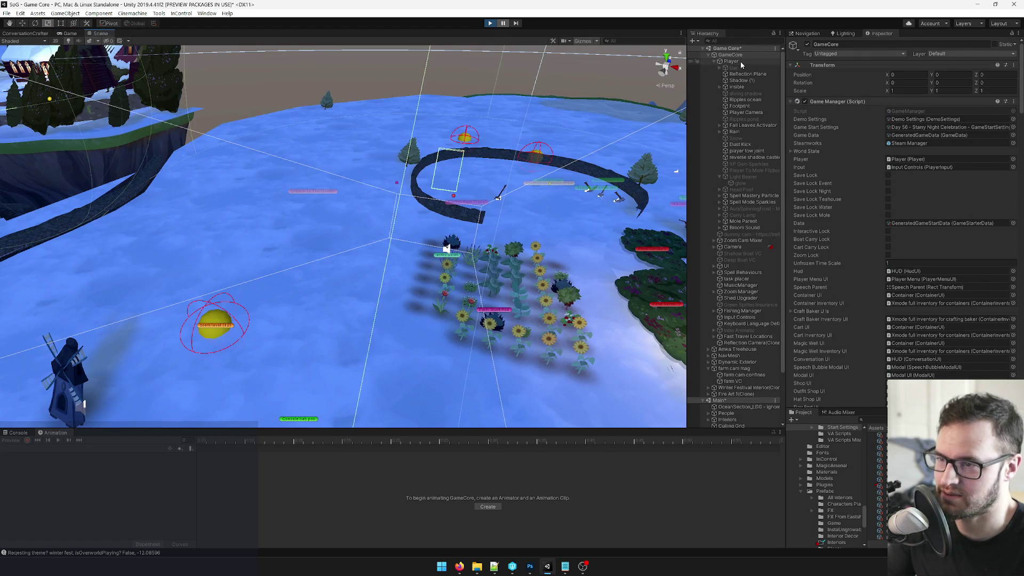
# Select Player, the Glow object and Fire Art 1(Clone), orbit around the effect, then stop Play mode.
pyautogui.click(731, 61)
pyautogui.scroll(-5, 454, 202)
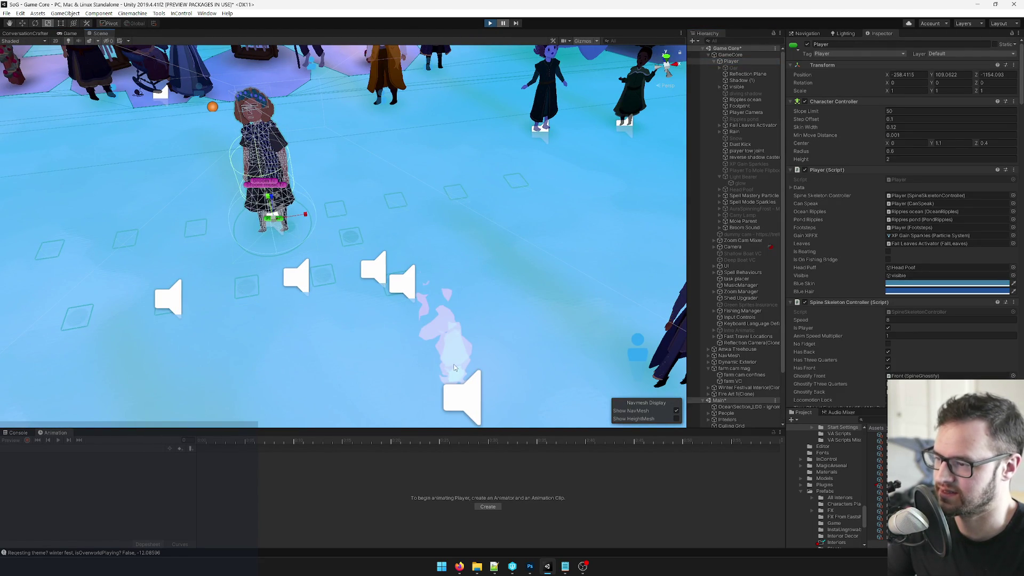
pyautogui.click(456, 368)
pyautogui.moveTo(434, 272); pyautogui.dragTo(398, 178)
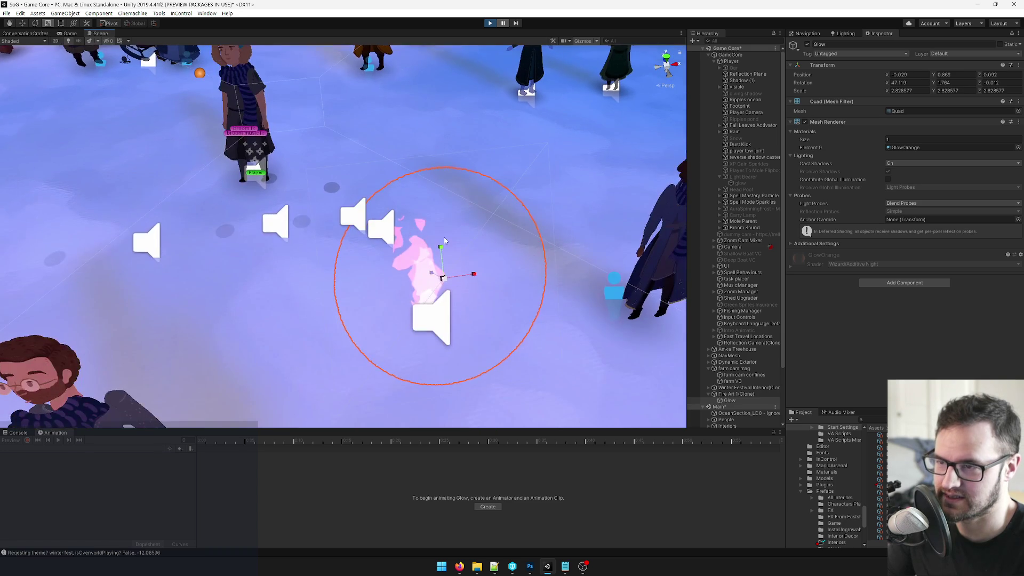
pyautogui.scroll(-1, 735, 368)
pyautogui.click(736, 371)
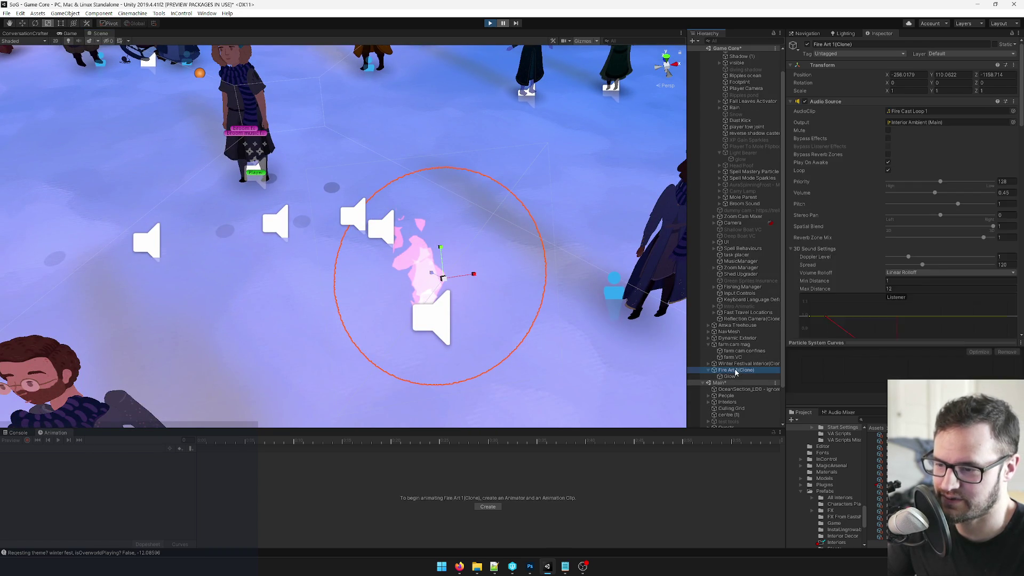
pyautogui.moveTo(533, 246)
pyautogui.mouseDown()
pyautogui.moveTo(456, 213)
pyautogui.moveTo(486, 209)
pyautogui.mouseUp()
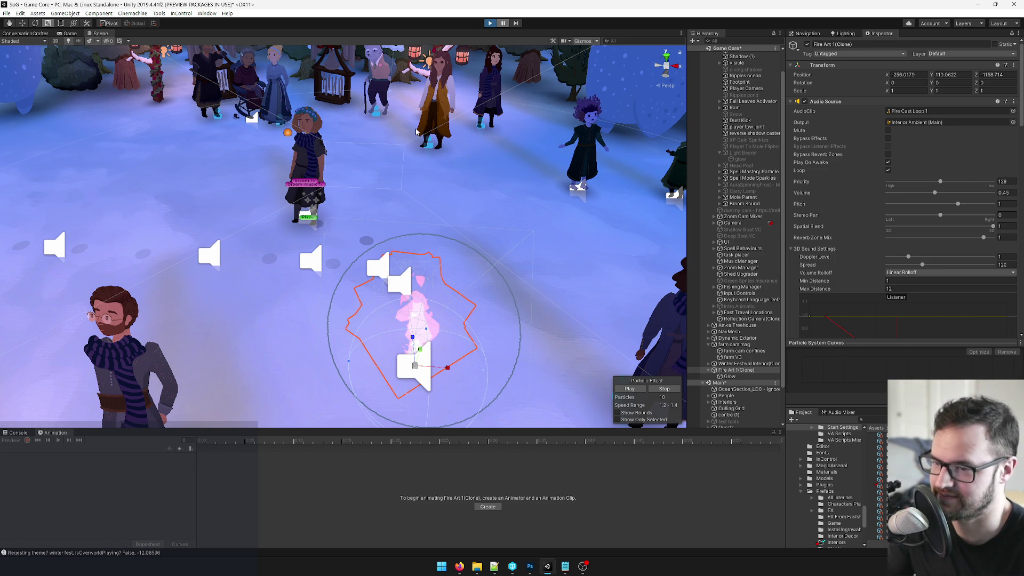
pyautogui.hotkey('ctrl', 'p')
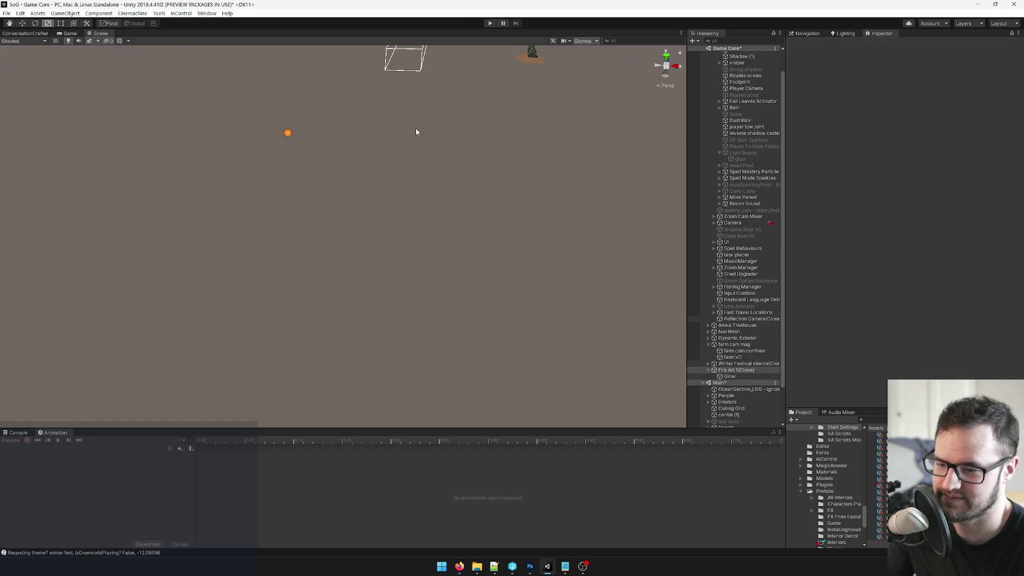
# Search the Project for 'fire' and select the Fire Art 1 prefab.
pyautogui.click(870, 419)
pyautogui.write('ire art')
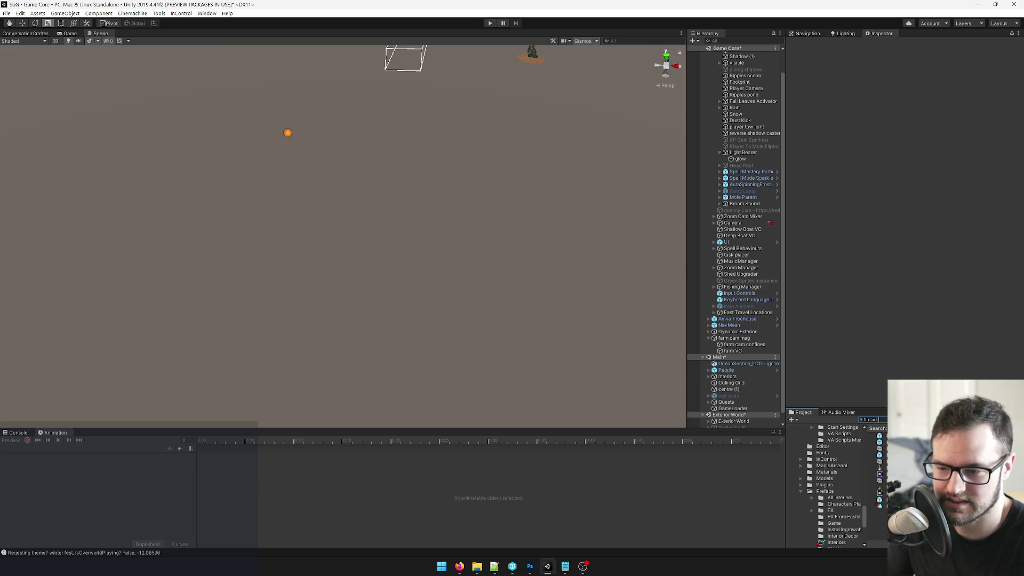
pyautogui.click(877, 436)
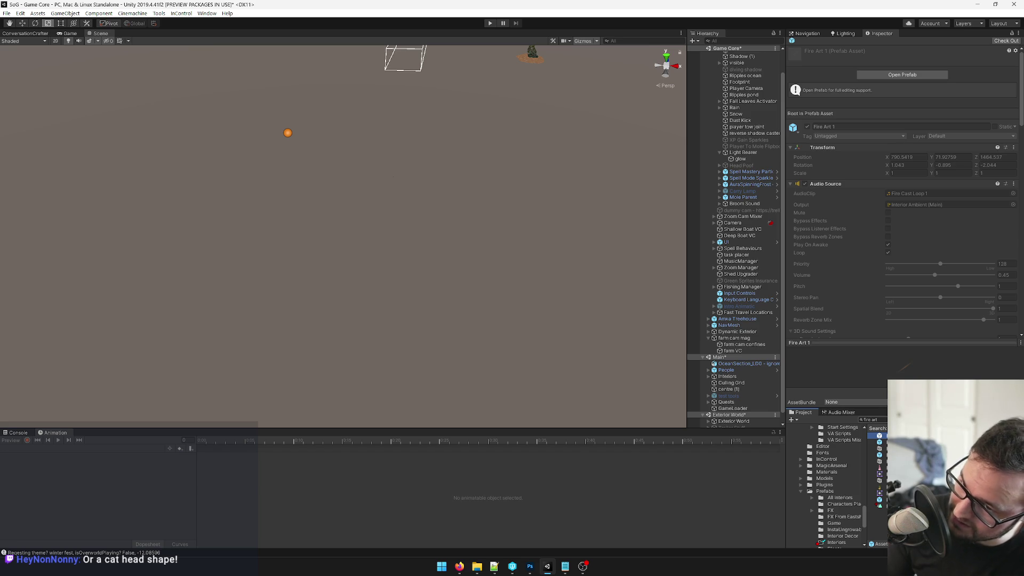
# Find Fire Art 1's references in the project, expanding down to Fire Art Potion 1.
pyautogui.rightClick(877, 436)
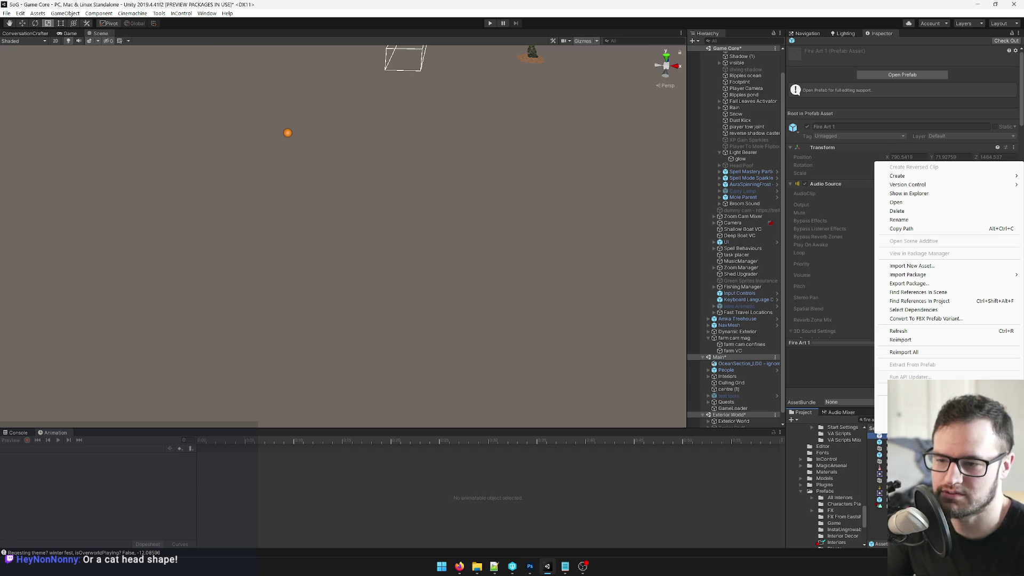
pyautogui.click(930, 302)
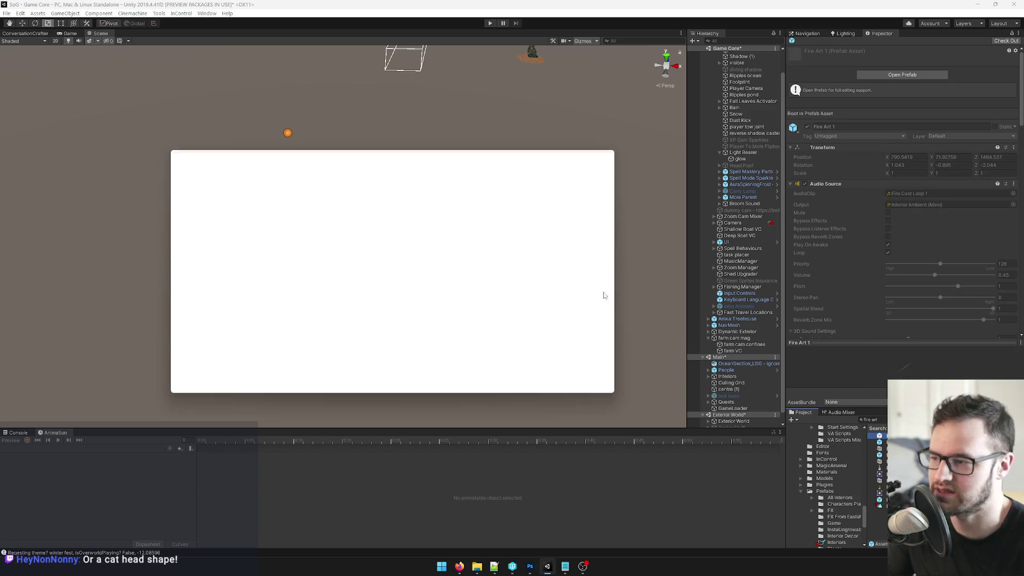
pyautogui.click(186, 183)
pyautogui.click(174, 182)
pyautogui.click(174, 181)
pyautogui.click(174, 182)
pyautogui.click(182, 190)
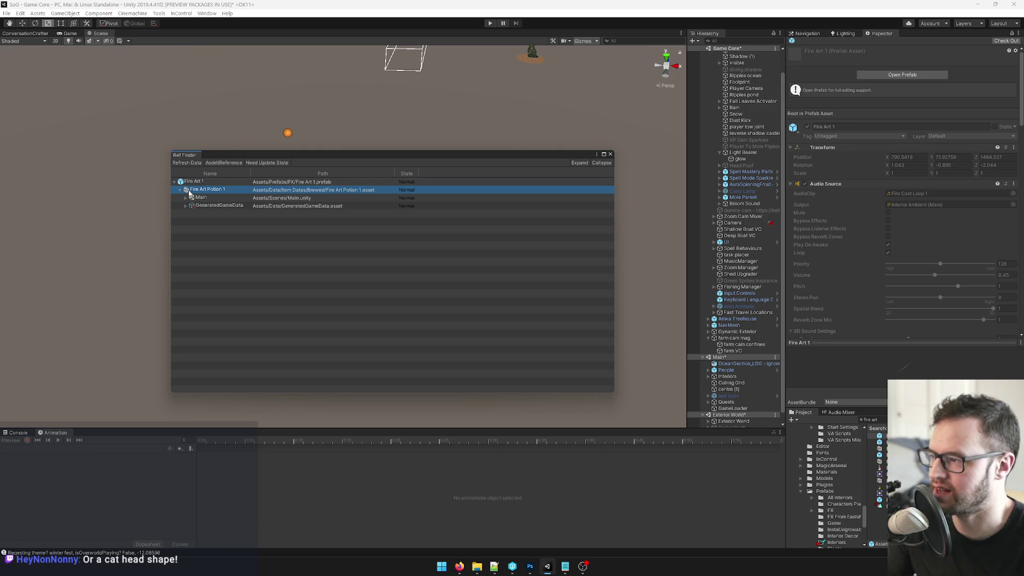
pyautogui.click(610, 154)
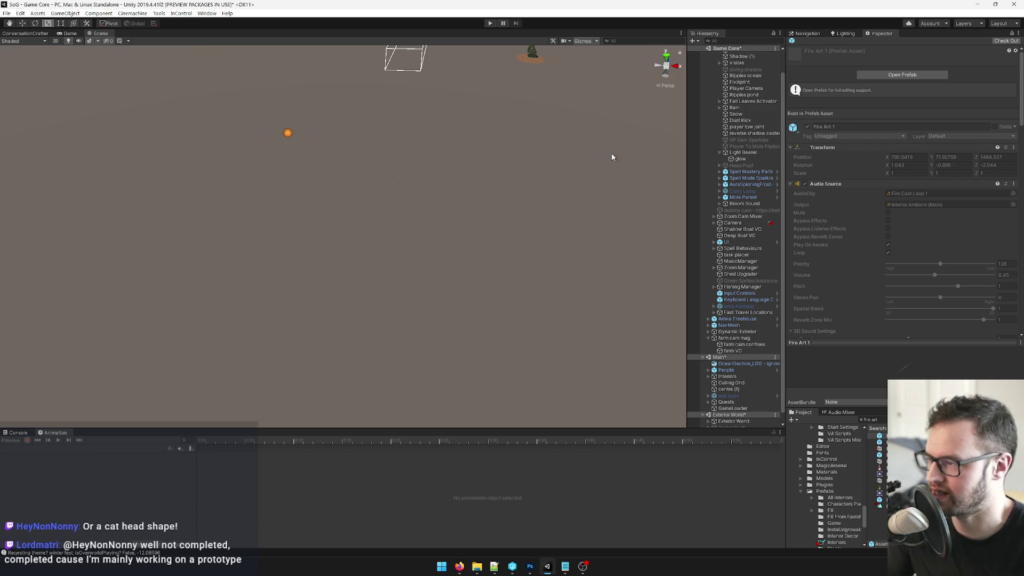
# Set Fire Art Potion 1's Non Effect Prefab to Fire Potion FX.
pyautogui.click(872, 419)
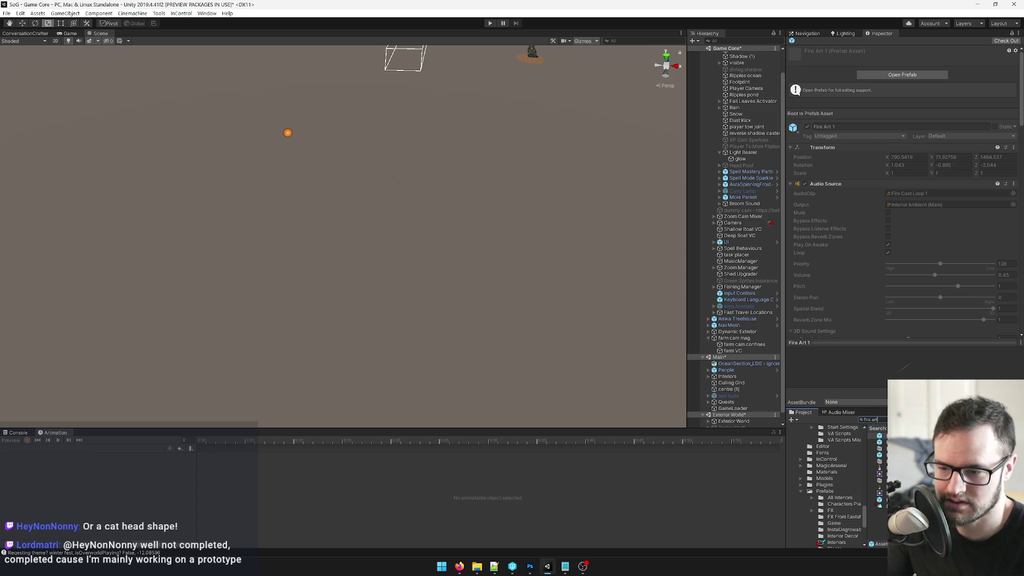
pyautogui.click(877, 461)
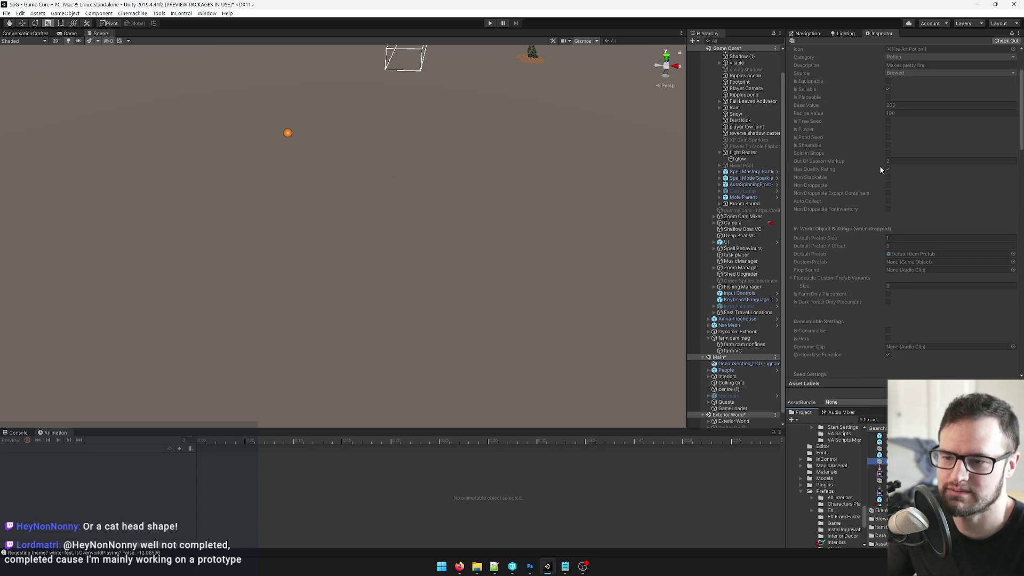
pyautogui.scroll(-10, 901, 188)
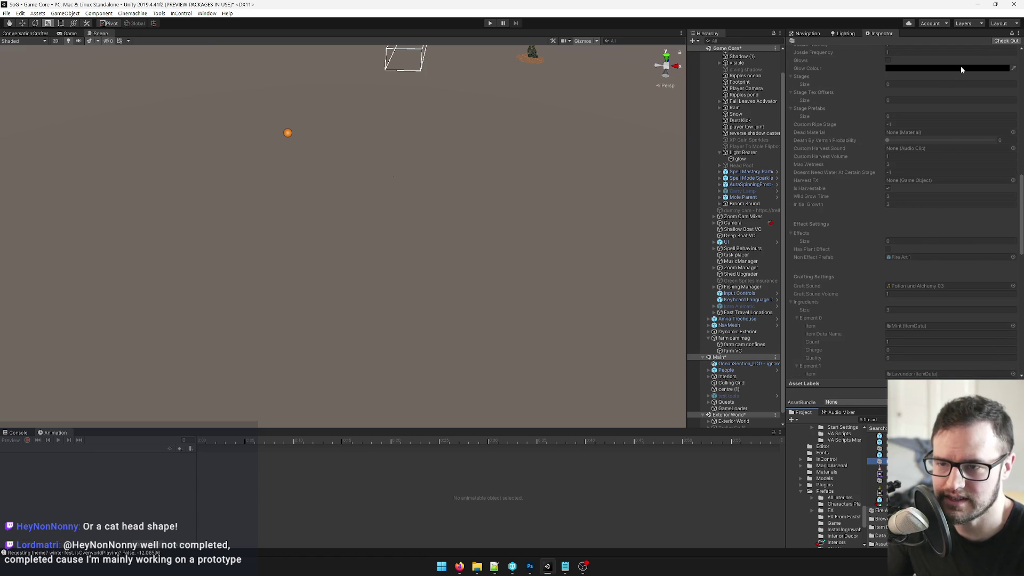
pyautogui.click(1011, 257)
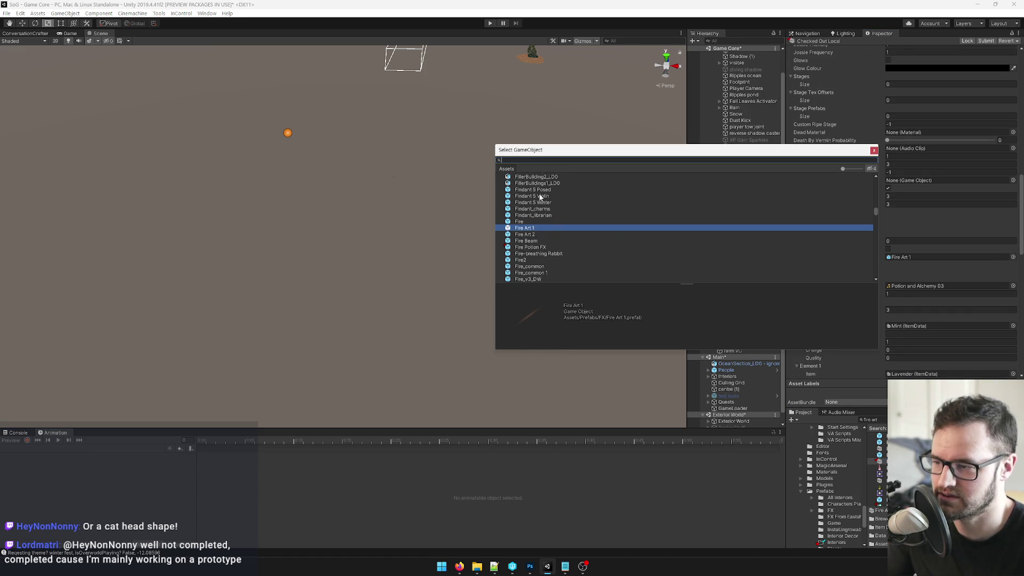
pyautogui.click(556, 248)
pyautogui.doubleClick(533, 249)
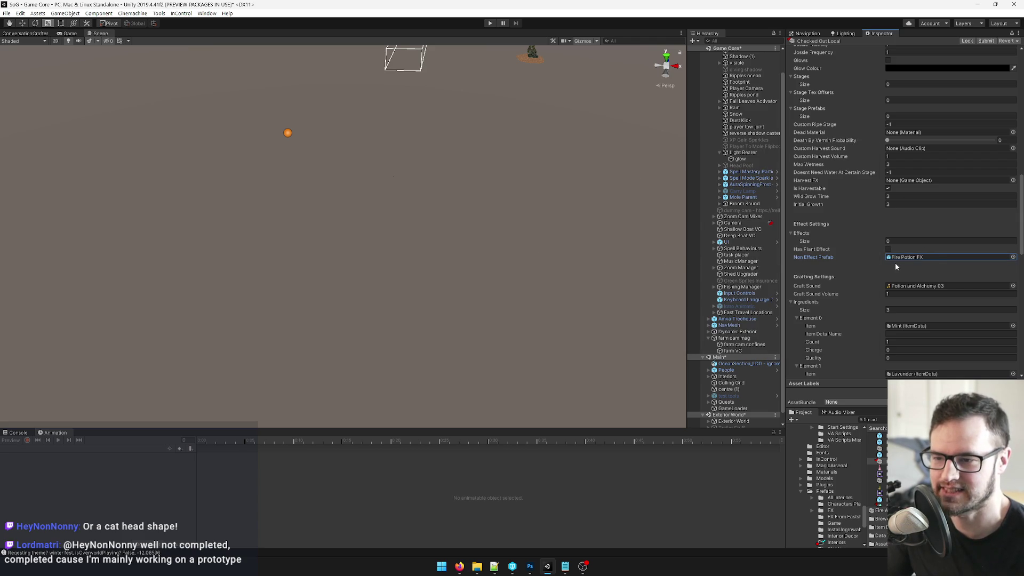
# Scroll through the Fire Art Potion 1 Inspector to review its remaining item settings.
pyautogui.scroll(5, 925, 270)
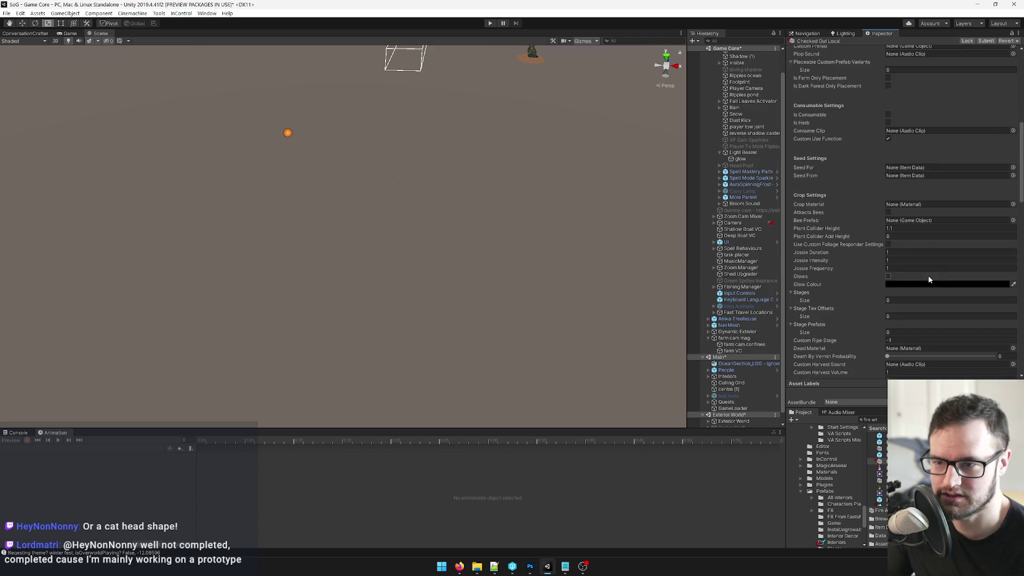
pyautogui.scroll(7, 887, 162)
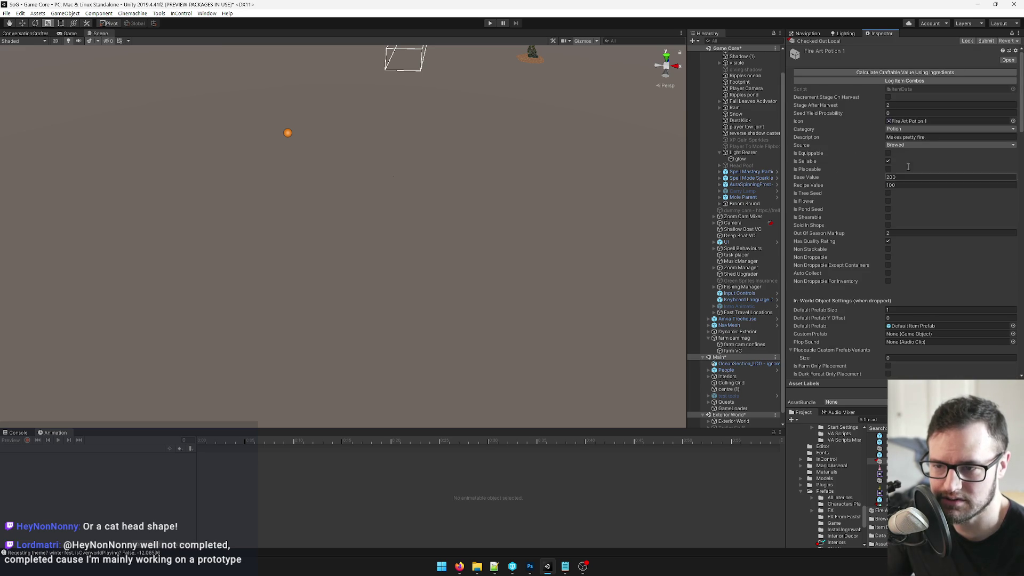
pyautogui.scroll(-2, 900, 160)
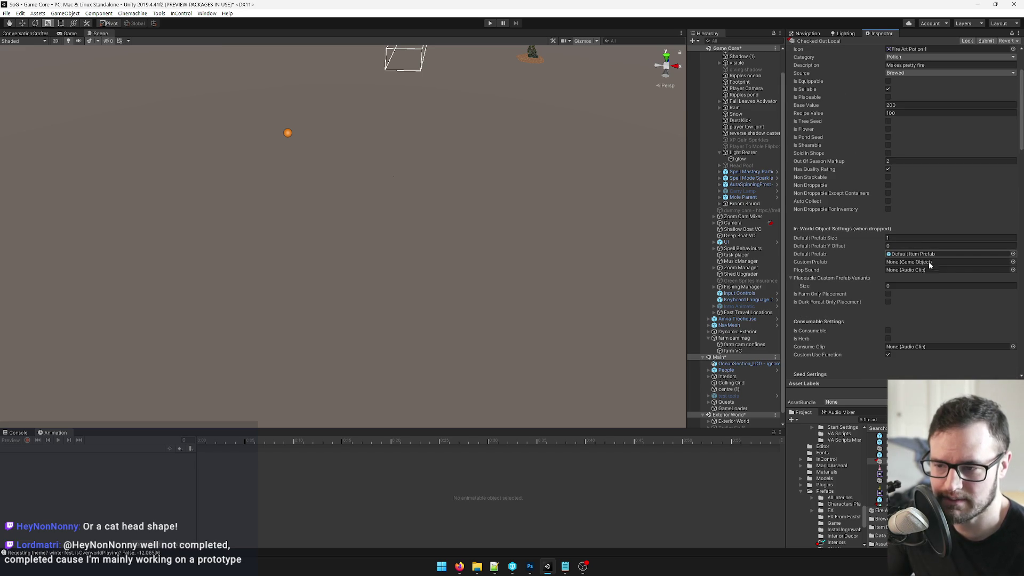
pyautogui.scroll(-6, 922, 271)
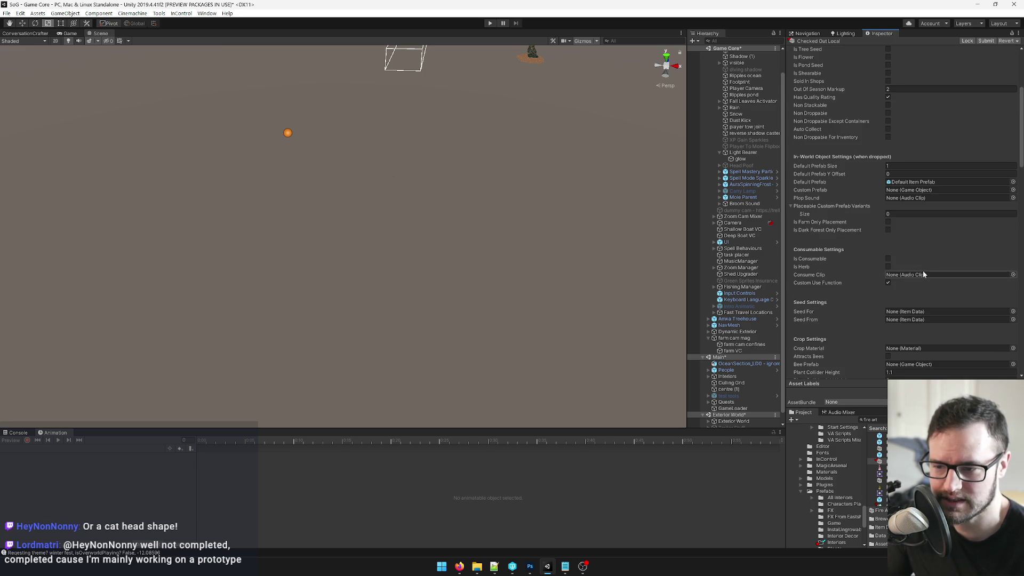
pyautogui.scroll(-2, 928, 270)
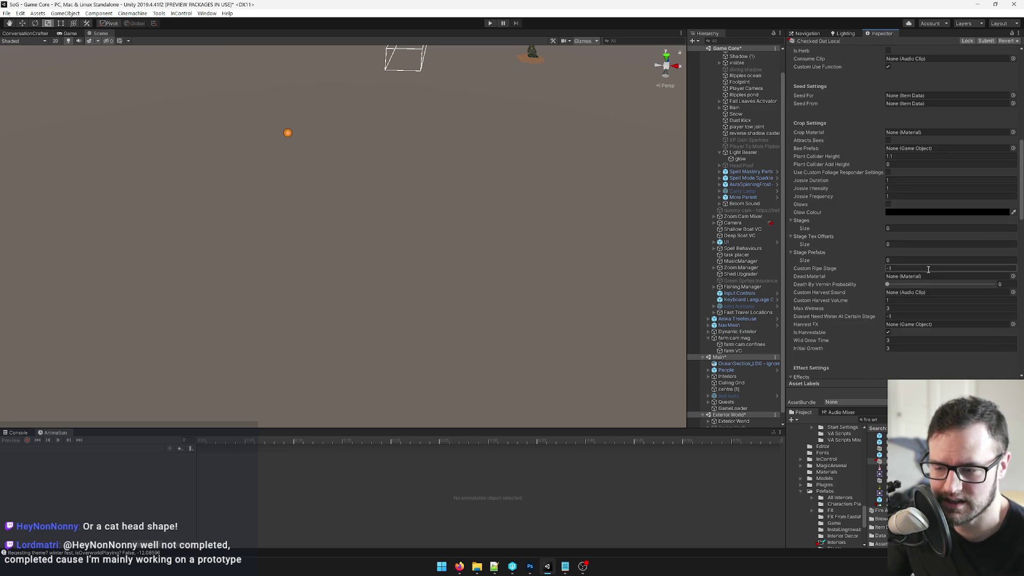
pyautogui.scroll(-2, 930, 268)
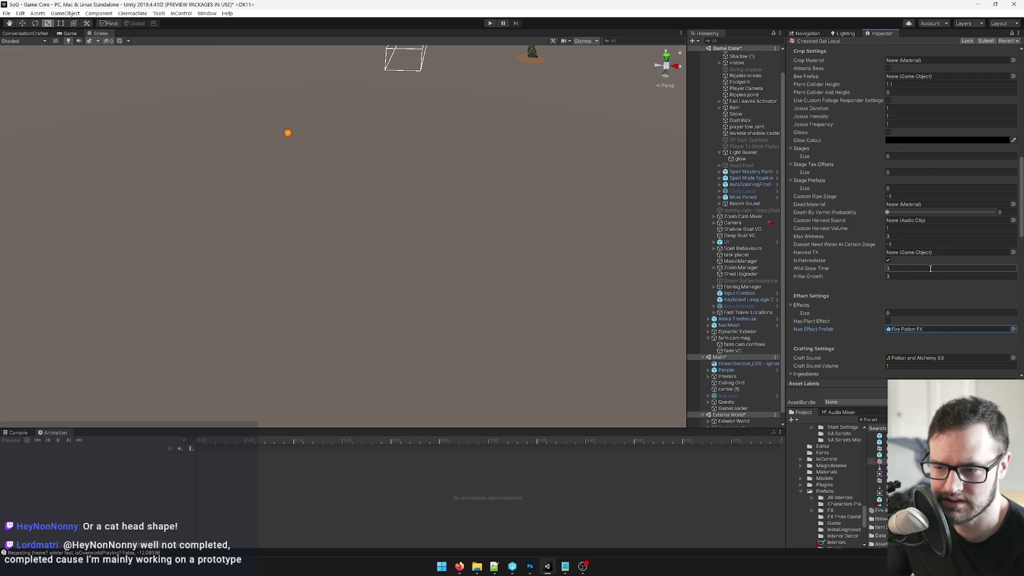
pyautogui.scroll(-2, 929, 268)
pyautogui.scroll(-2, 928, 286)
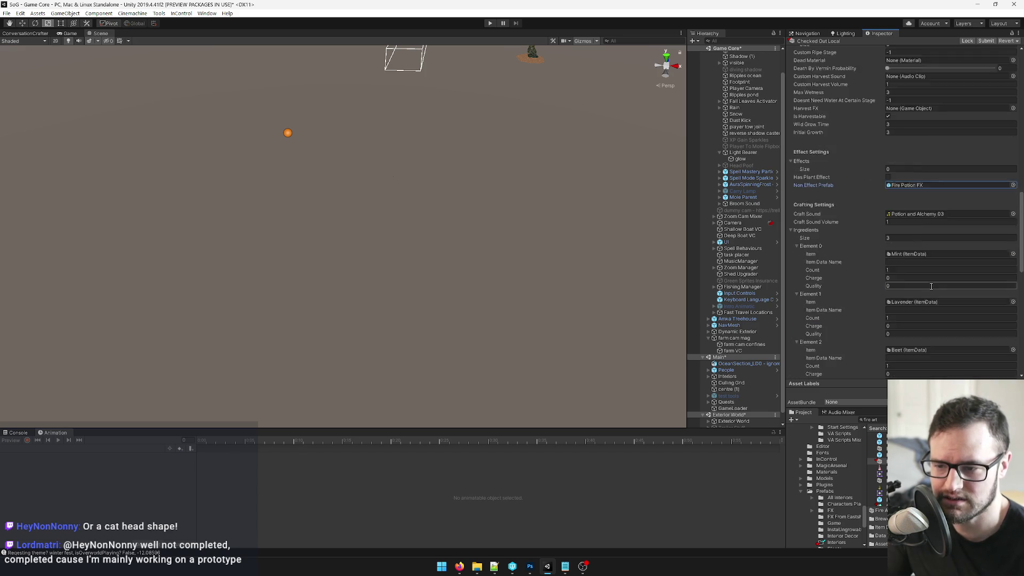
pyautogui.scroll(-2, 931, 286)
pyautogui.scroll(-2, 930, 286)
pyautogui.scroll(-2, 931, 286)
pyautogui.scroll(-2, 931, 286)
pyautogui.scroll(10, 931, 288)
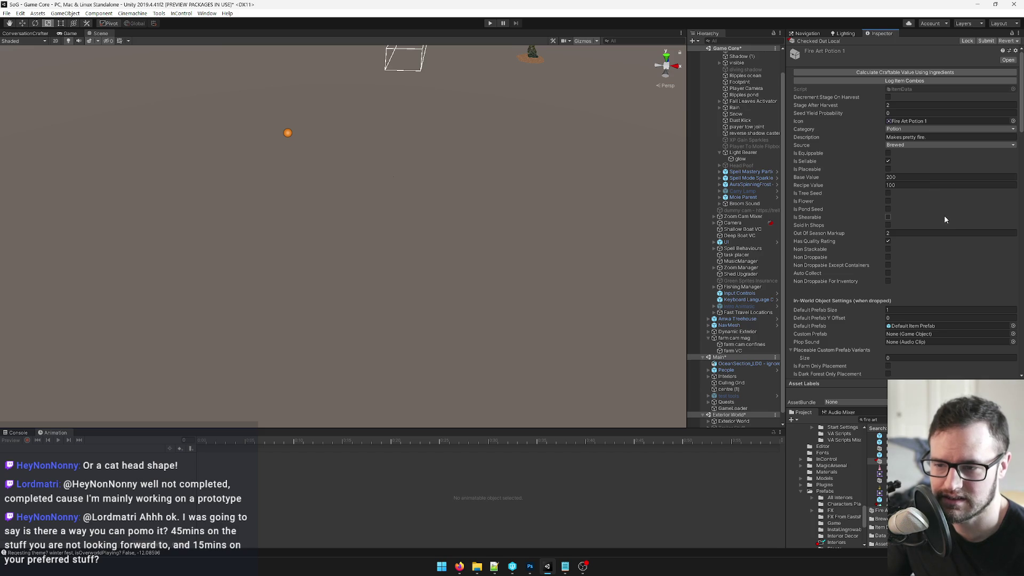
pyautogui.scroll(-3, 945, 219)
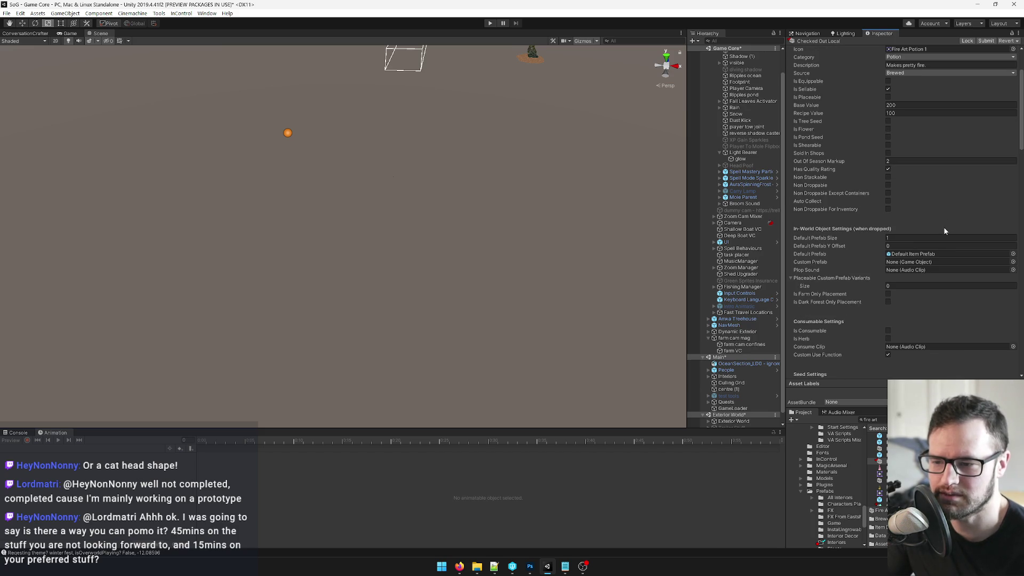
pyautogui.scroll(-3, 942, 315)
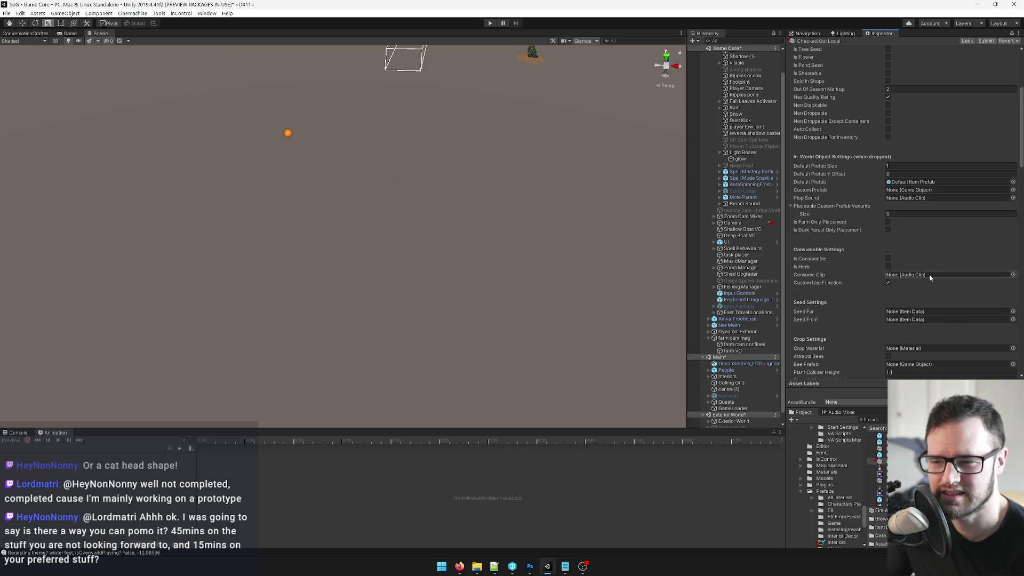
pyautogui.scroll(-3, 923, 275)
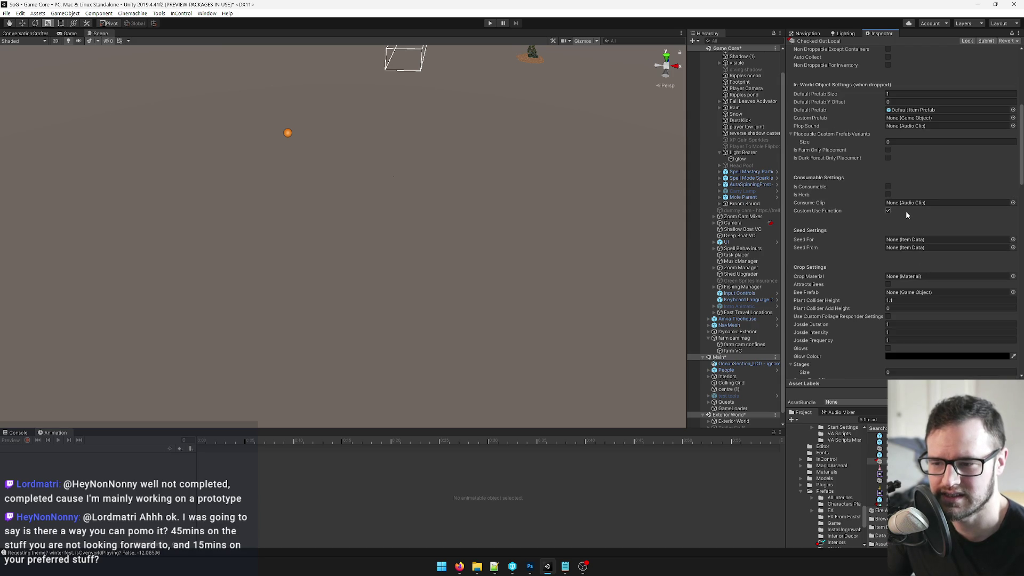
# Set the consume clip to Pour, then compare the Pour and Pour2 clips and preview Pour2.
pyautogui.click(1012, 203)
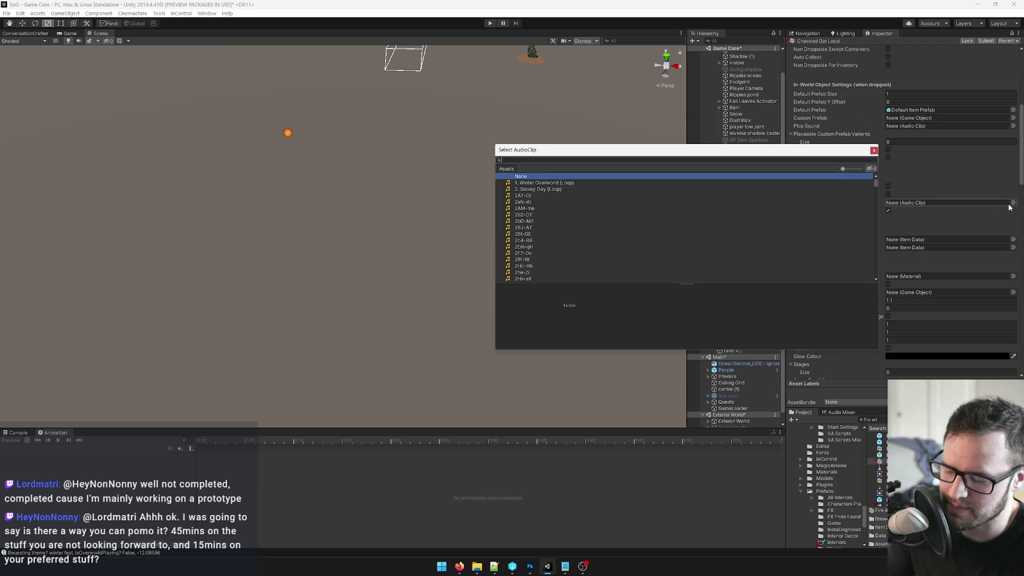
pyautogui.write('pour')
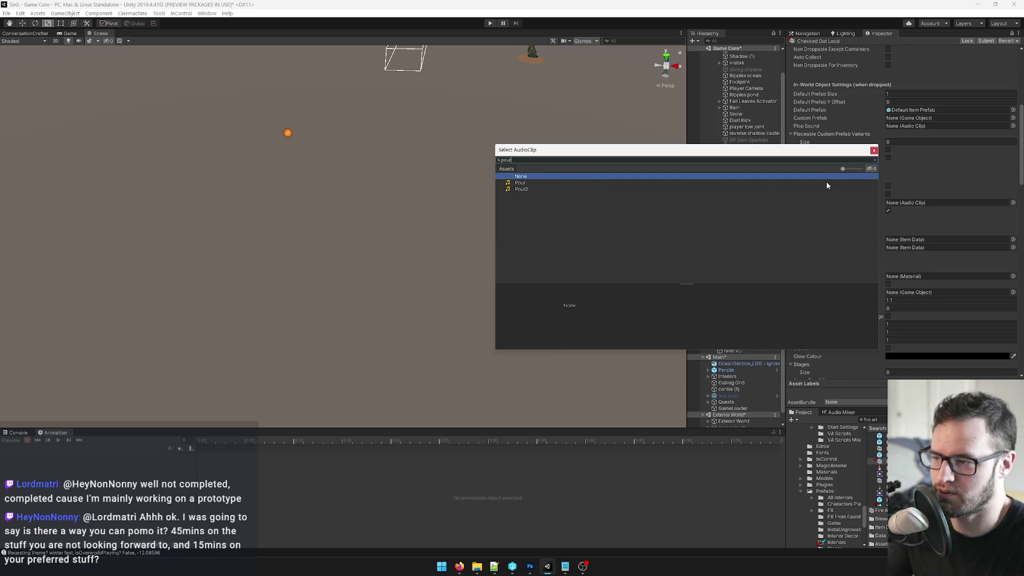
pyautogui.doubleClick(521, 182)
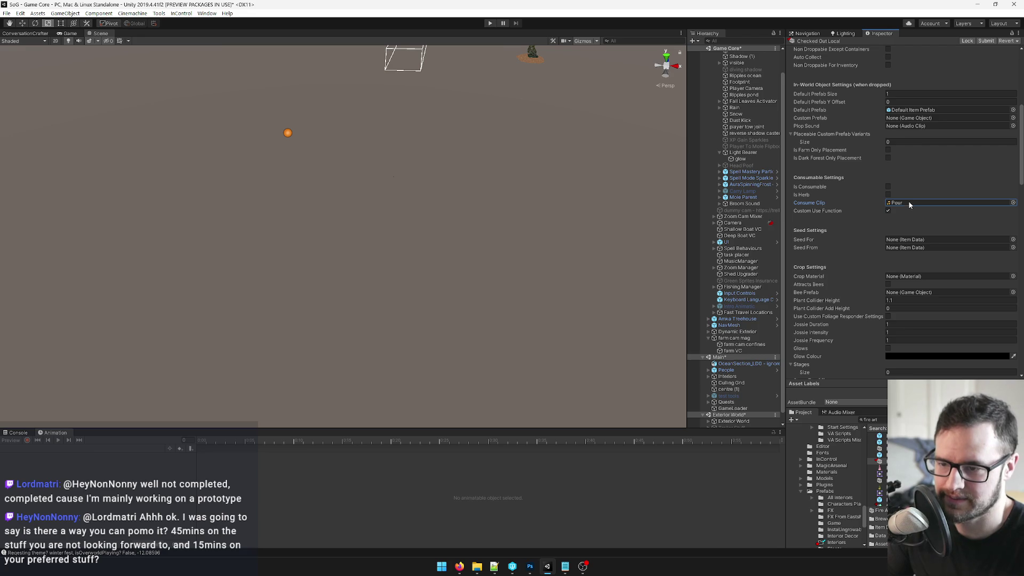
pyautogui.click(908, 204)
pyautogui.doubleClick(909, 204)
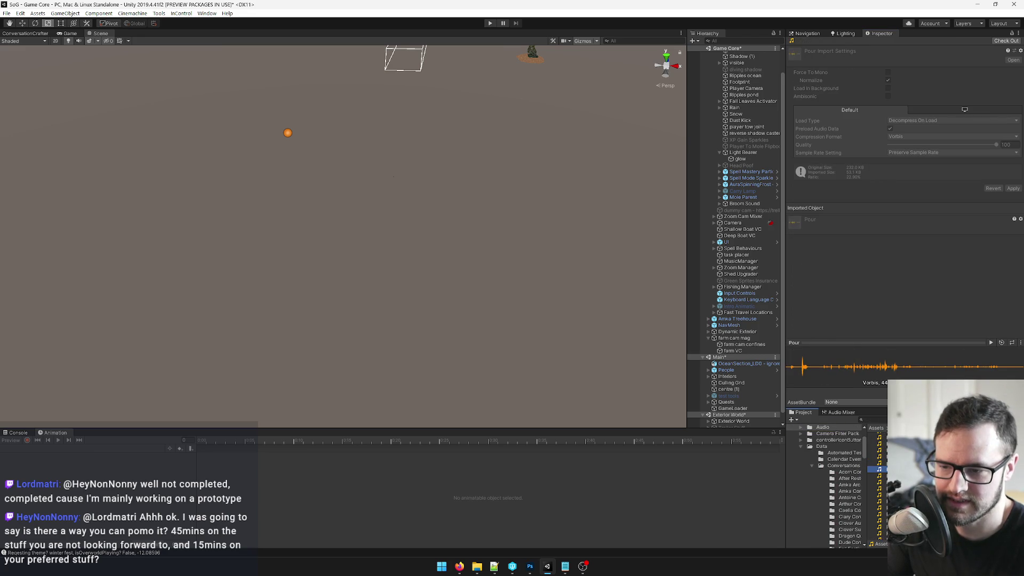
pyautogui.click(878, 475)
pyautogui.click(879, 468)
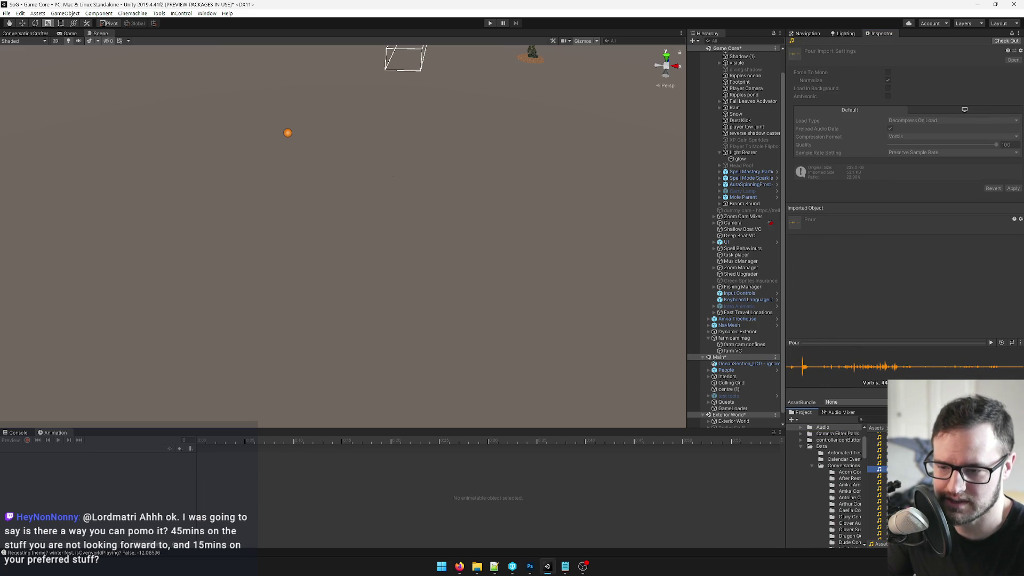
pyautogui.click(878, 475)
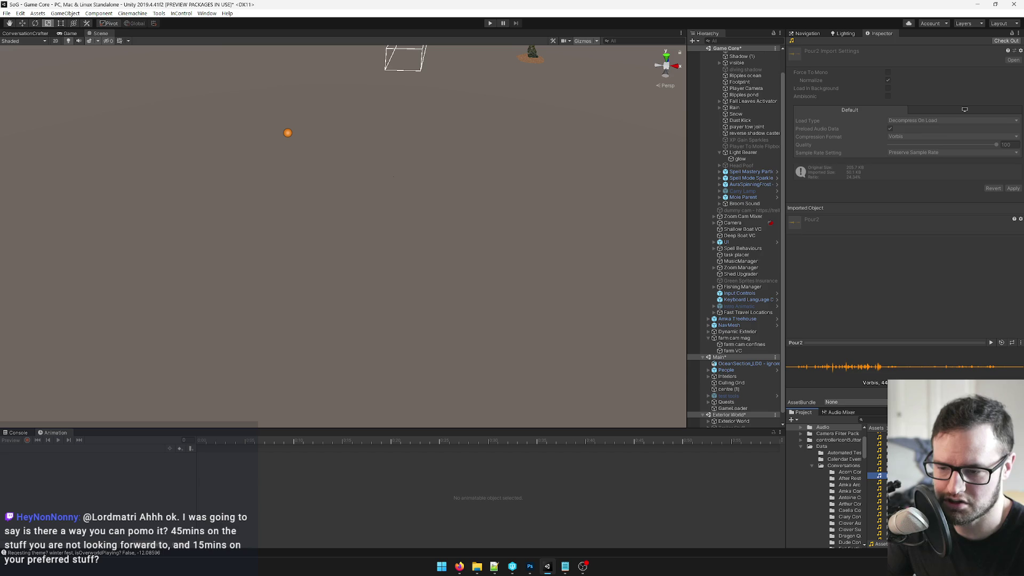
pyautogui.click(991, 342)
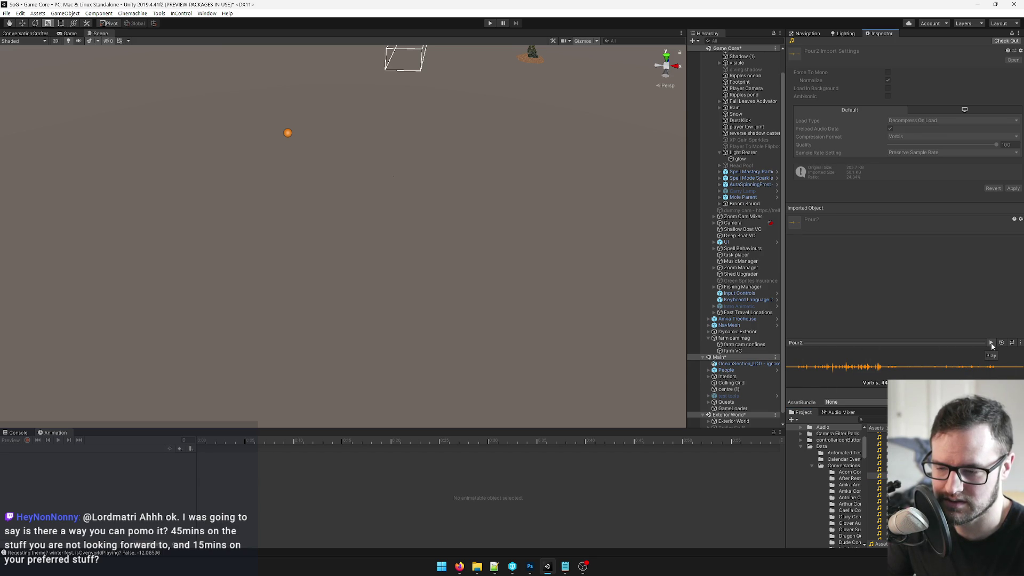
# Reopen Fire Art Potion 1 and change its Consume Clip to Pour2.
pyautogui.hotkey('ctrl', 'f')
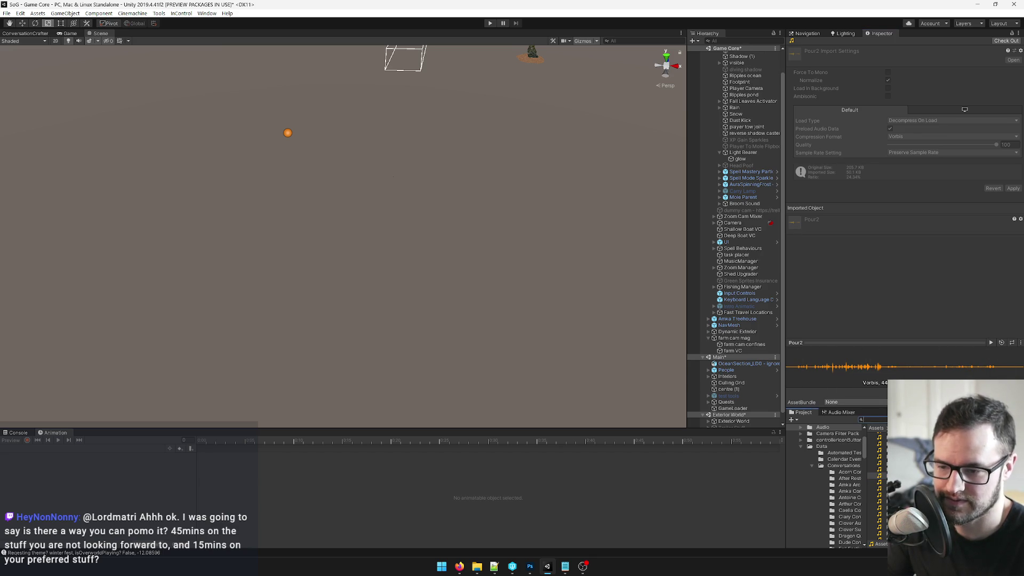
pyautogui.write('fire art')
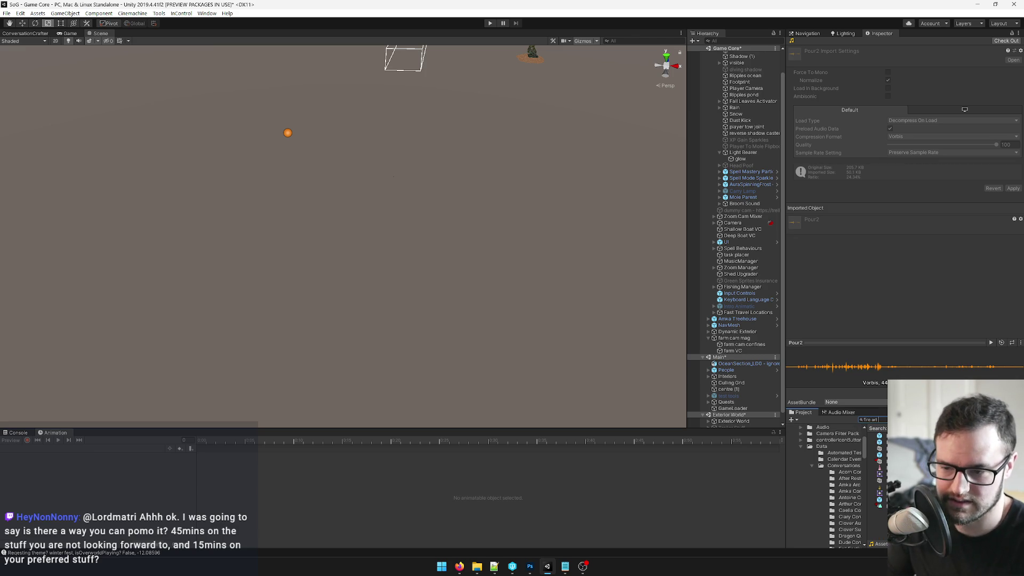
pyautogui.click(879, 460)
pyautogui.scroll(-3, 914, 273)
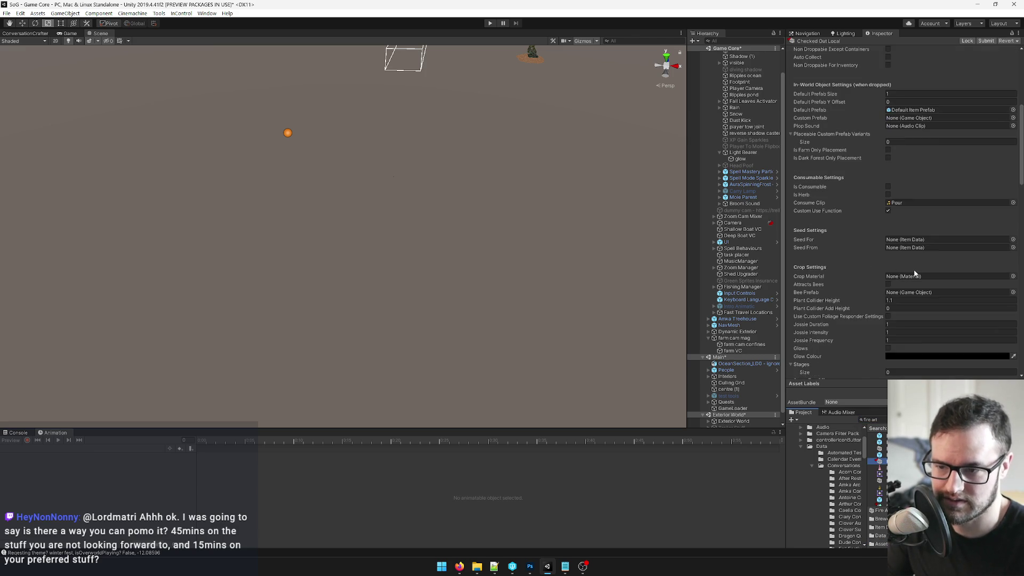
pyautogui.click(1012, 203)
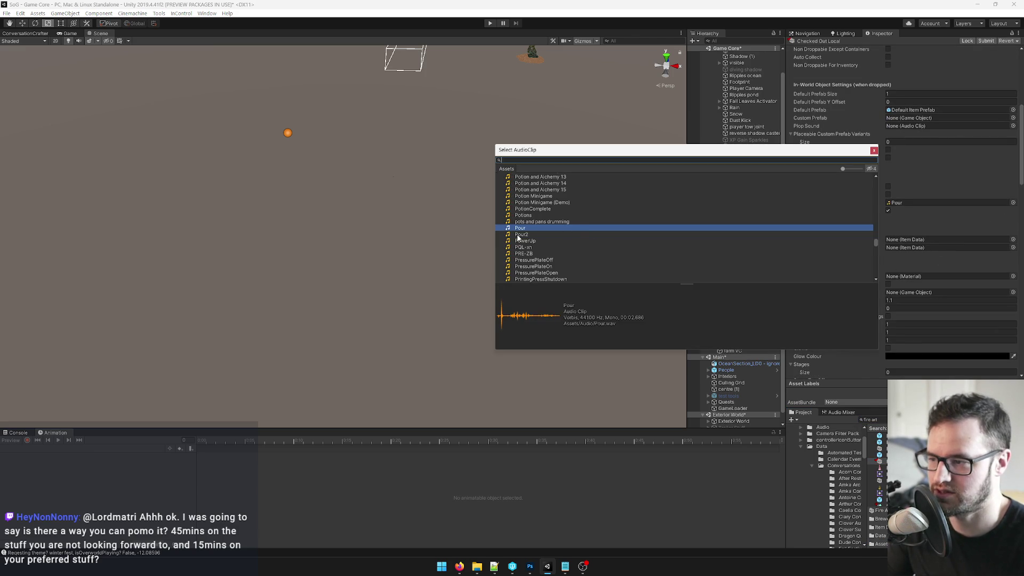
pyautogui.doubleClick(520, 234)
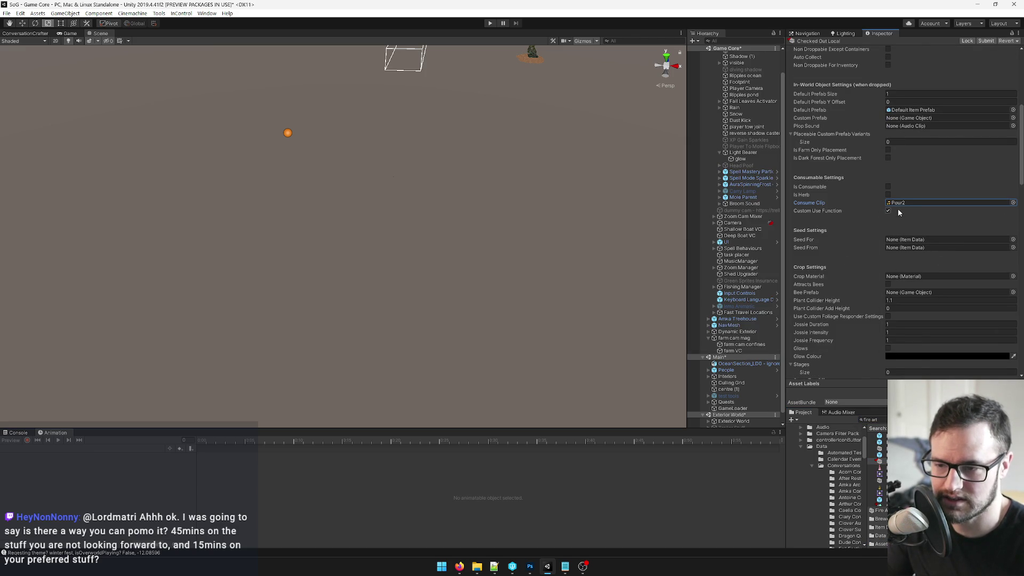
pyautogui.scroll(-3, 897, 210)
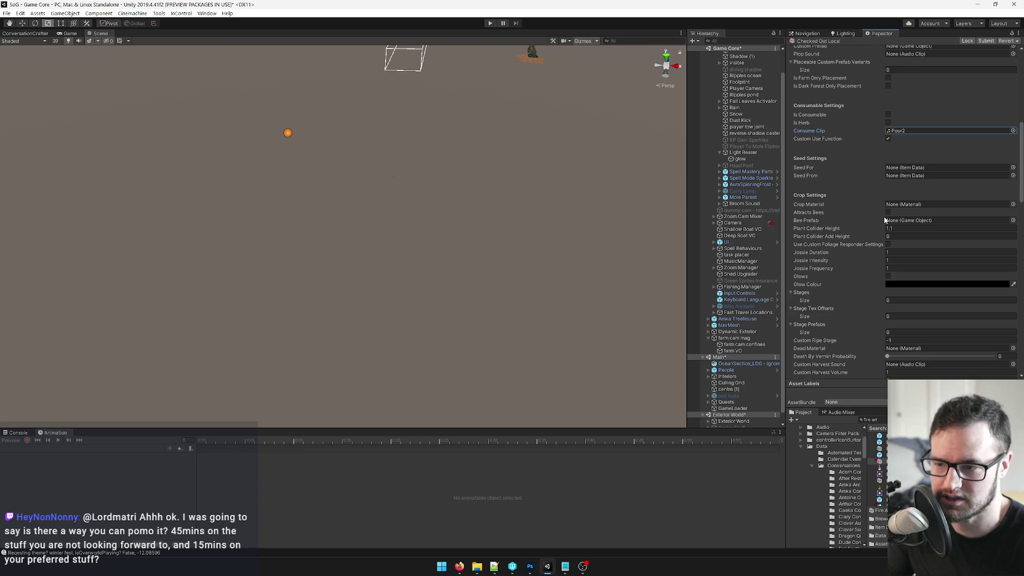
pyautogui.scroll(12, 913, 246)
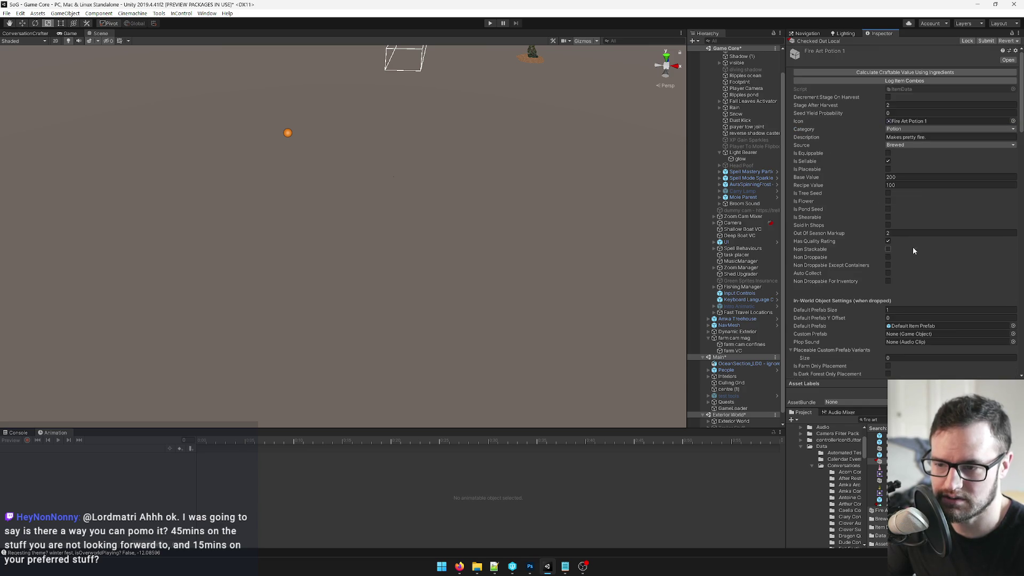
pyautogui.click(902, 89)
# Open the ItemData script in Visual Studio and place the caret on the Icon line.
pyautogui.doubleClick(902, 89)
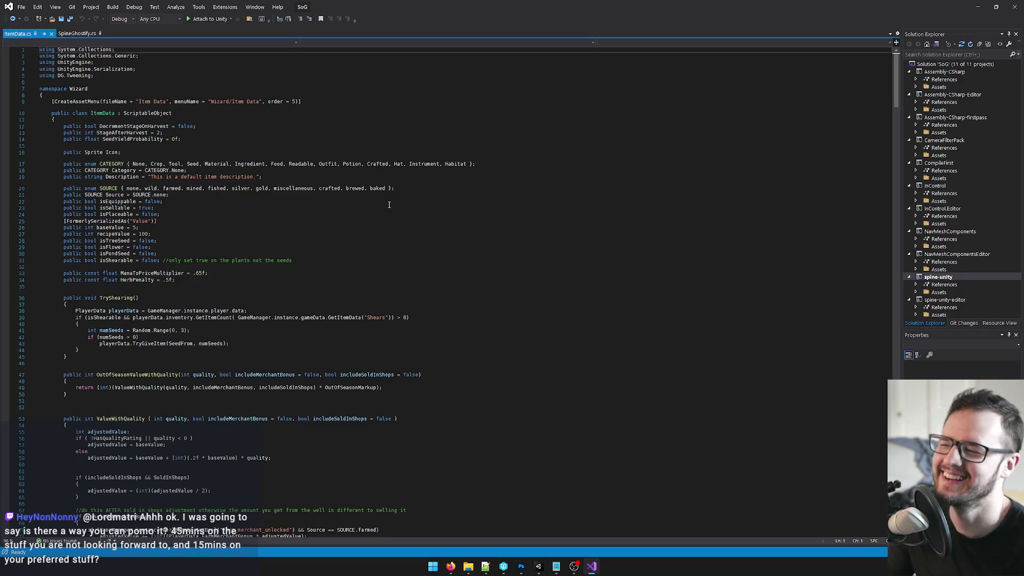
pyautogui.click(389, 201)
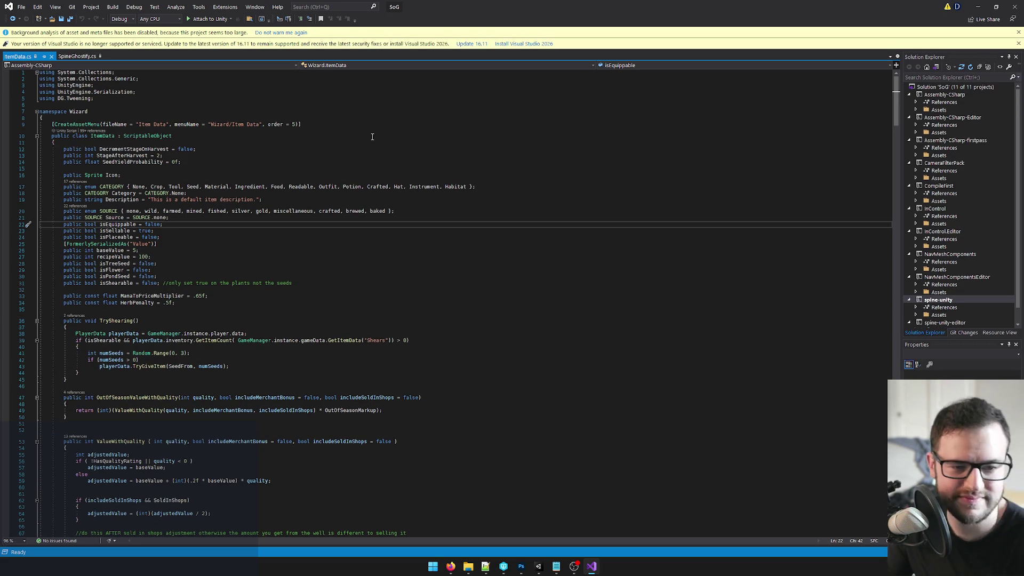
pyautogui.click(319, 175)
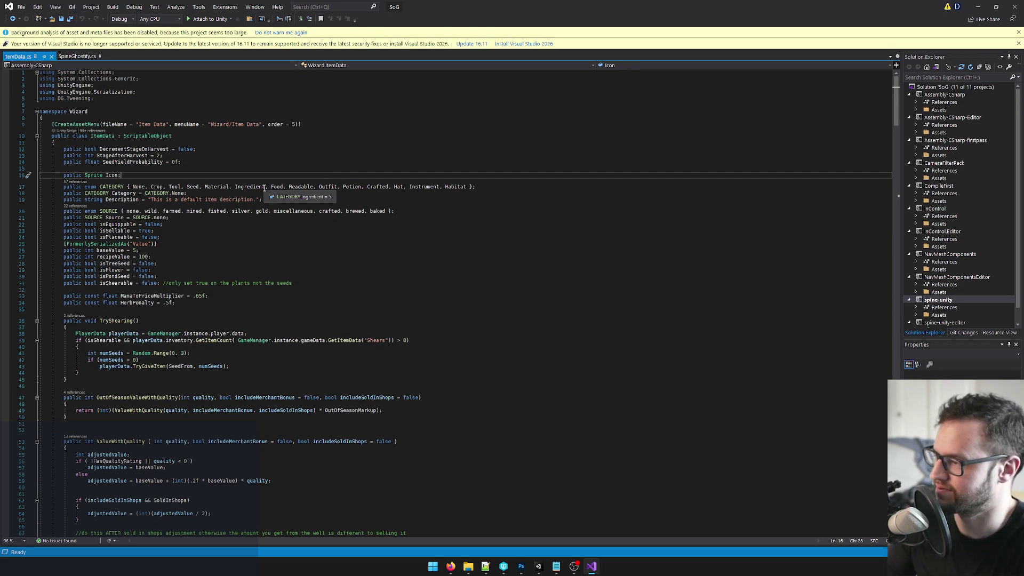
# Search ItemData.cs for 'animati' through every EquippedAnimation match, then return to Unity.
pyautogui.hotkey('ctrl', 'f')
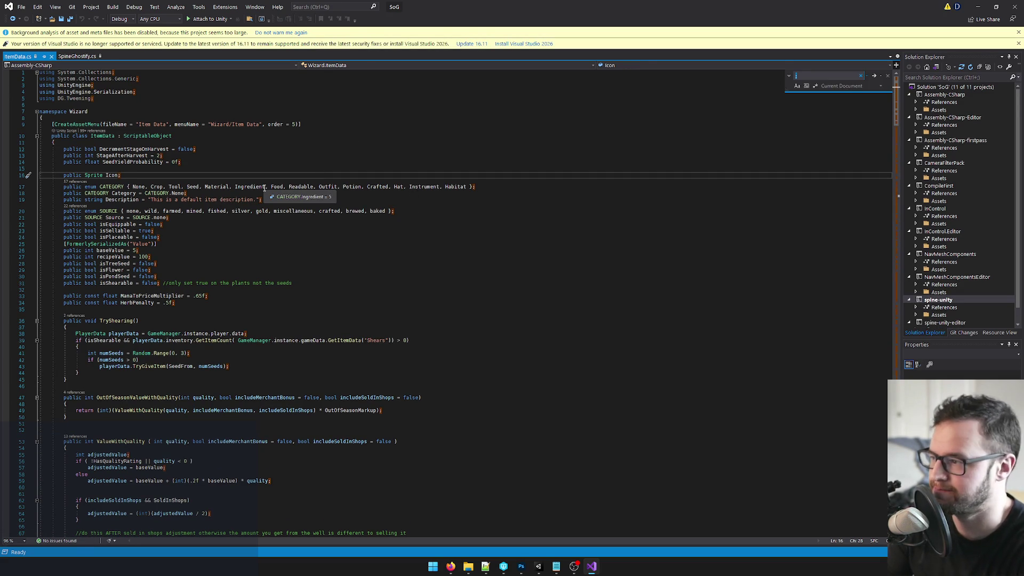
pyautogui.write('animati')
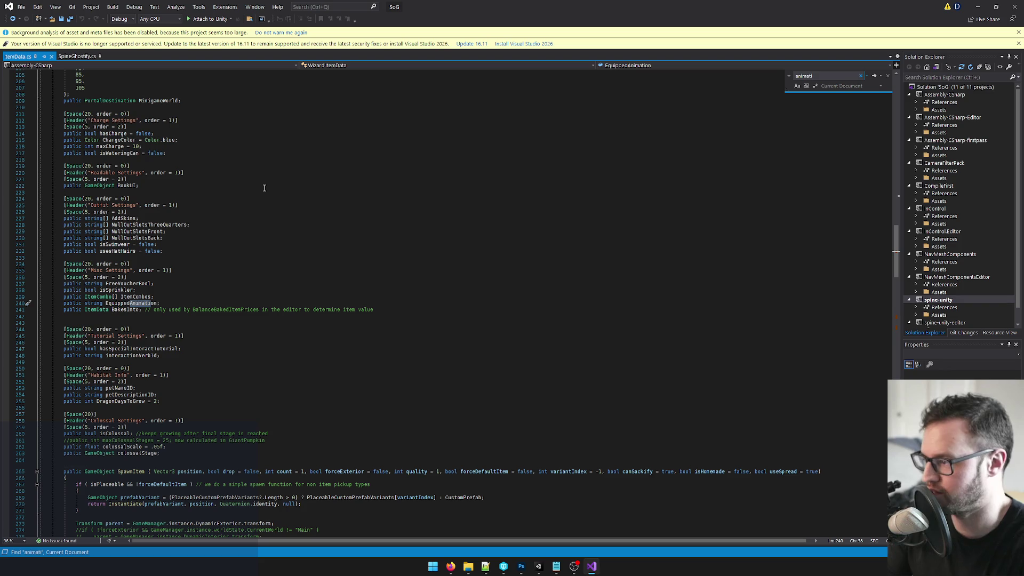
pyautogui.click(873, 77)
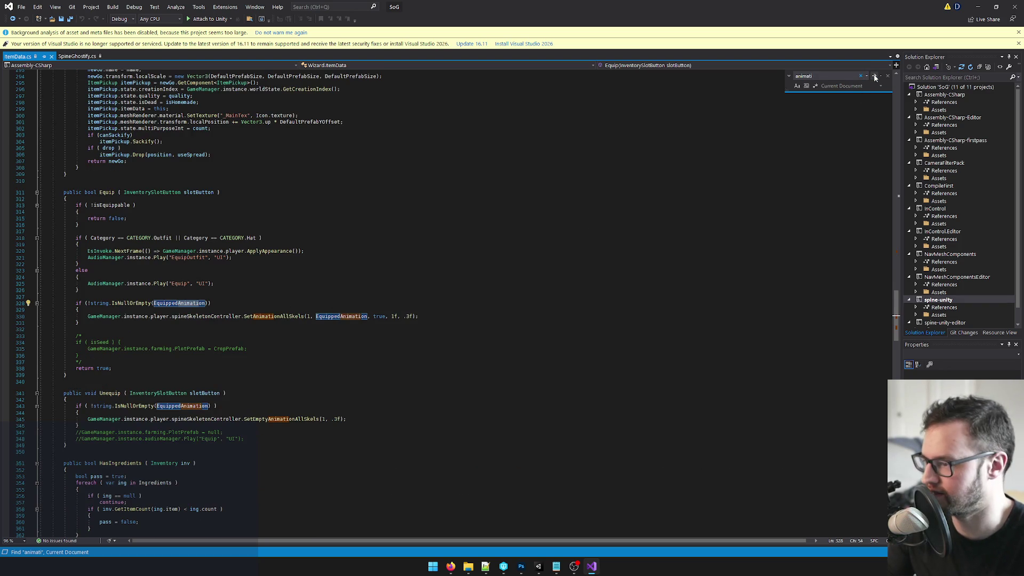
pyautogui.click(874, 78)
pyautogui.click(875, 78)
pyautogui.click(874, 78)
pyautogui.click(874, 78)
pyautogui.click(874, 78)
pyautogui.click(592, 309)
pyautogui.hotkey('alt', 'Tab')
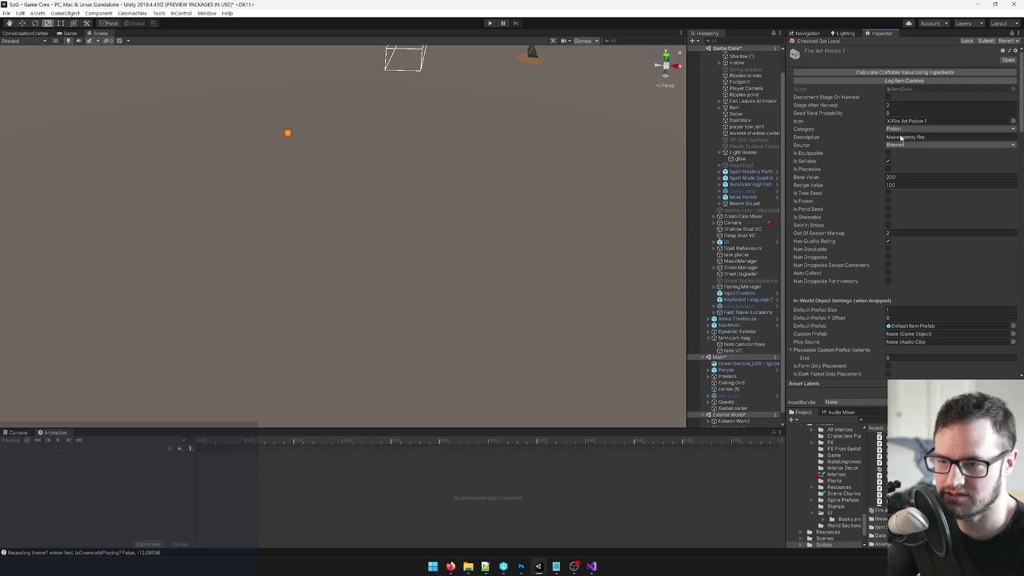
# Filter the Project assets by 'use', then go back to ItemData.cs in Visual Studio.
pyautogui.click(906, 419)
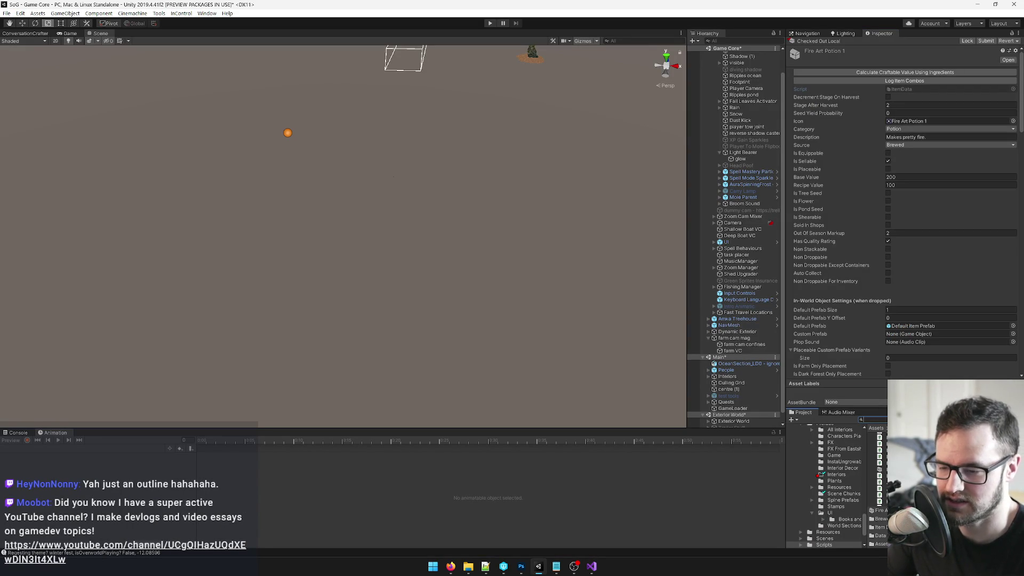
pyautogui.write('use')
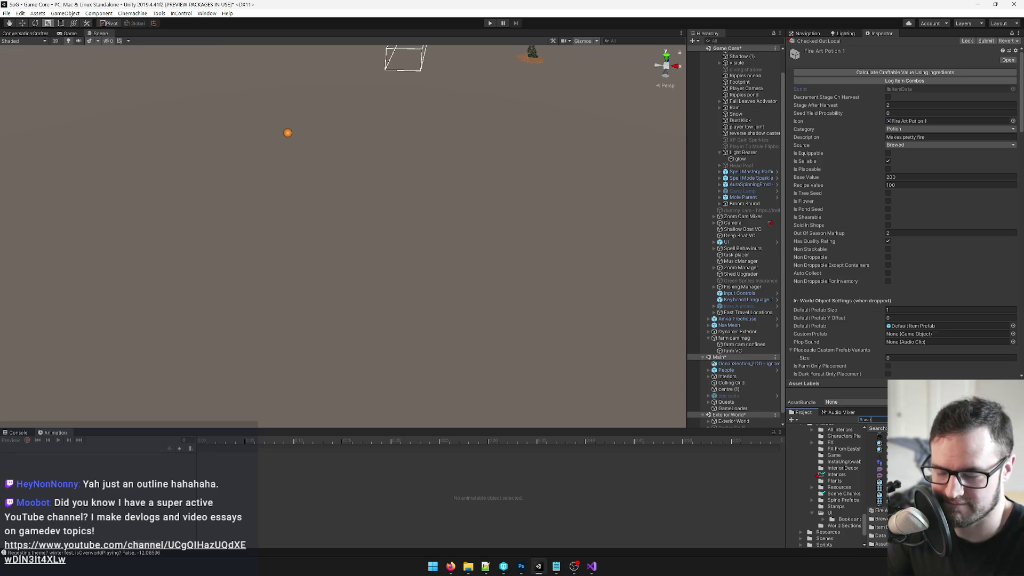
pyautogui.hotkey('alt', 'Tab')
pyautogui.click(483, 153)
# Find customUseFunction, list its references, and open the InventorySlotButton usage.
pyautogui.write('customu')
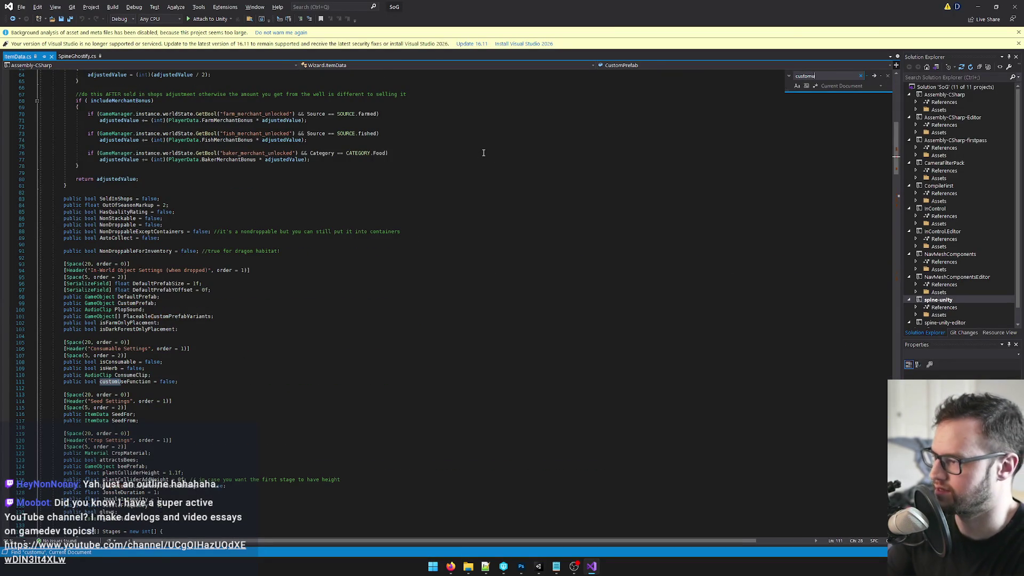
pyautogui.click(191, 383)
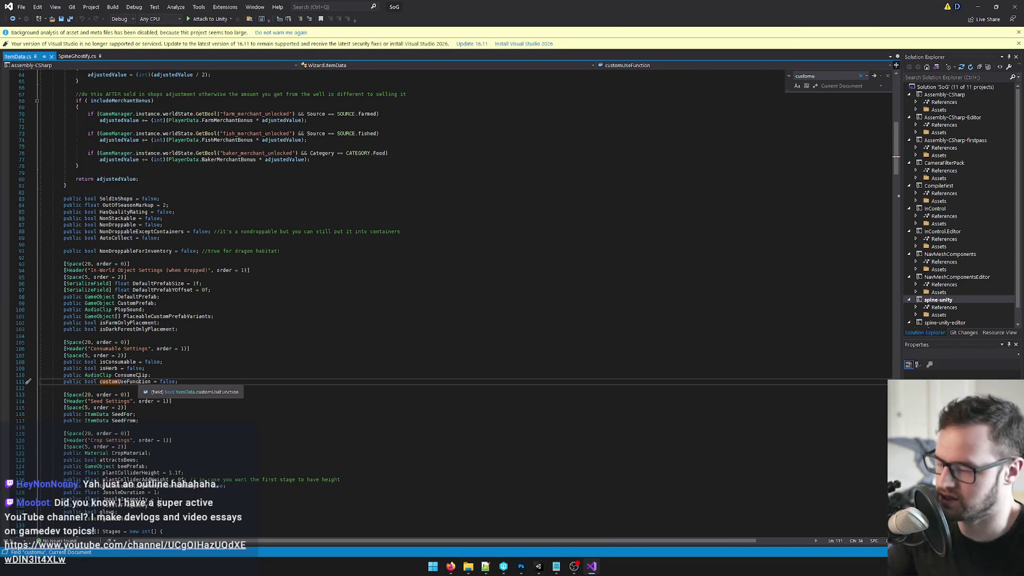
pyautogui.hotkey('shift', 'F12')
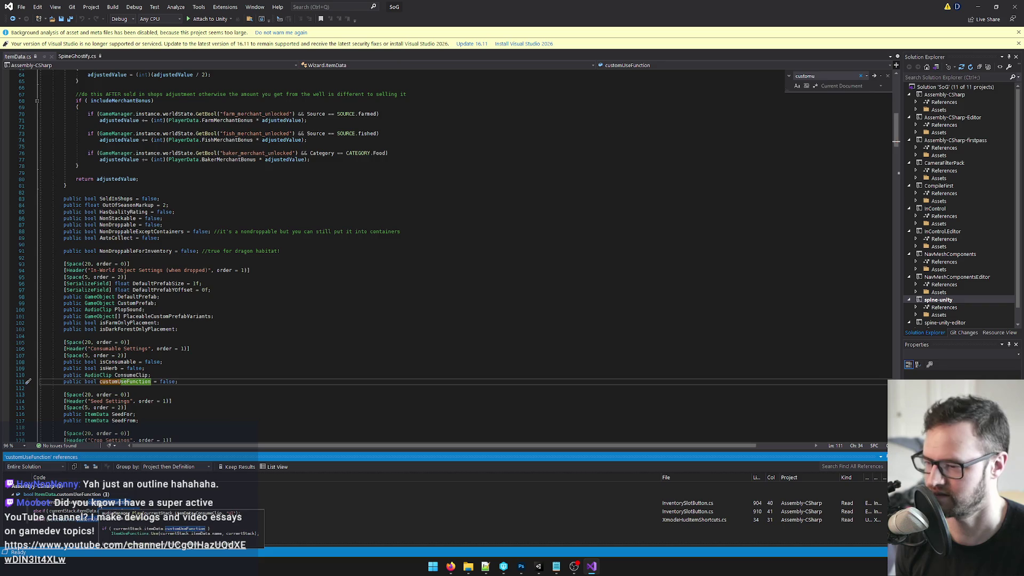
pyautogui.doubleClick(92, 504)
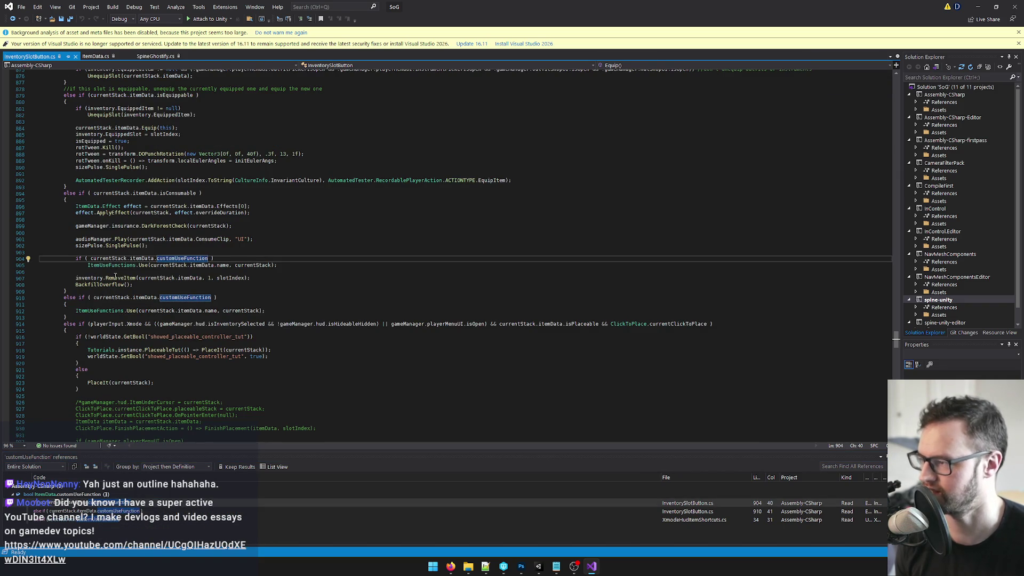
# Jump to the ItemUseFunctions class definition to review its Fire Art Potion mappings, then return to Unity.
pyautogui.click(117, 265)
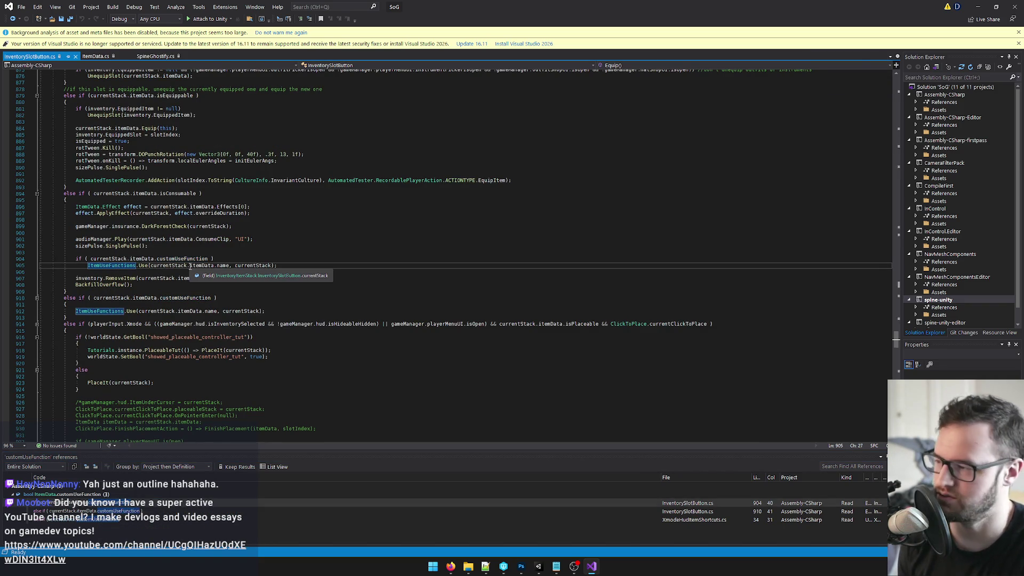
pyautogui.press('F12')
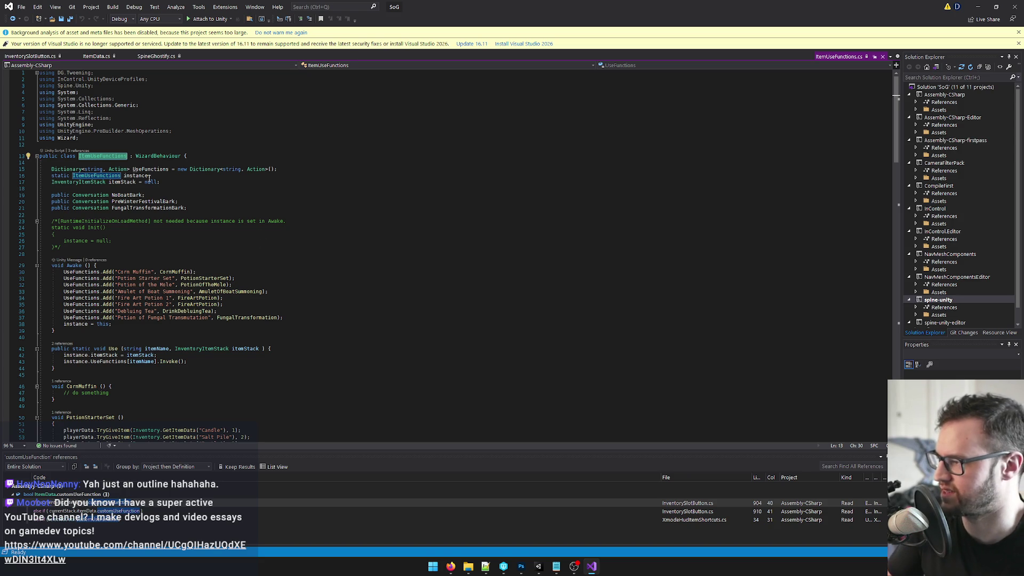
pyautogui.hotkey('alt', 'Tab')
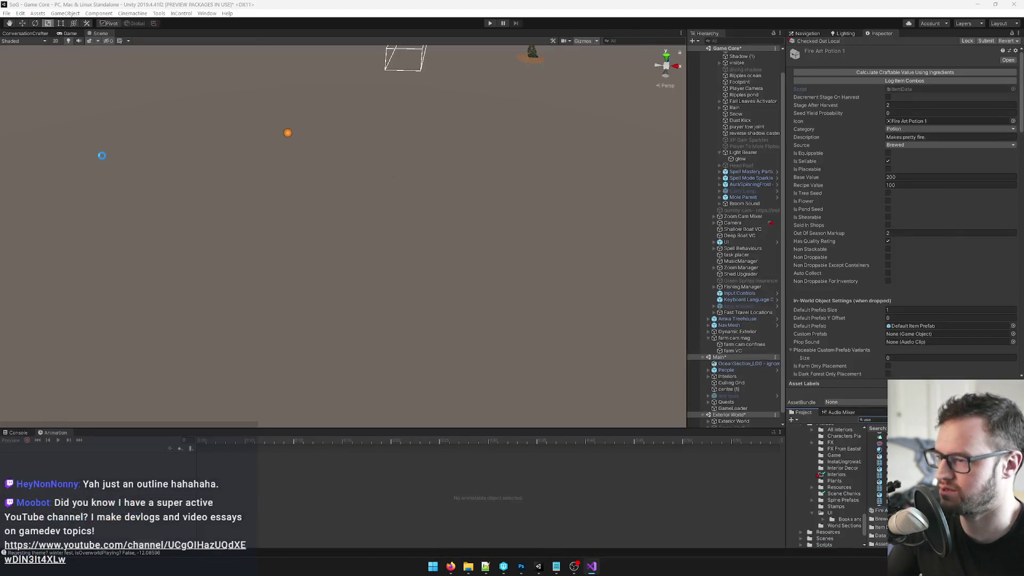
pyautogui.hotkey('alt', 'Tab')
pyautogui.click(286, 144)
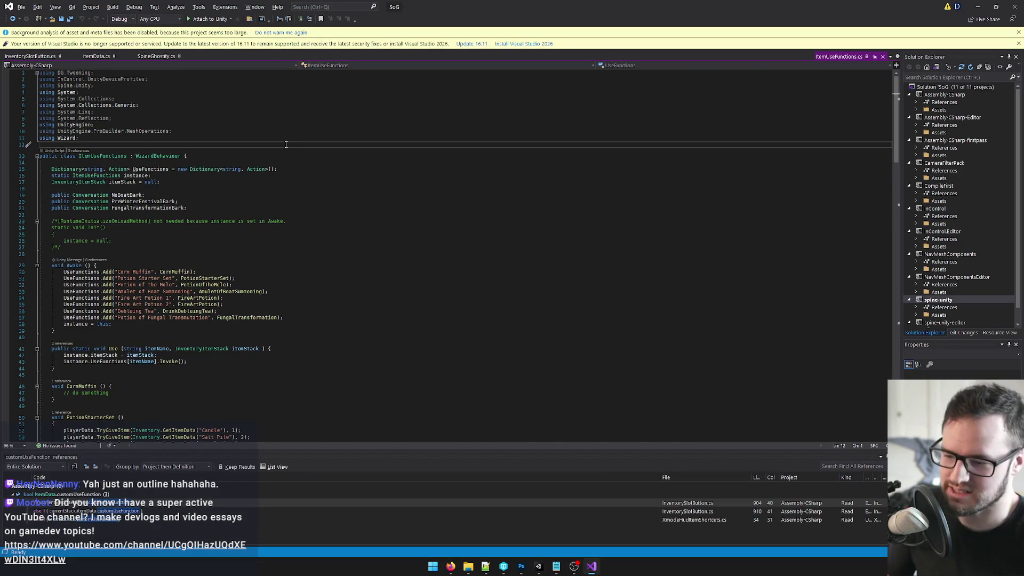
pyautogui.hotkey('alt', 'Tab')
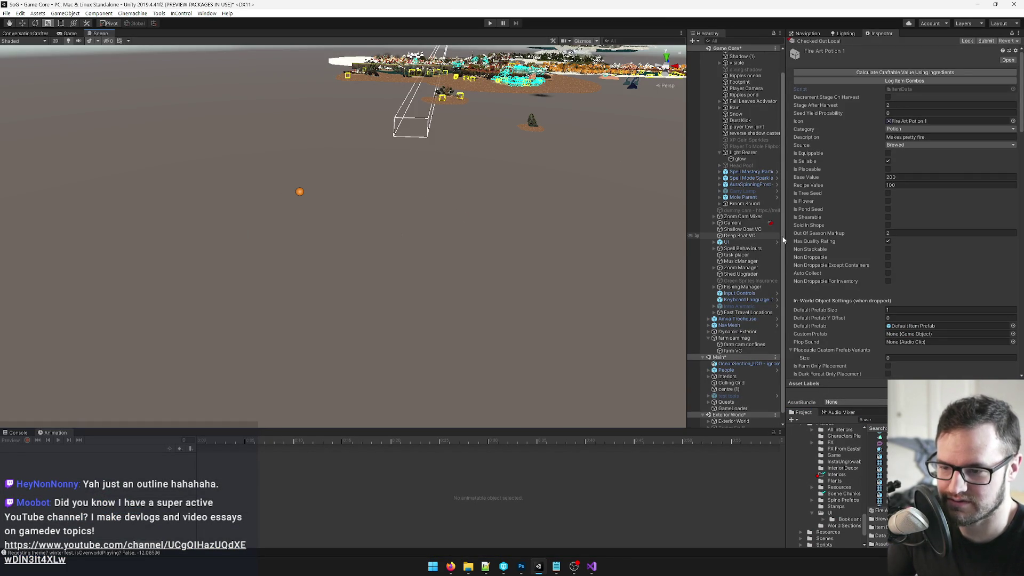
# Show the Game view, search 'fire art', and check out Fire Art Potion 2 for editing.
pyautogui.scroll(1, 781, 237)
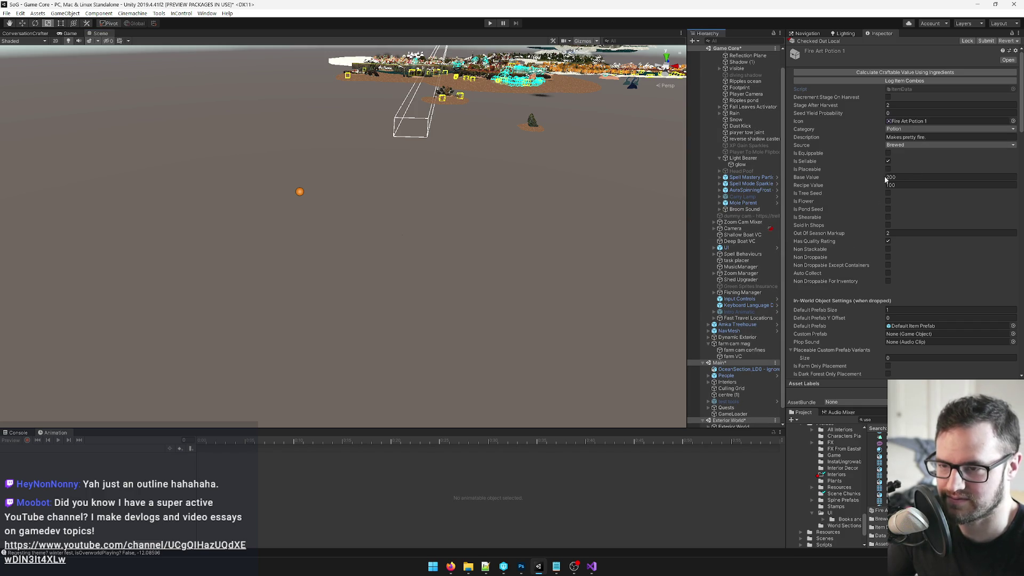
pyautogui.click(70, 34)
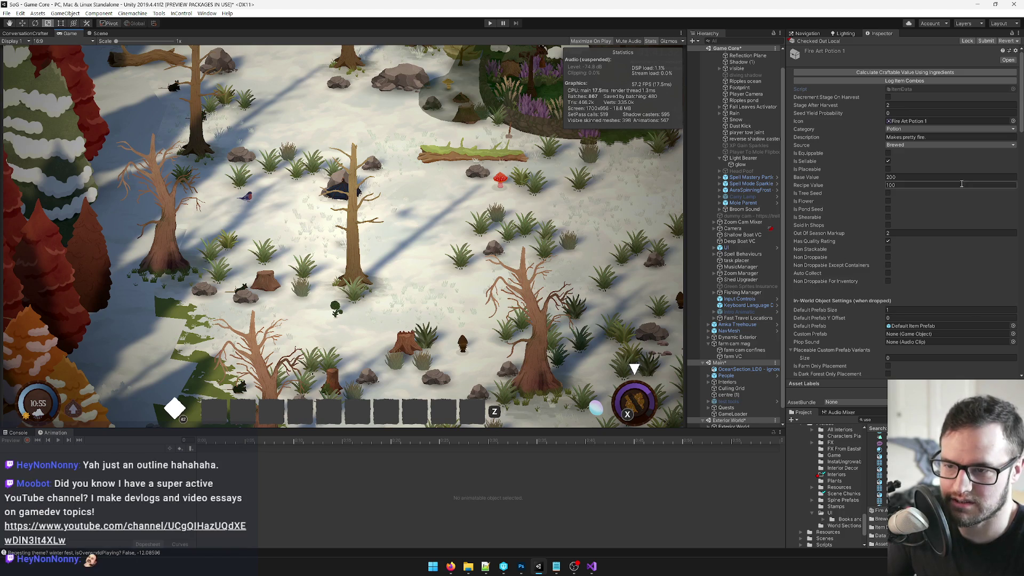
pyautogui.write('fire art')
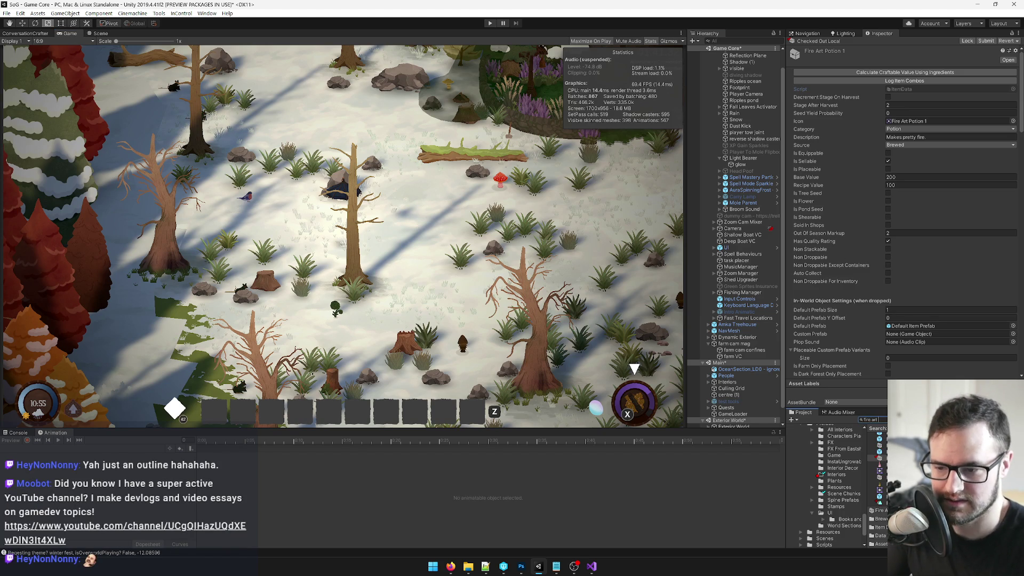
pyautogui.click(878, 476)
pyautogui.click(1006, 41)
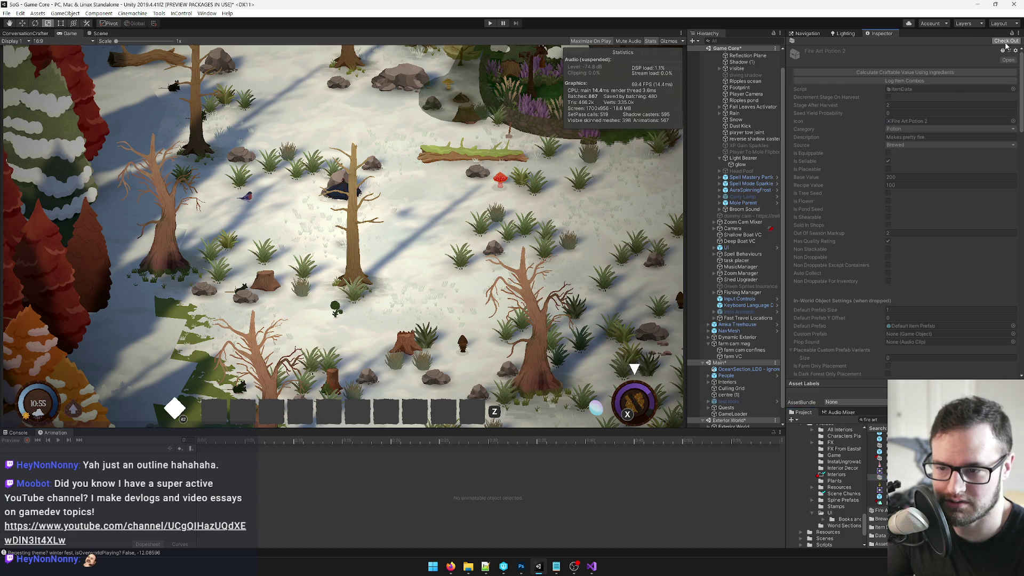
# Set the potion's consume sound to the Pour2 audio clip.
pyautogui.scroll(-8, 920, 210)
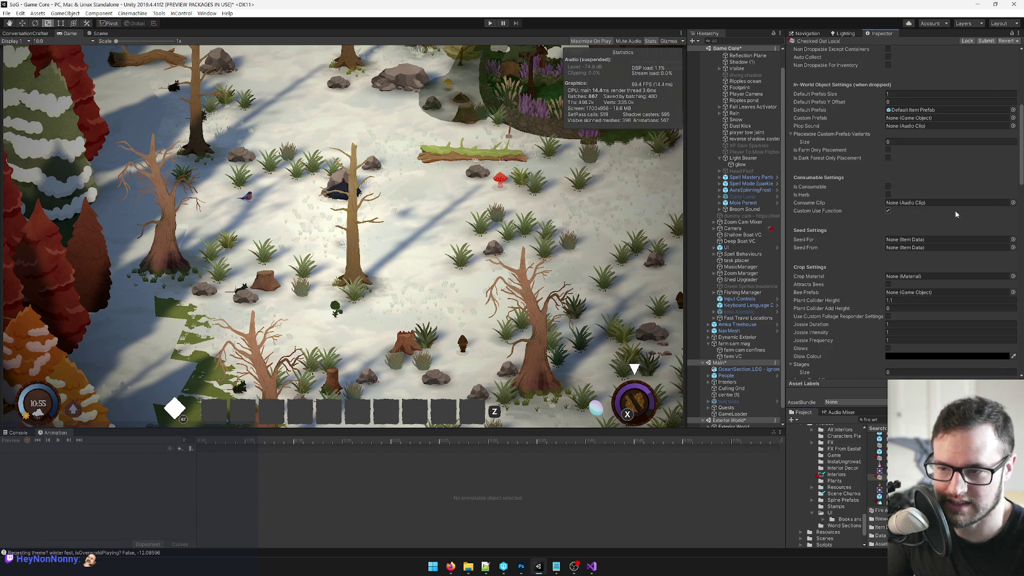
pyautogui.click(1012, 203)
pyautogui.write('pour')
pyautogui.doubleClick(520, 189)
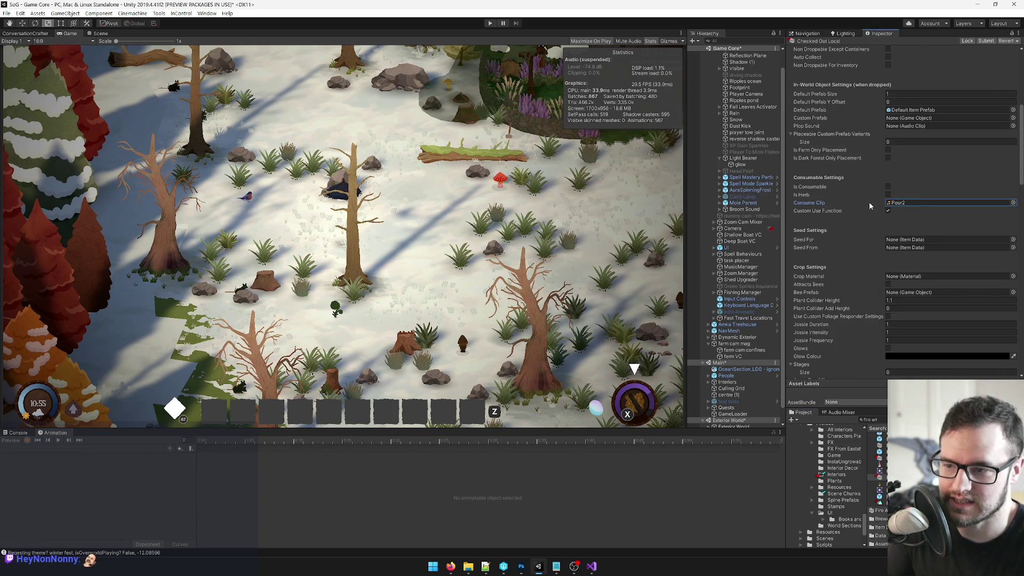
# Assign Fire Potion FX as the non-effect prefab and save the scene.
pyautogui.scroll(-3, 869, 206)
pyautogui.scroll(-9, 914, 200)
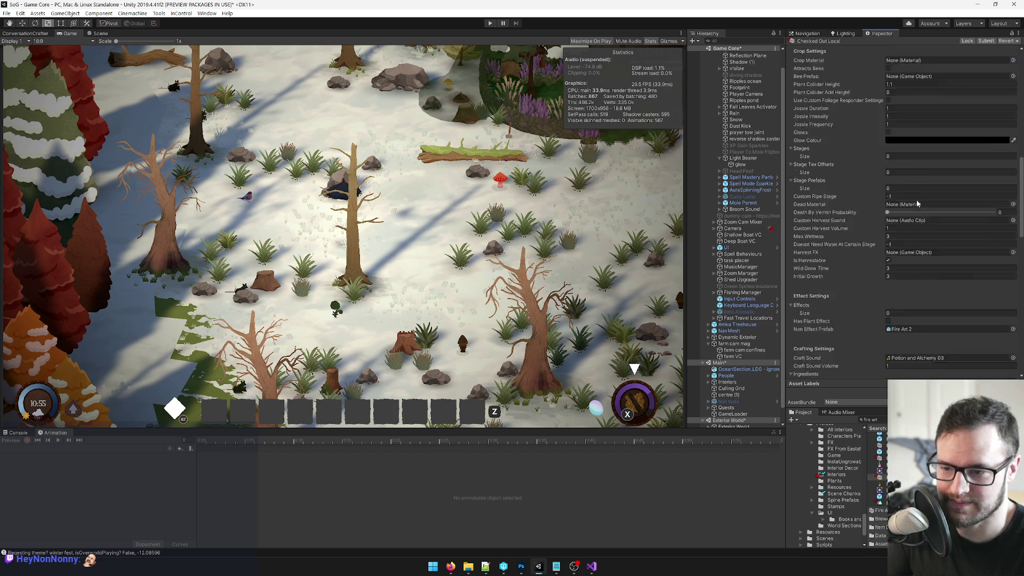
pyautogui.click(1013, 257)
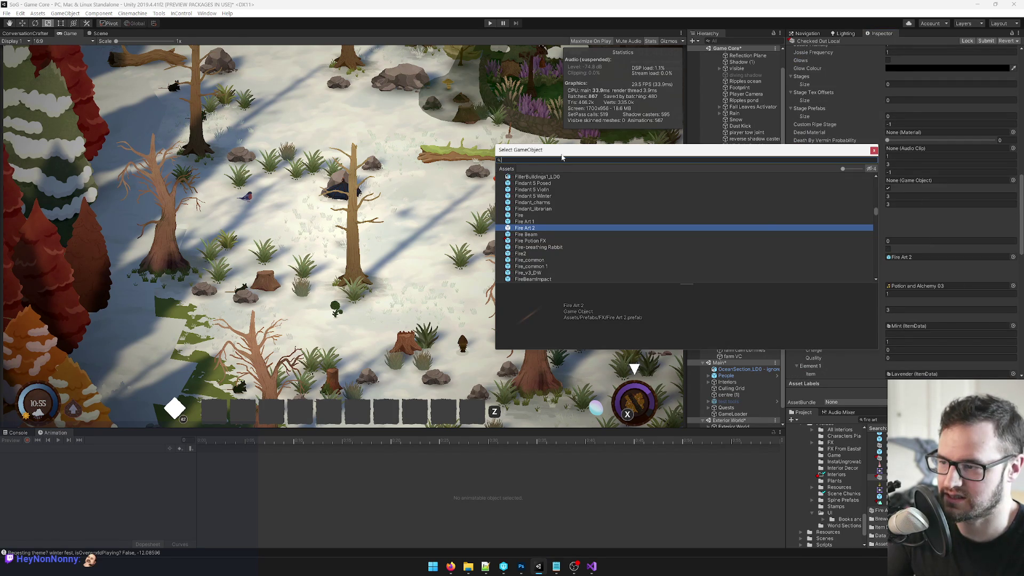
pyautogui.moveTo(582, 152); pyautogui.dragTo(358, 142)
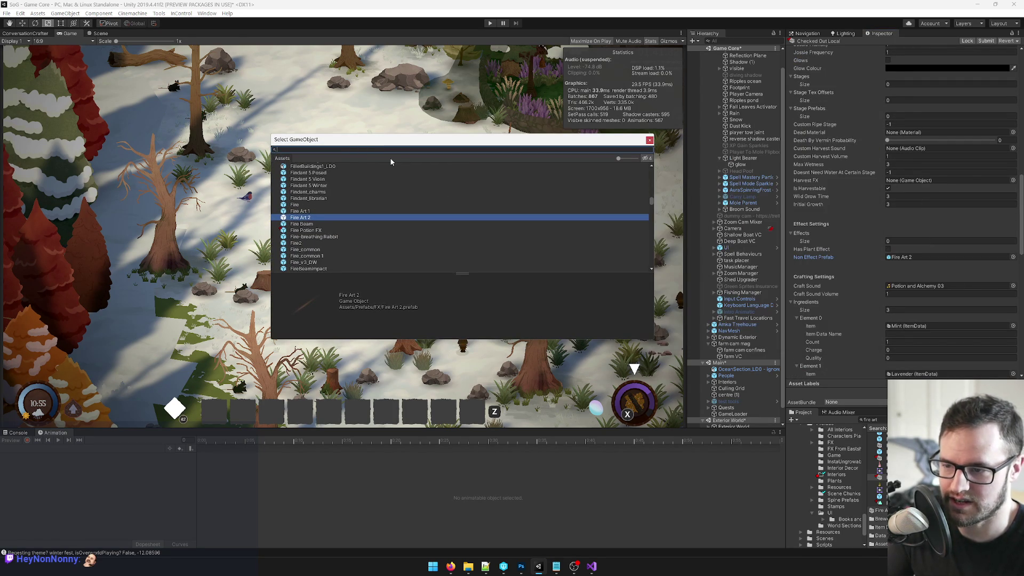
pyautogui.doubleClick(305, 230)
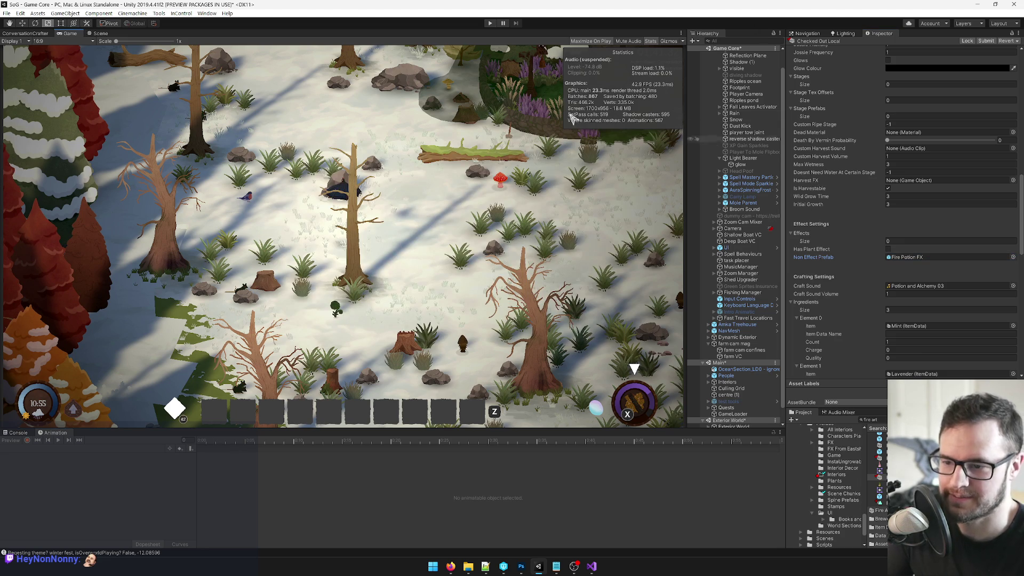
pyautogui.click(7, 13)
pyautogui.click(34, 84)
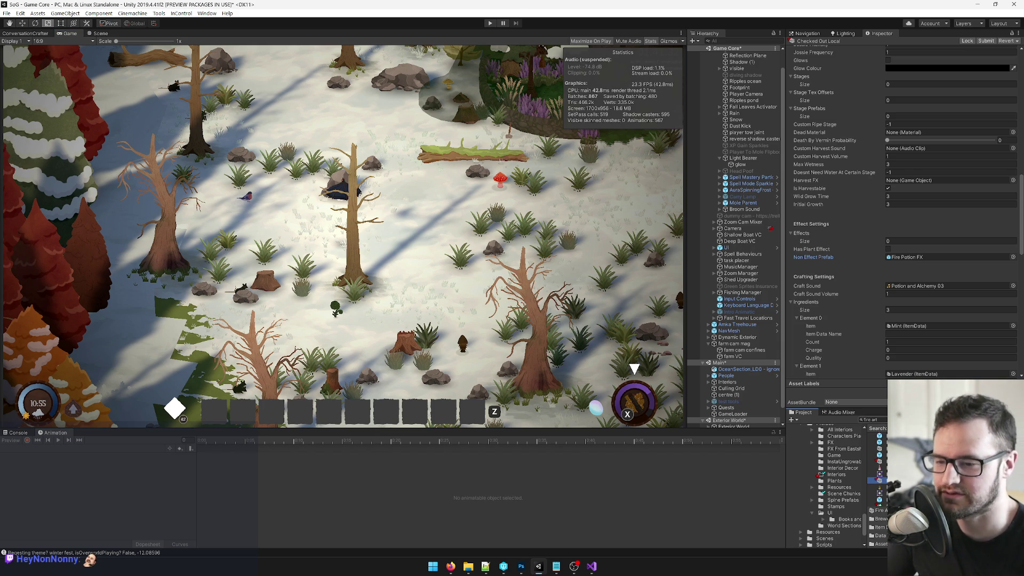
# Enlarge the Project panel, select GameCore in the Hierarchy, and enter Play mode.
pyautogui.moveTo(831, 379); pyautogui.dragTo(832, 333)
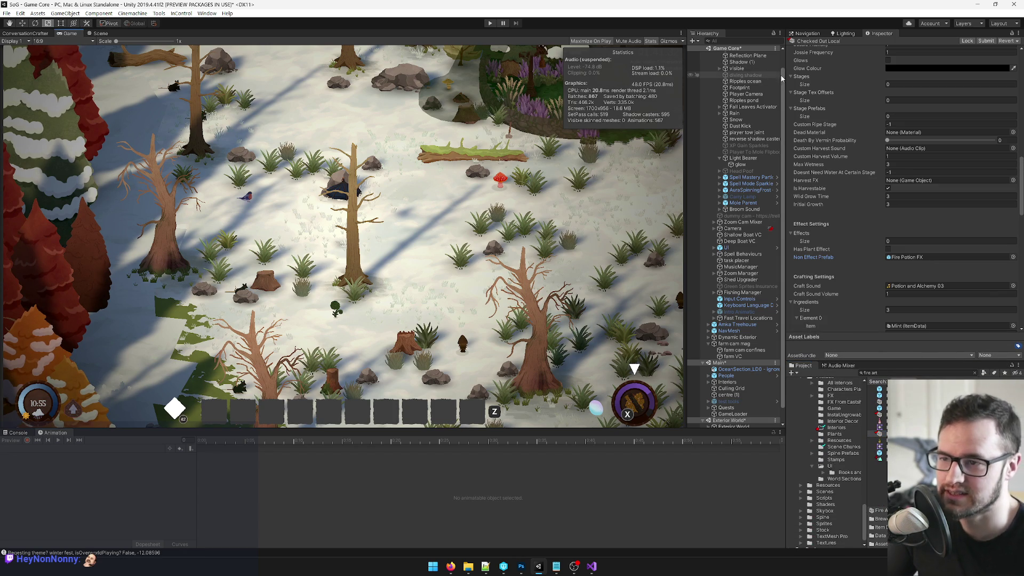
pyautogui.scroll(1, 781, 61)
pyautogui.scroll(1, 781, 61)
pyautogui.click(730, 55)
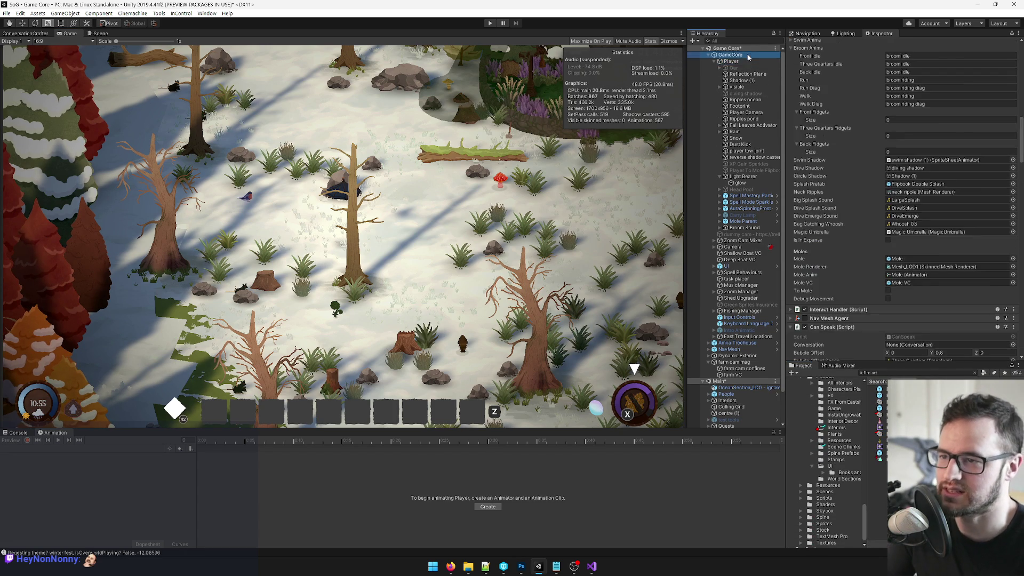
pyautogui.click(488, 24)
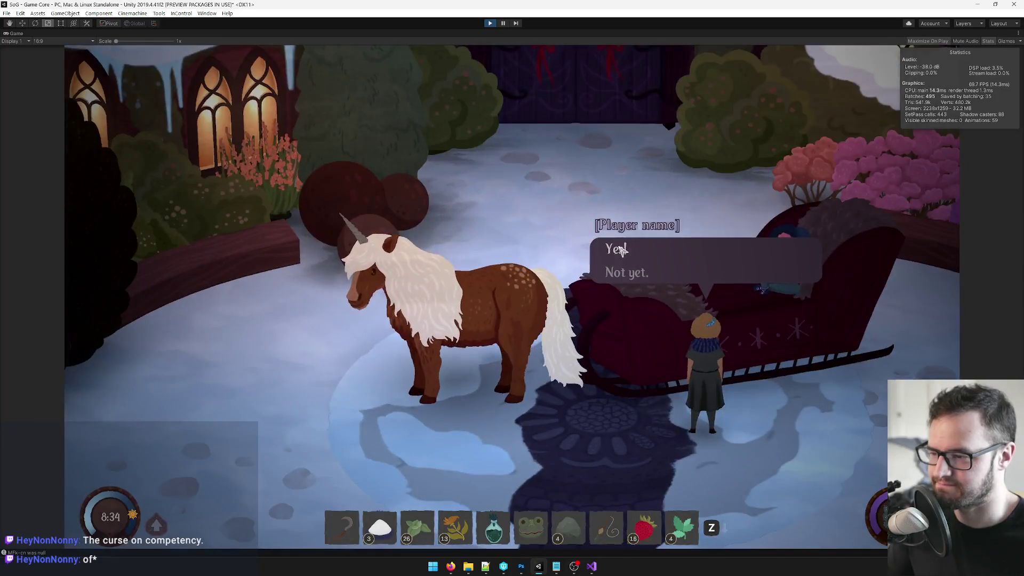
# Answer Yes!, finish the dialogue, walk left, and open the game's debug console.
pyautogui.click(620, 249)
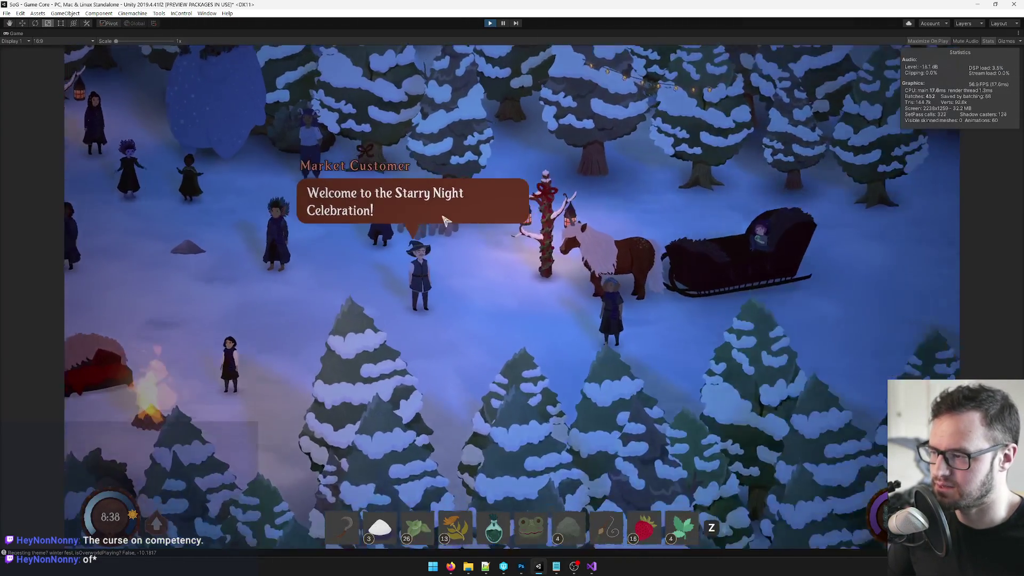
pyautogui.click(498, 215)
pyautogui.click(498, 216)
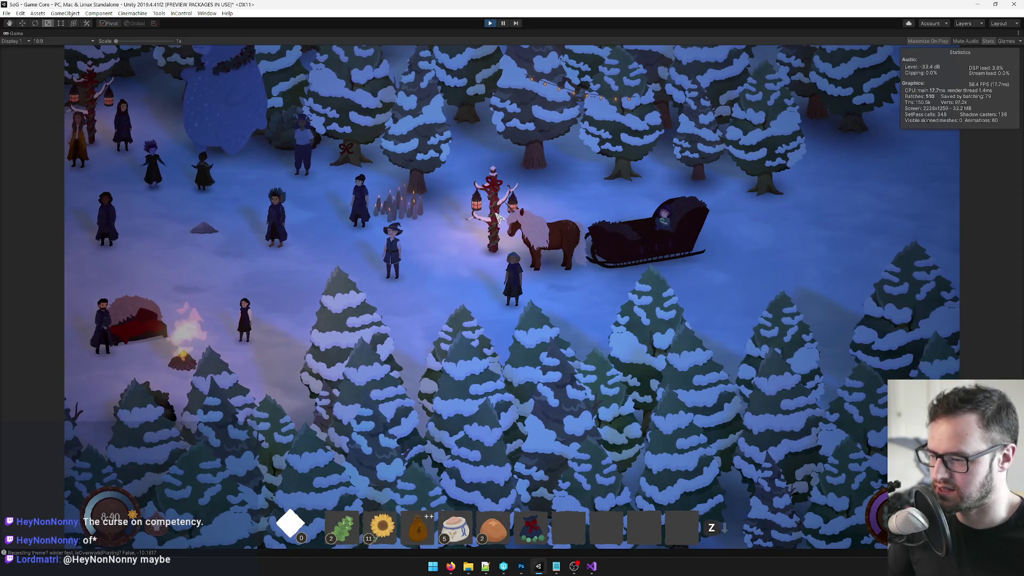
pyautogui.press('a')
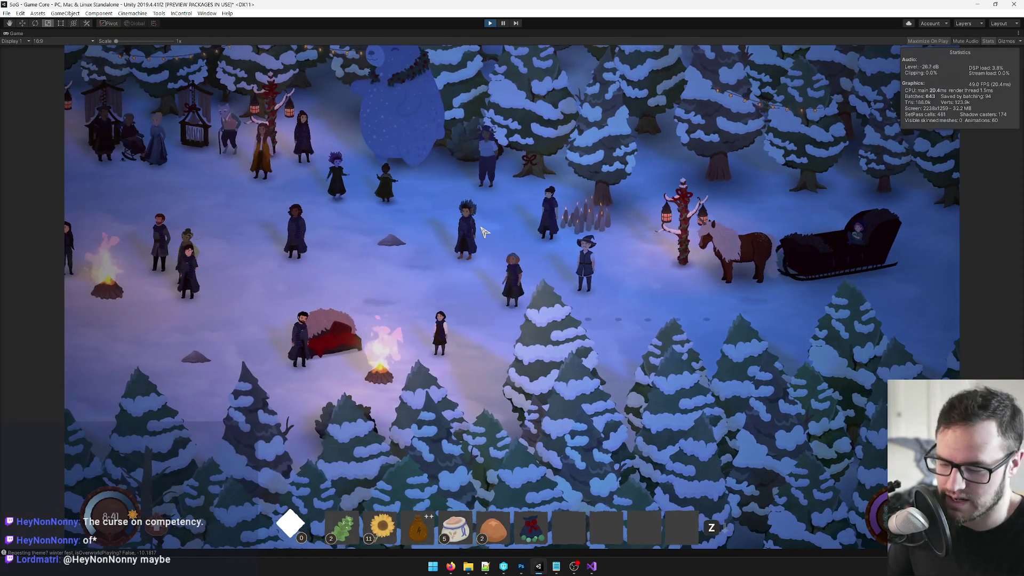
pyautogui.press('`')
# Run the GiveItem command for 20 Fire Art Potion 1, then close the console.
pyautogui.write('givei')
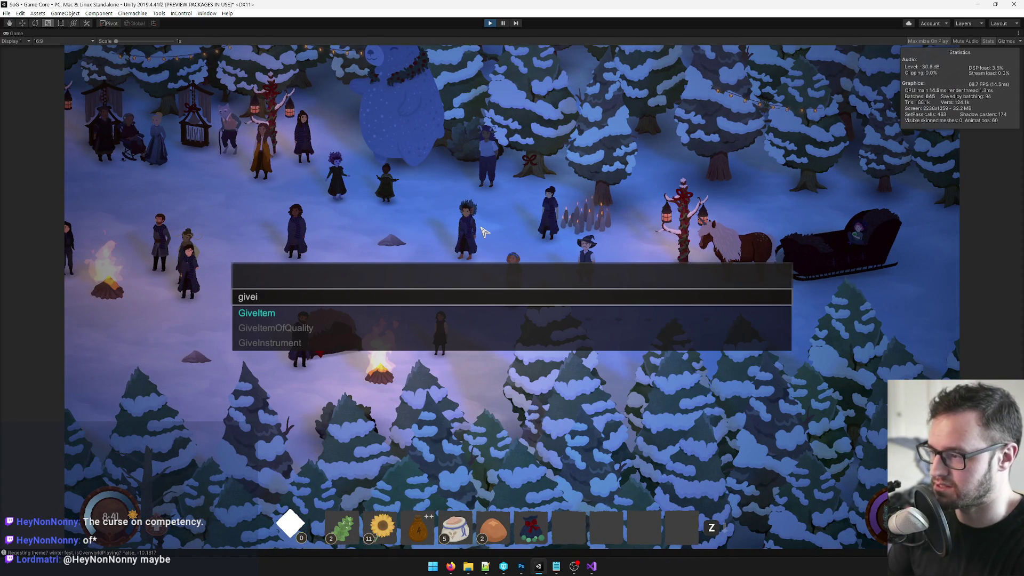
pyautogui.press('Tab')
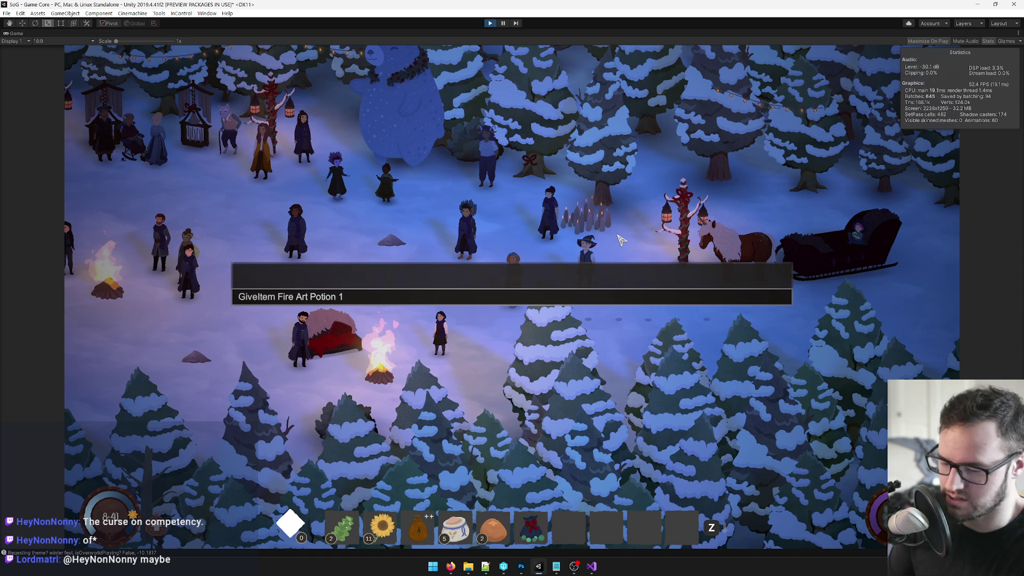
pyautogui.press('Return')
pyautogui.press('Escape')
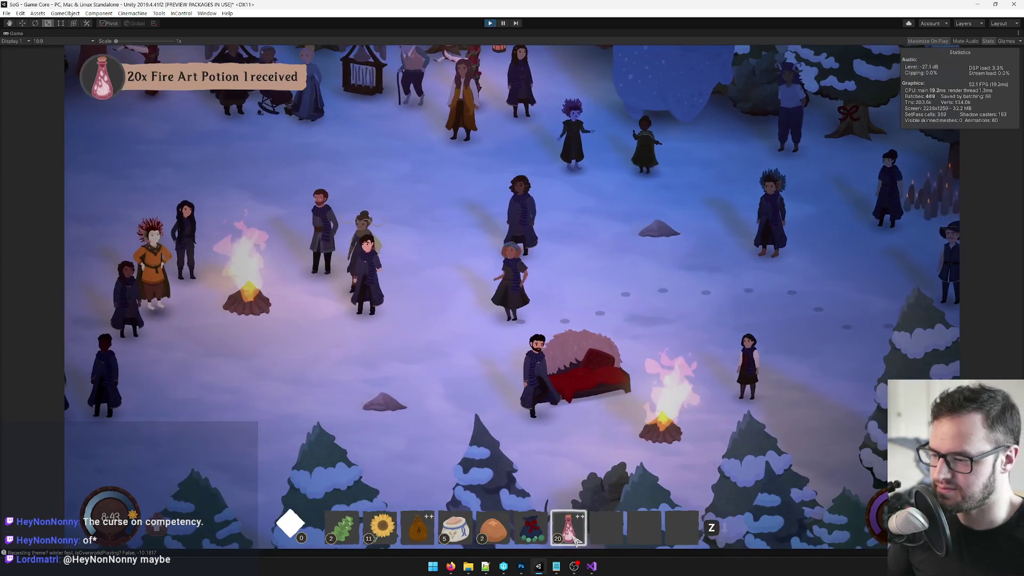
# Drink a Fire Art Potion and walk left to watch its golden heart sparkles.
pyautogui.press('7')
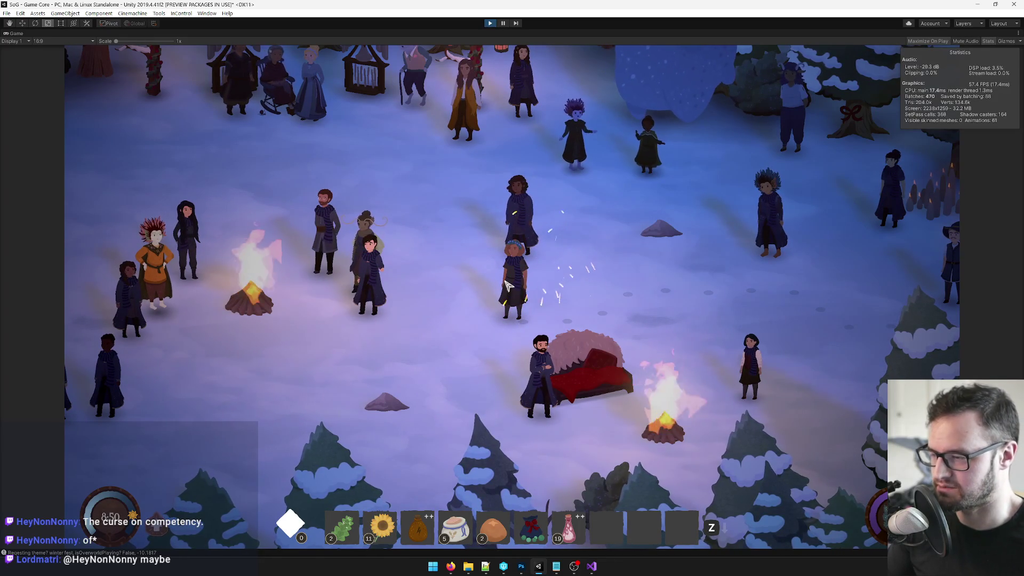
pyautogui.press('a')
pyautogui.press('a')
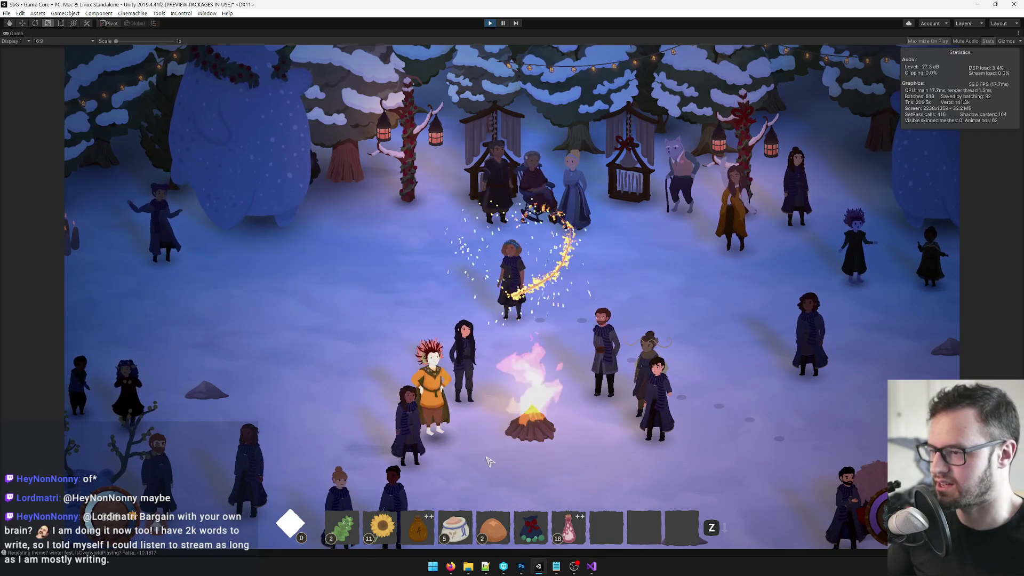
pyautogui.press('a')
pyautogui.press('a')
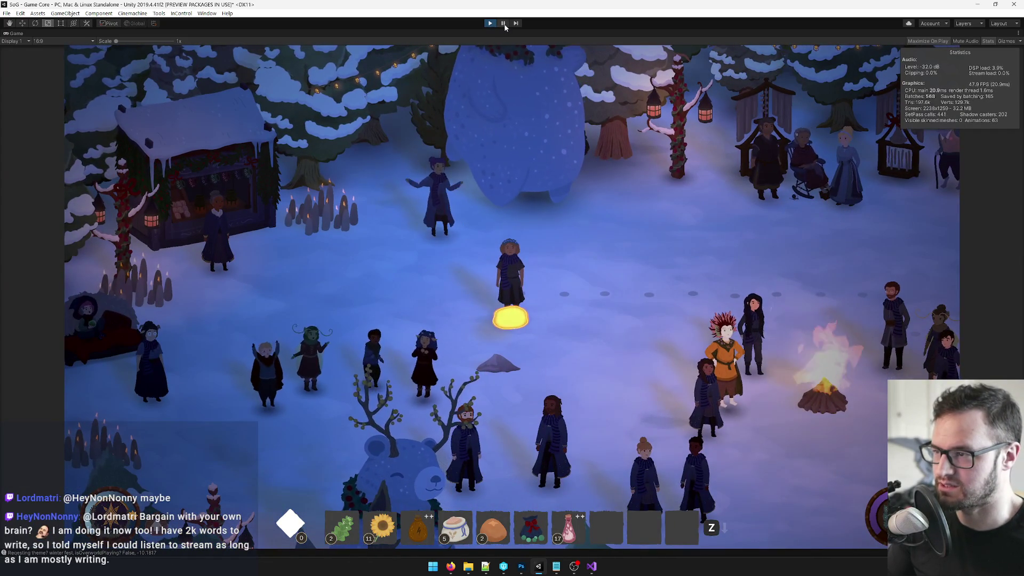
# Pause the game and orbit the Scene view around the player to find the potion effect.
pyautogui.click(503, 23)
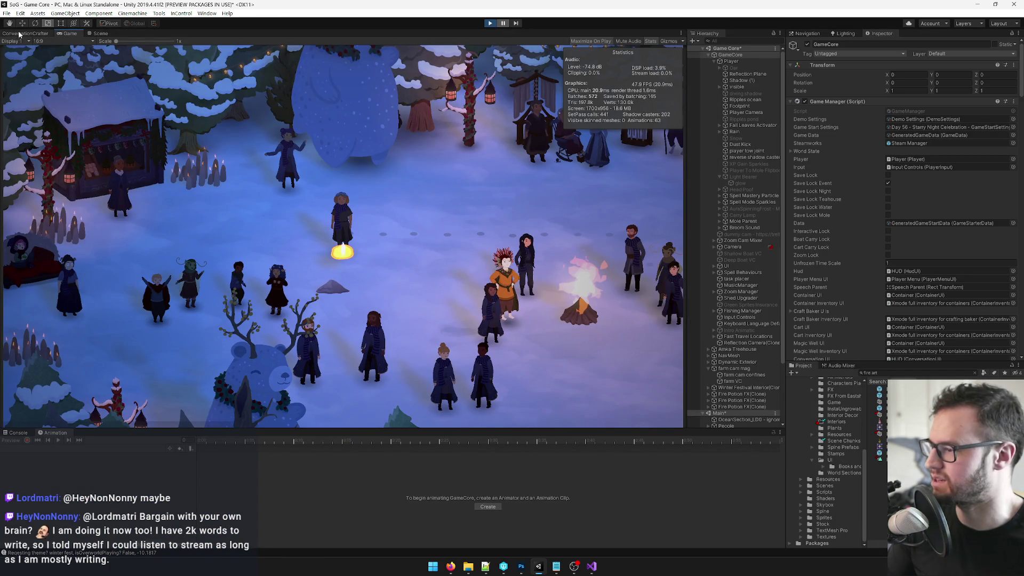
pyautogui.click(101, 33)
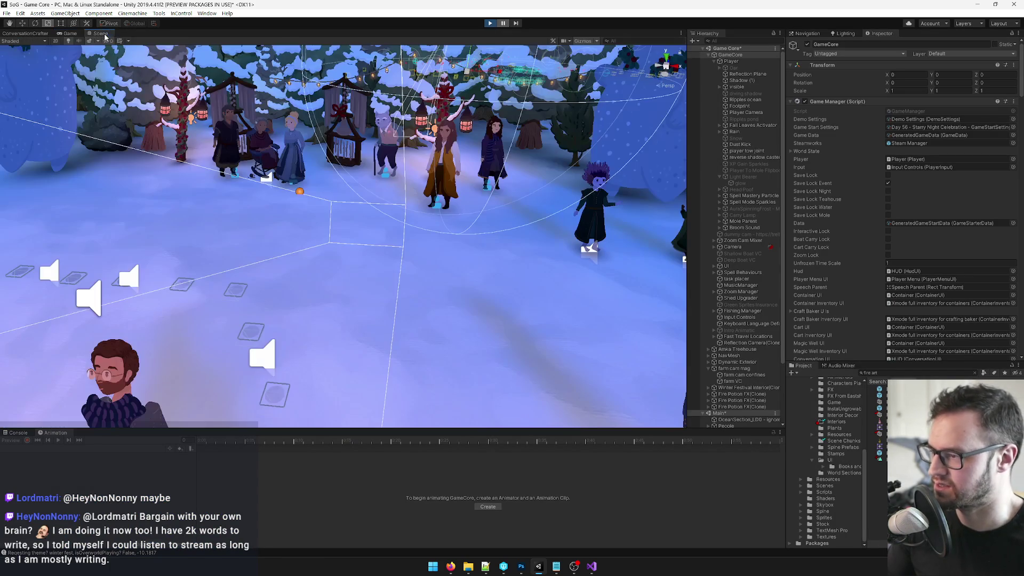
pyautogui.moveTo(222, 57); pyautogui.dragTo(223, 109)
pyautogui.scroll(10, 224, 110)
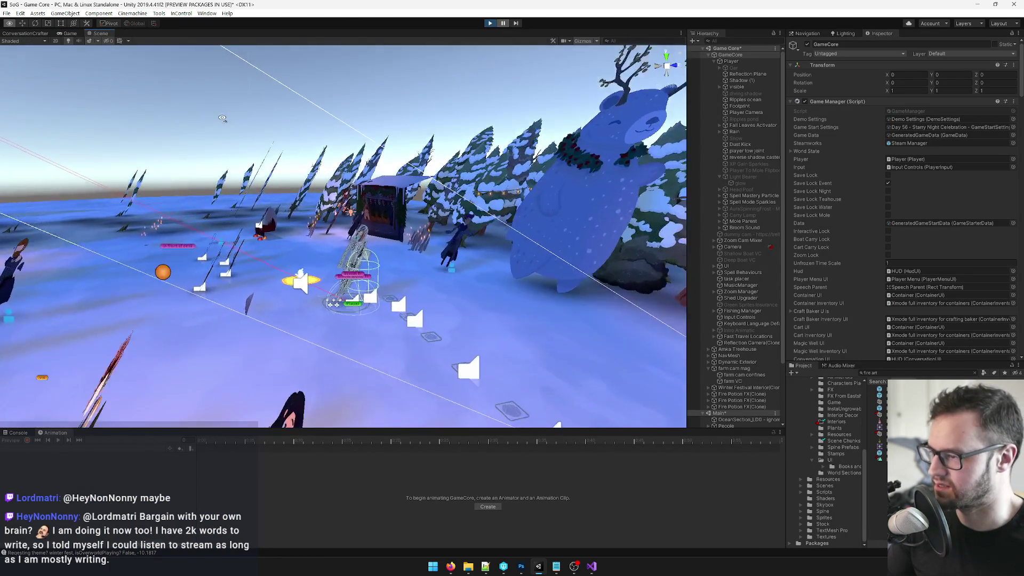
pyautogui.scroll(-8, 201, 120)
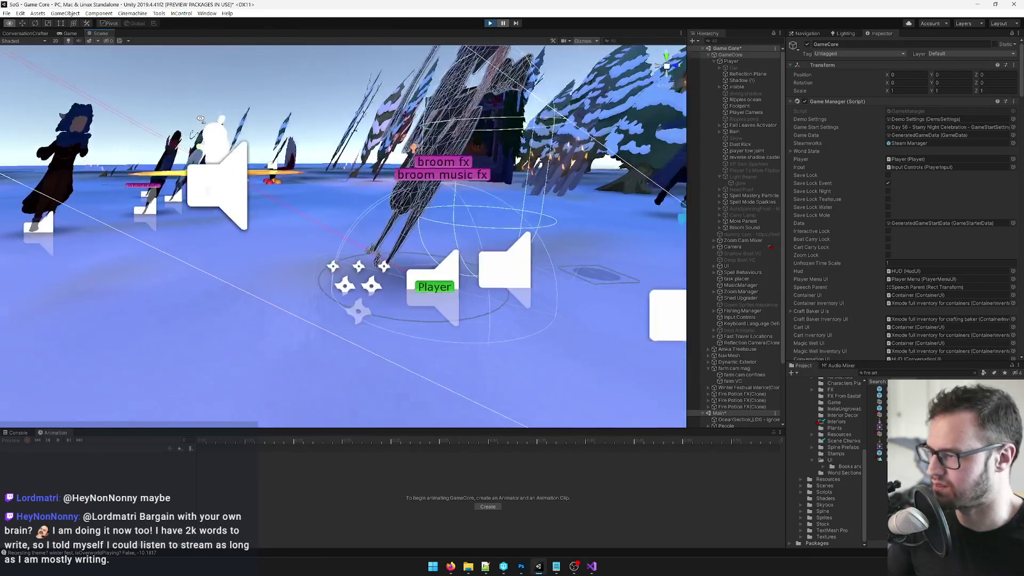
pyautogui.scroll(-3, 484, 128)
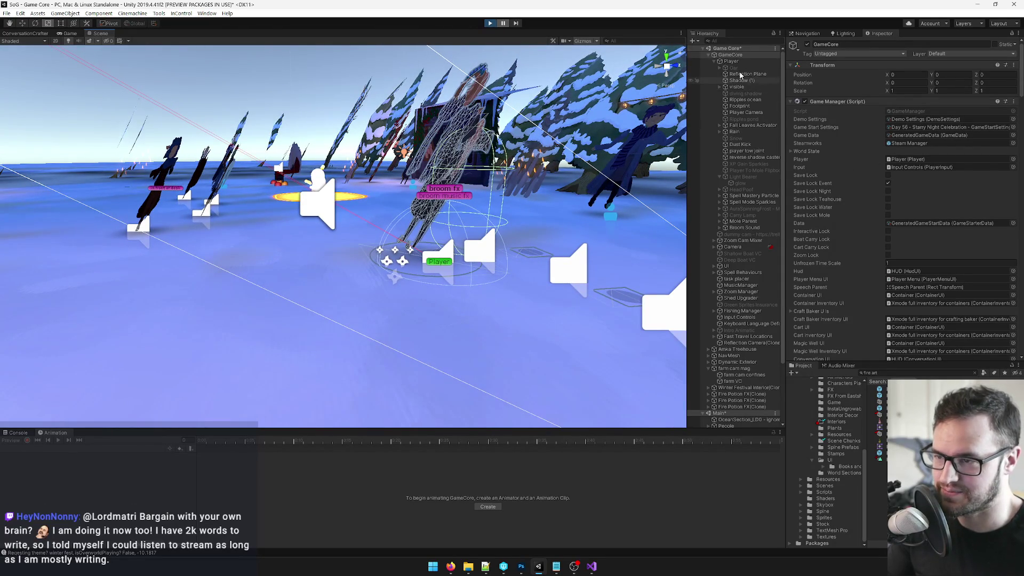
pyautogui.click(330, 198)
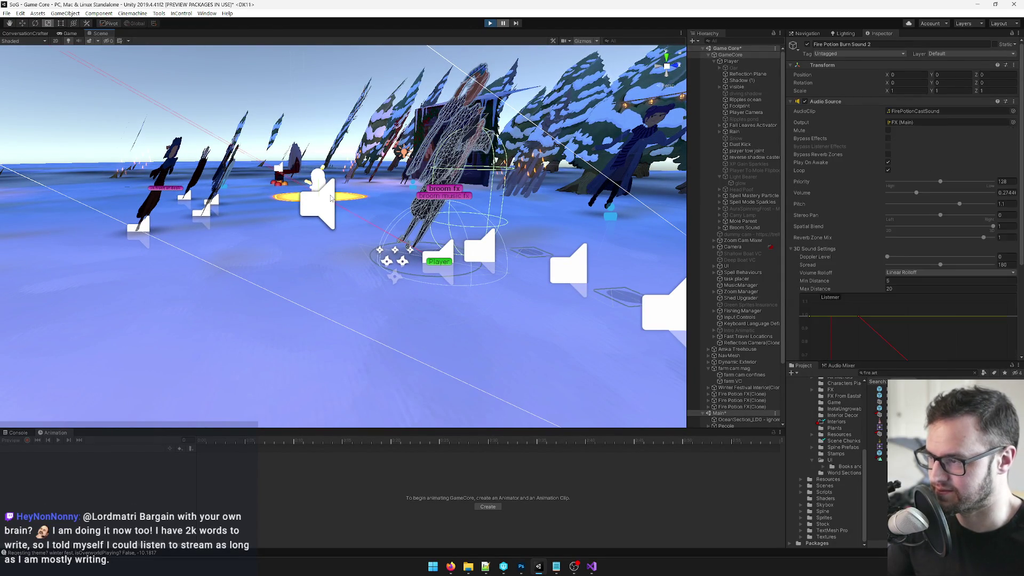
pyautogui.moveTo(333, 199)
pyautogui.mouseDown()
pyautogui.moveTo(436, 223)
pyautogui.moveTo(416, 254)
pyautogui.moveTo(405, 249)
pyautogui.mouseUp()
pyautogui.scroll(1, 751, 127)
pyautogui.scroll(-1, 731, 175)
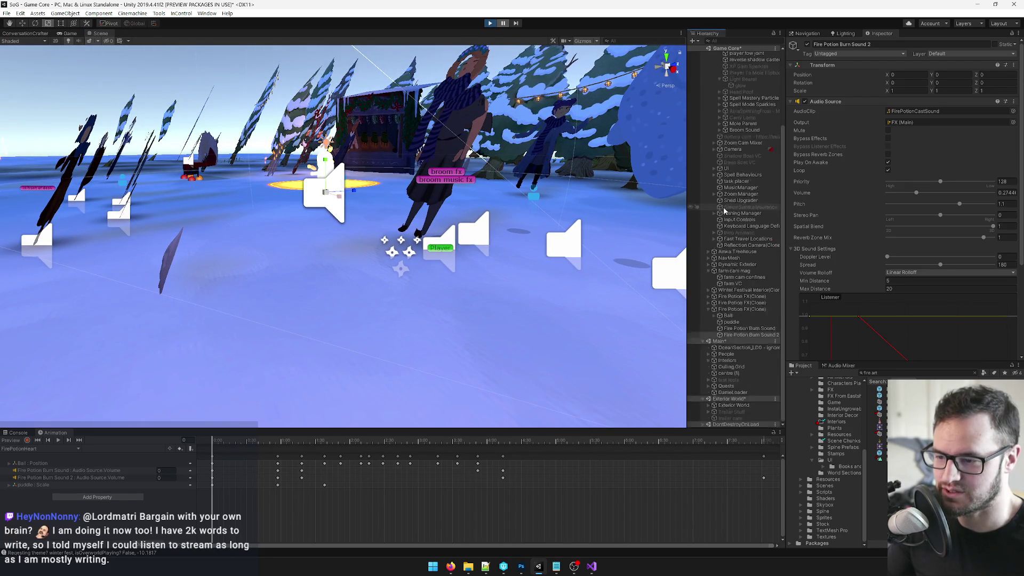
pyautogui.scroll(-3, 740, 259)
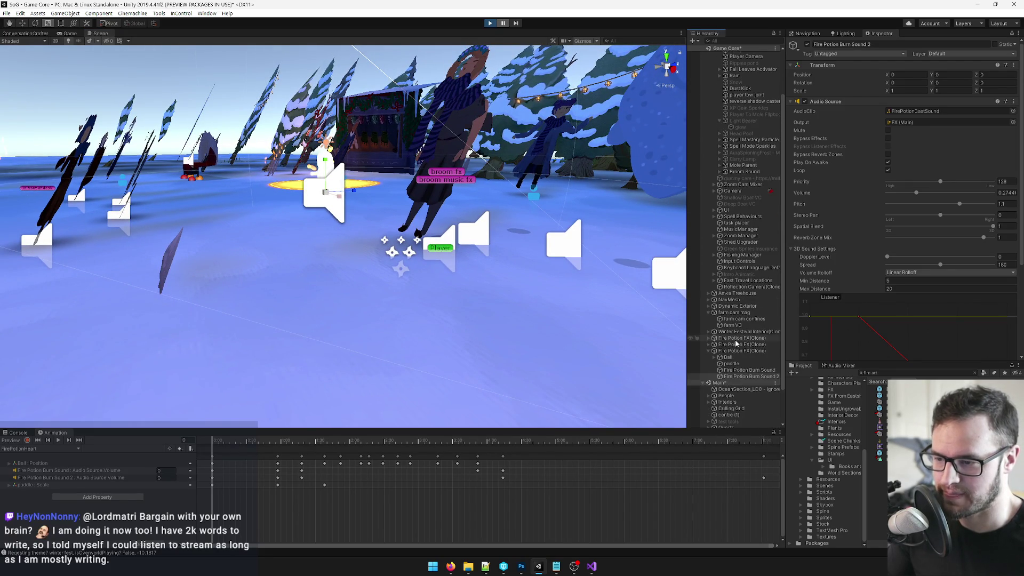
# Select the Fire Potion FX clone, set its Y position to 109.0622, and frame it.
pyautogui.click(732, 351)
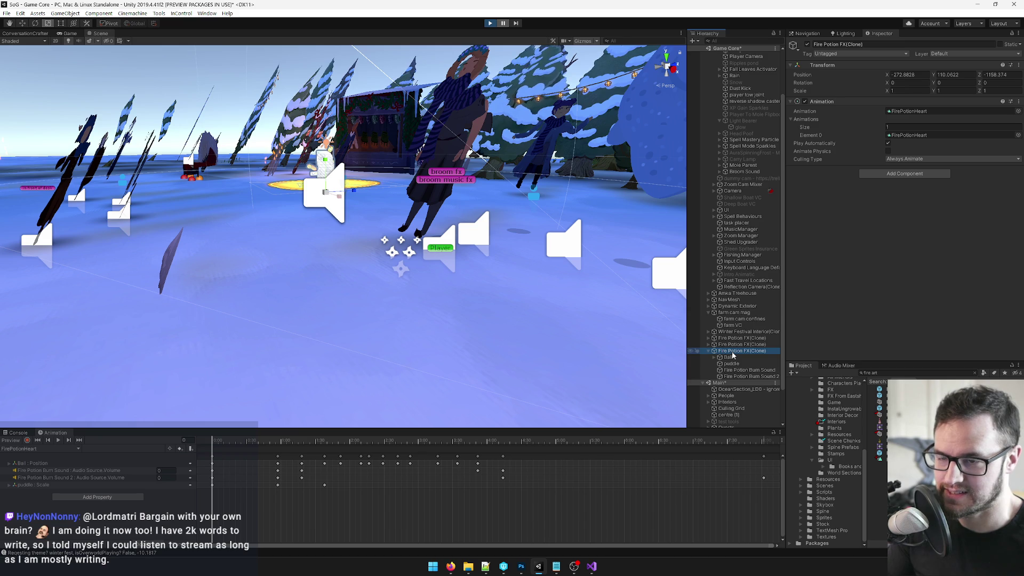
pyautogui.press('f')
pyautogui.press('w')
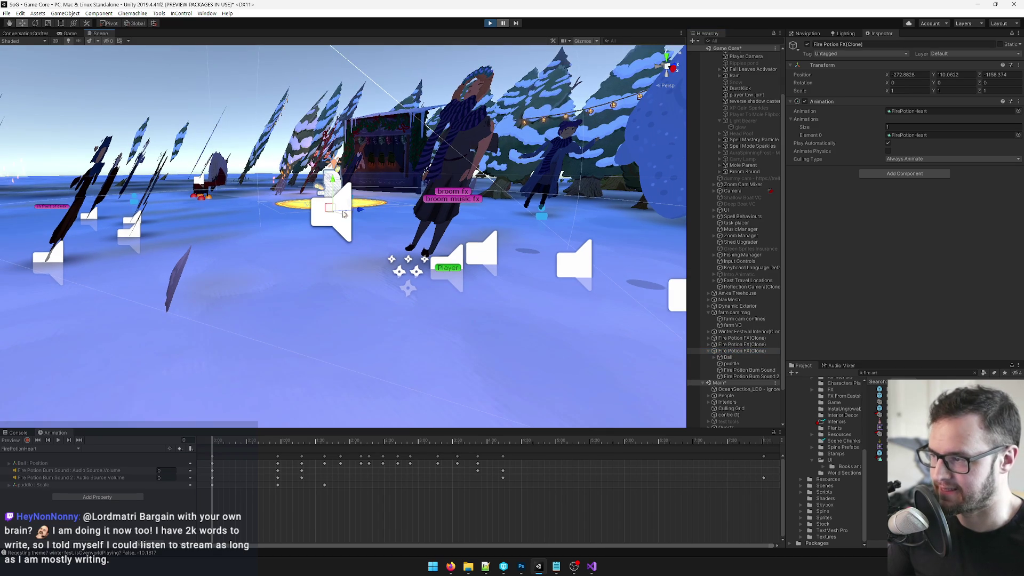
pyautogui.click(962, 75)
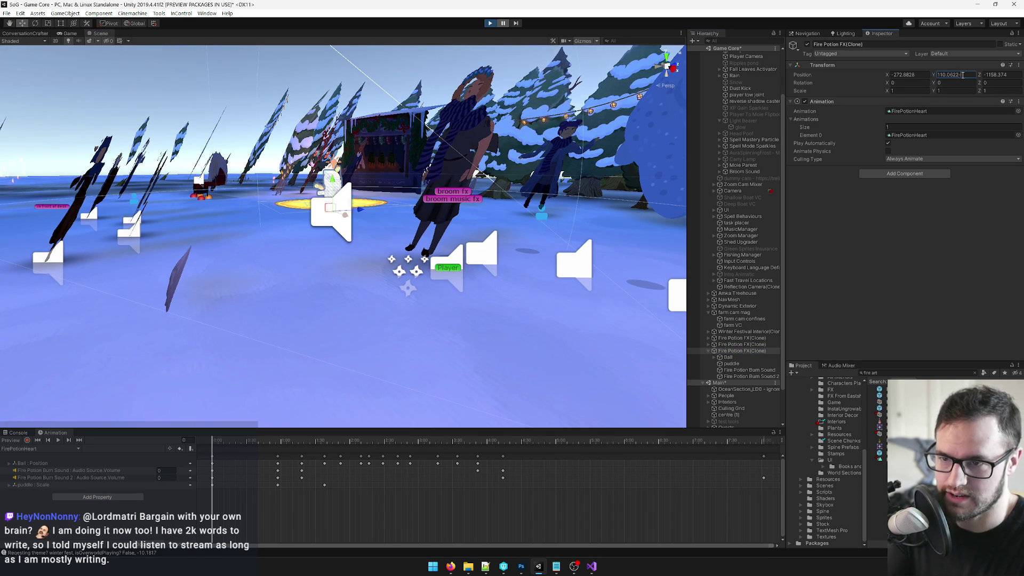
pyautogui.press('Return')
pyautogui.scroll(5, 540, 222)
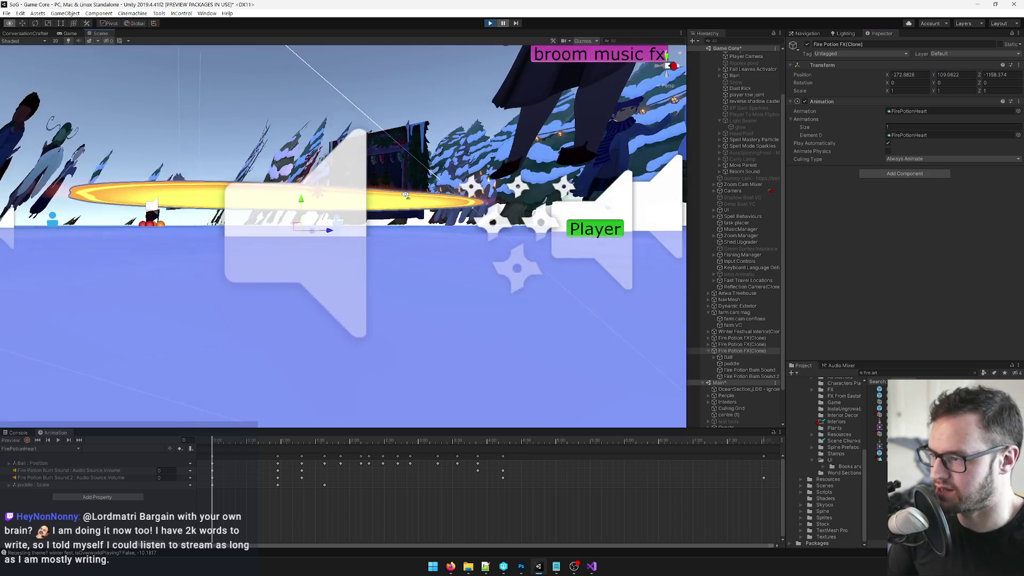
pyautogui.moveTo(405, 195)
pyautogui.mouseDown()
pyautogui.moveTo(405, 243)
pyautogui.moveTo(412, 233)
pyautogui.mouseUp()
pyautogui.press('f')
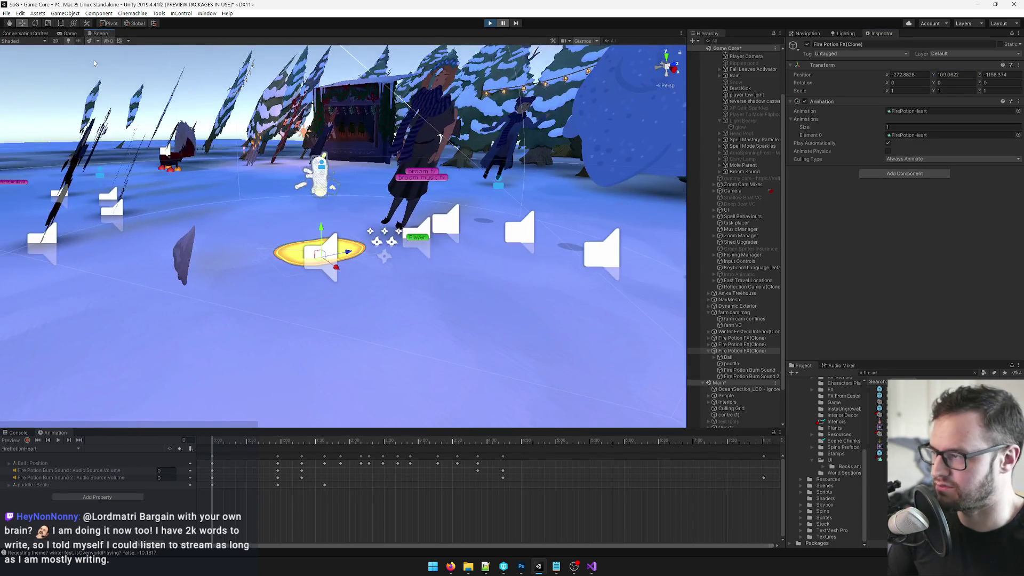
pyautogui.scroll(4, 422, 245)
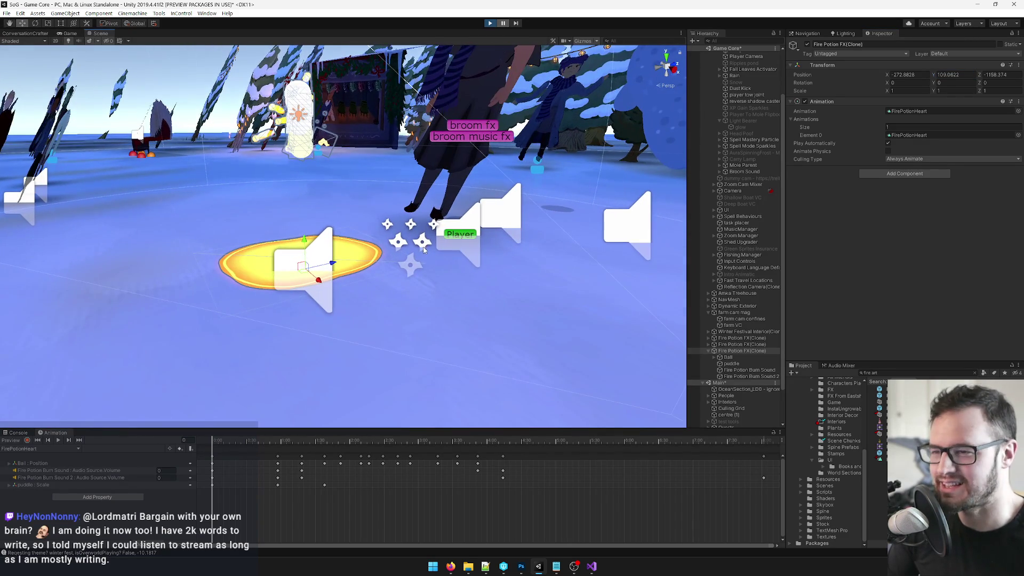
pyautogui.moveTo(381, 259)
pyautogui.mouseDown()
pyautogui.moveTo(421, 244)
pyautogui.moveTo(344, 206)
pyautogui.mouseUp()
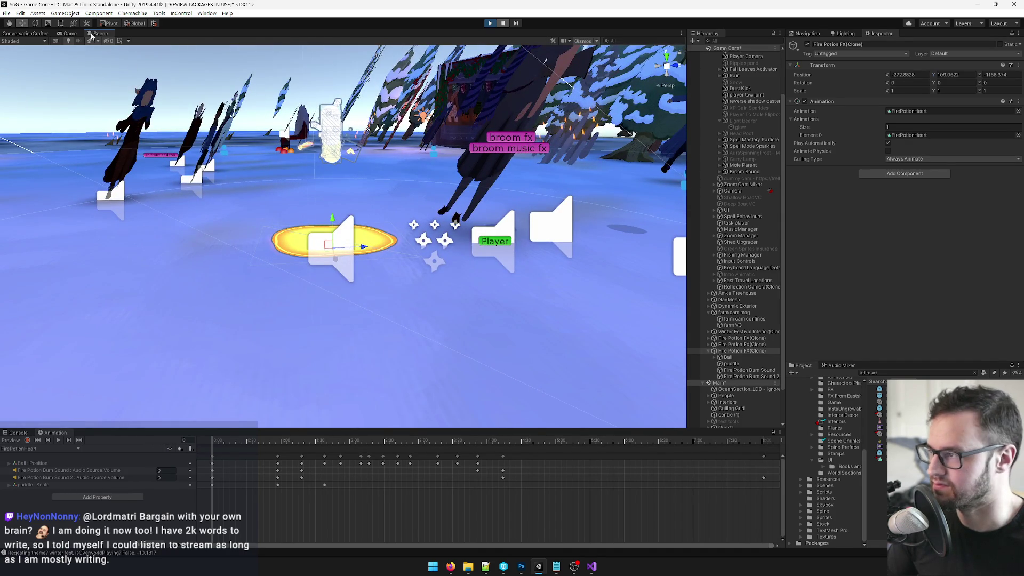
# Play-test the heart trail effect, stop Play mode, and select the Spell Mastery Particle.
pyautogui.hotkey('shift', 'space')
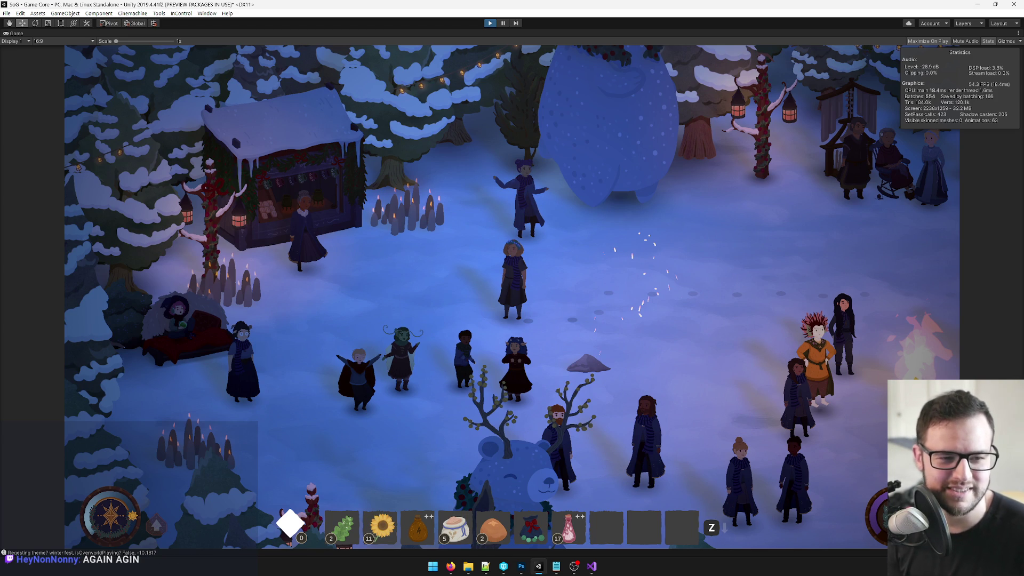
pyautogui.hotkey('ctrl', 'p')
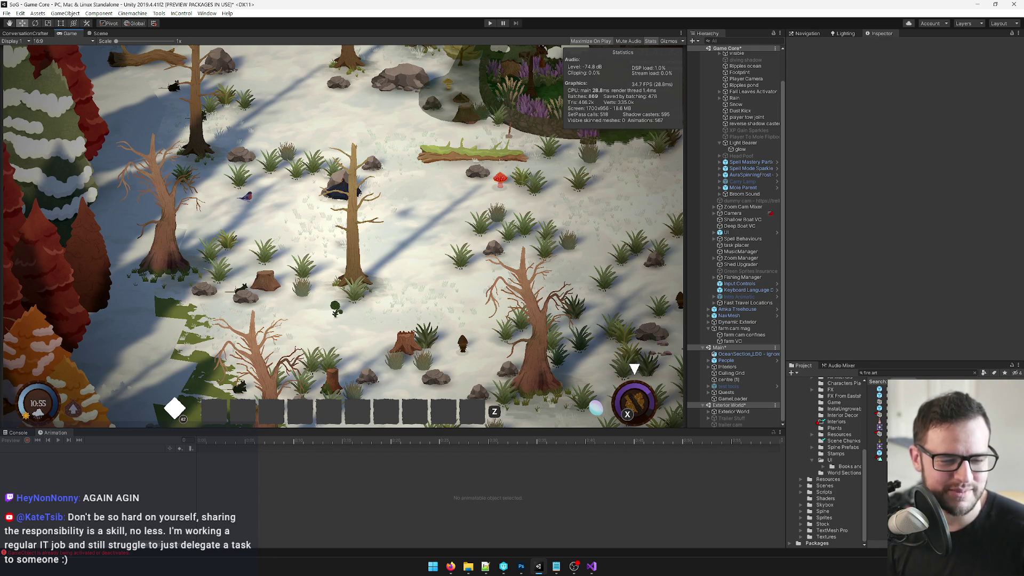
pyautogui.hotkey('alt', 'Tab')
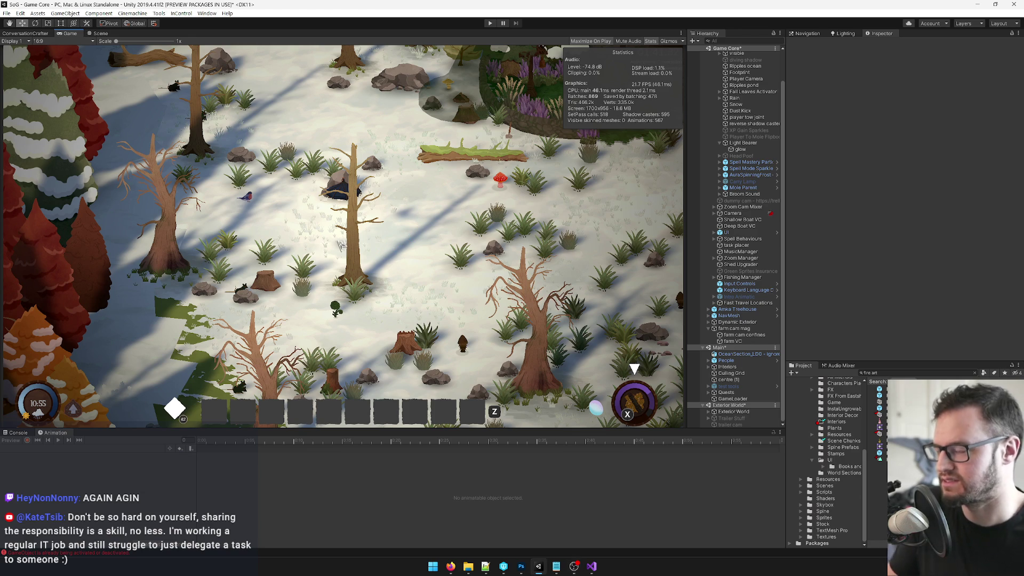
pyautogui.click(747, 162)
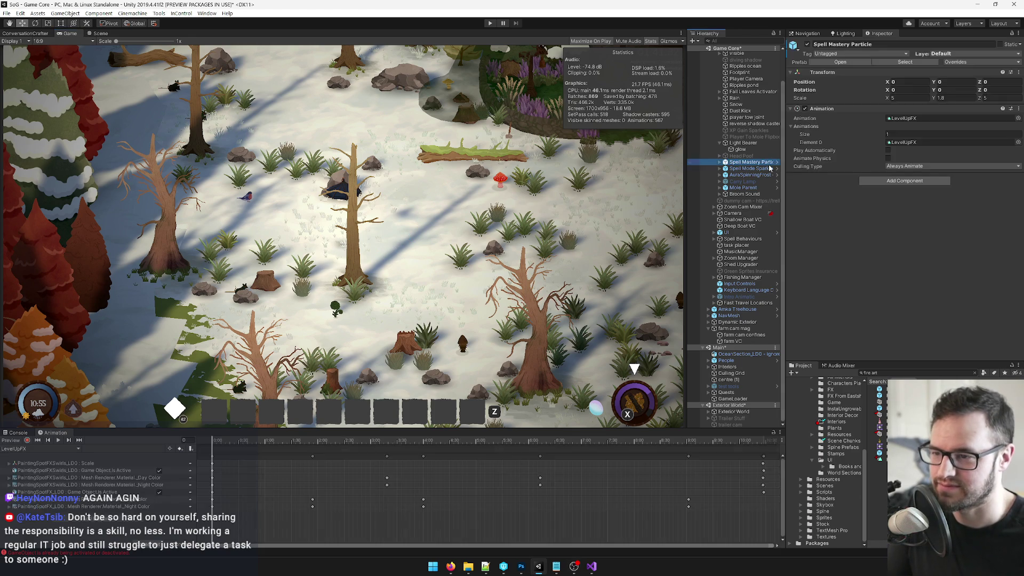
# Select Player, inspect the Fire Art 1 prefab, and bring up the Console log.
pyautogui.scroll(3, 741, 107)
pyautogui.click(738, 61)
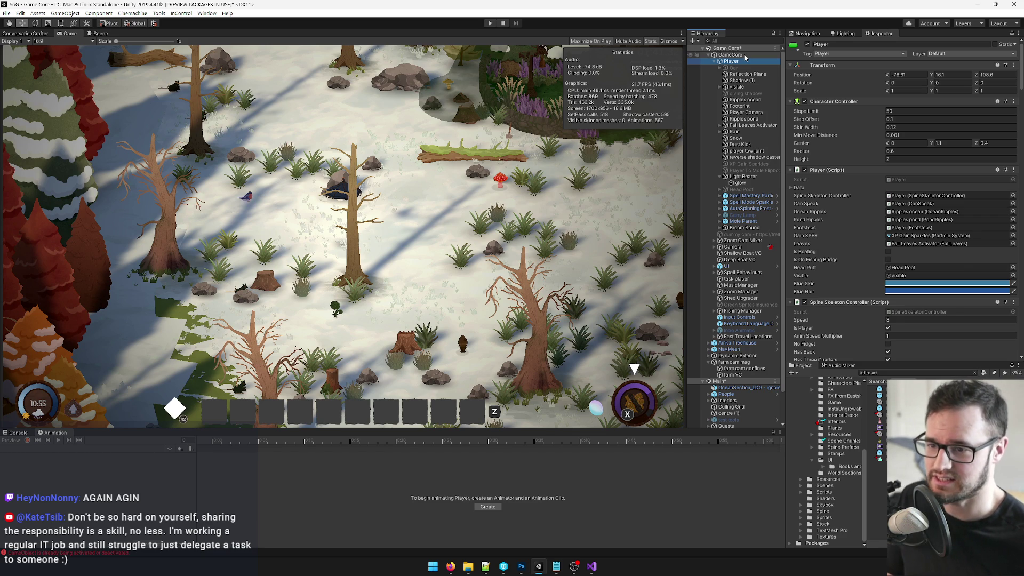
pyautogui.click(878, 389)
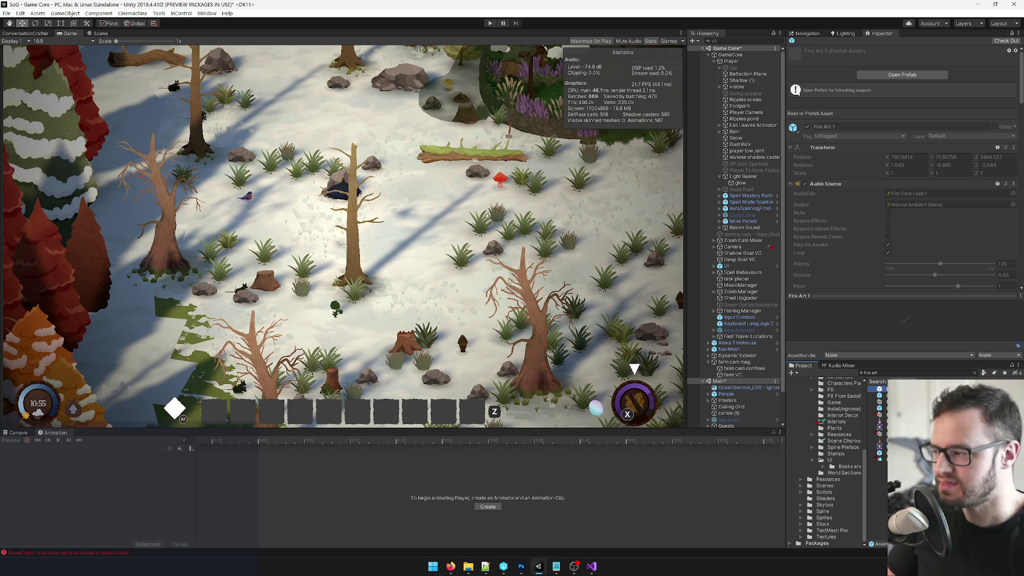
pyautogui.click(18, 433)
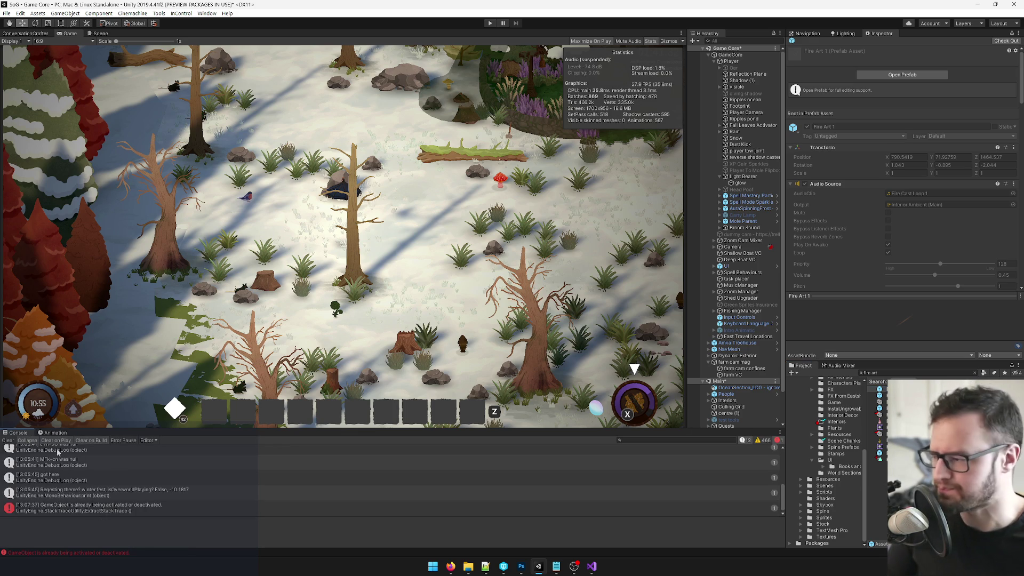
# Clear the Console, select Player, and bring the Starry Night Celebration document forward.
pyautogui.click(9, 440)
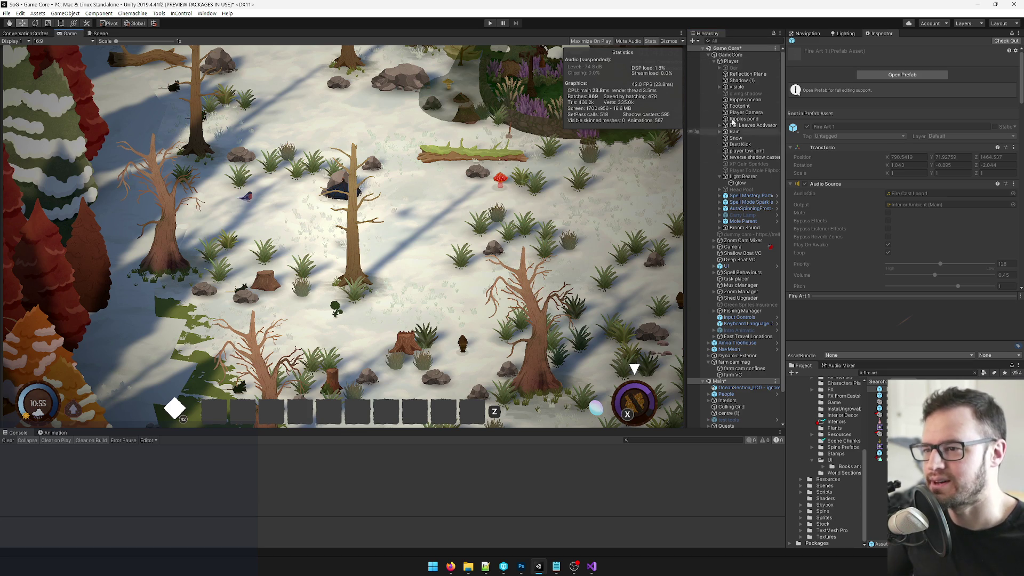
pyautogui.click(730, 61)
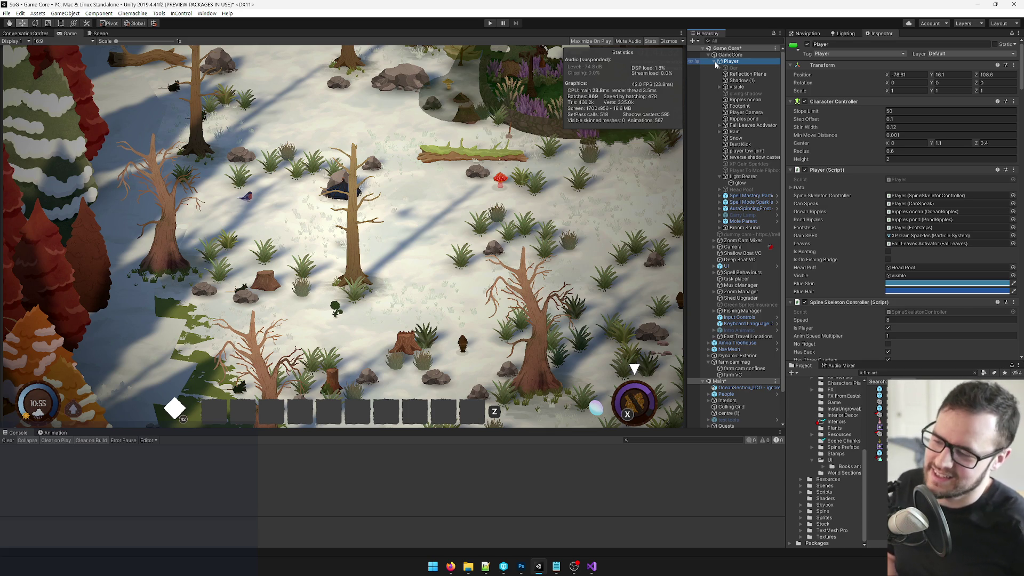
pyautogui.click(469, 337)
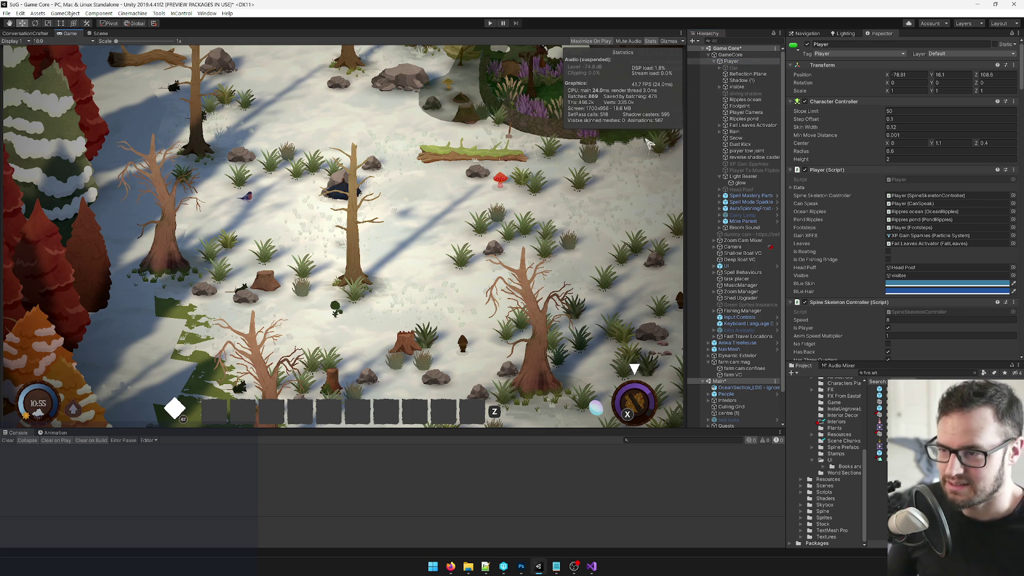
pyautogui.moveTo(451, 566)
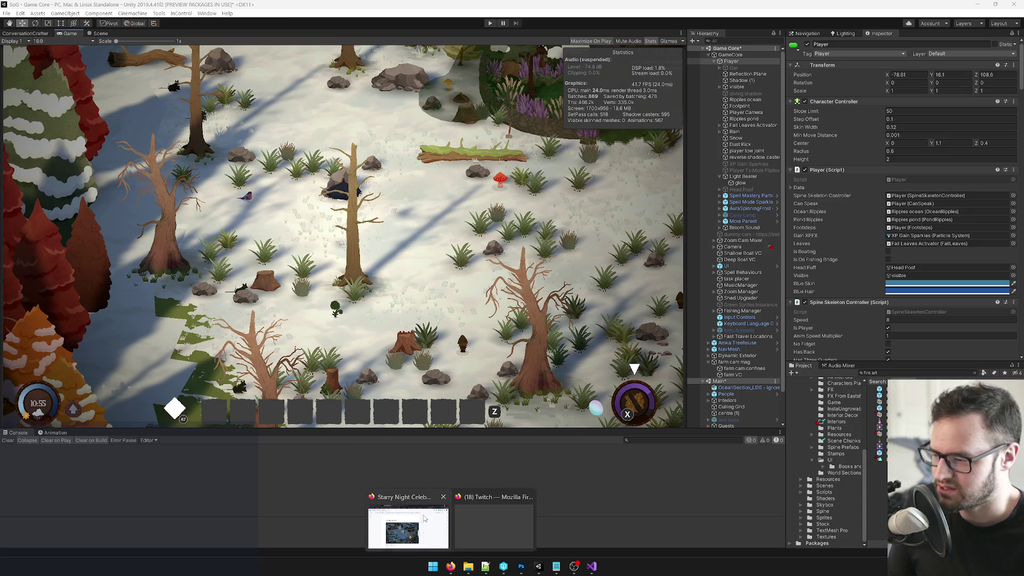
pyautogui.click(421, 518)
# On the Wizards Polish and Fixes board, archive the 'draw fire pits for winter fest' card.
pyautogui.click(421, 519)
pyautogui.click(415, 514)
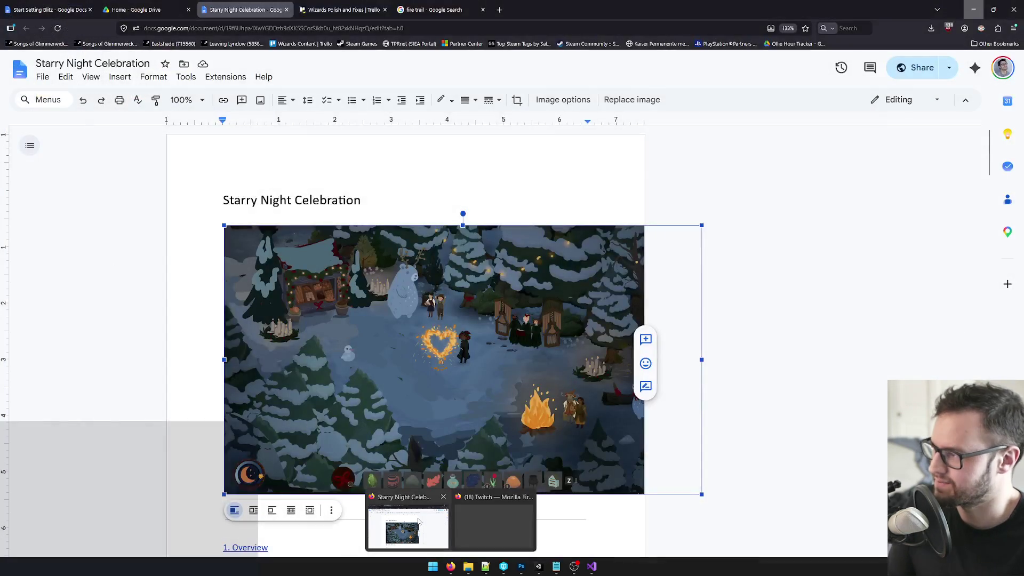
pyautogui.click(301, 6)
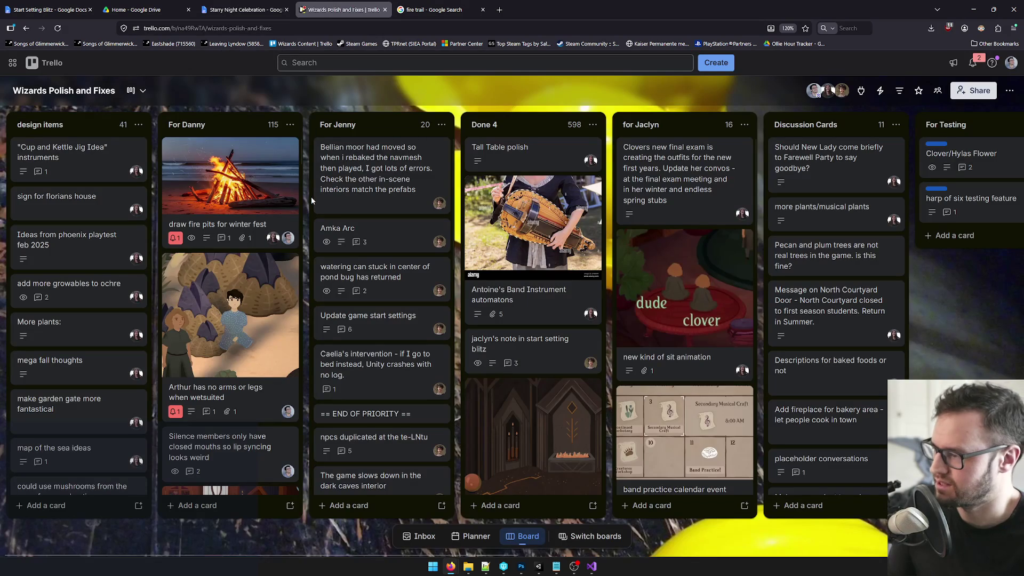
pyautogui.scroll(-4, 221, 322)
pyautogui.hotkey('ctrl', 'f')
pyautogui.write('ugly')
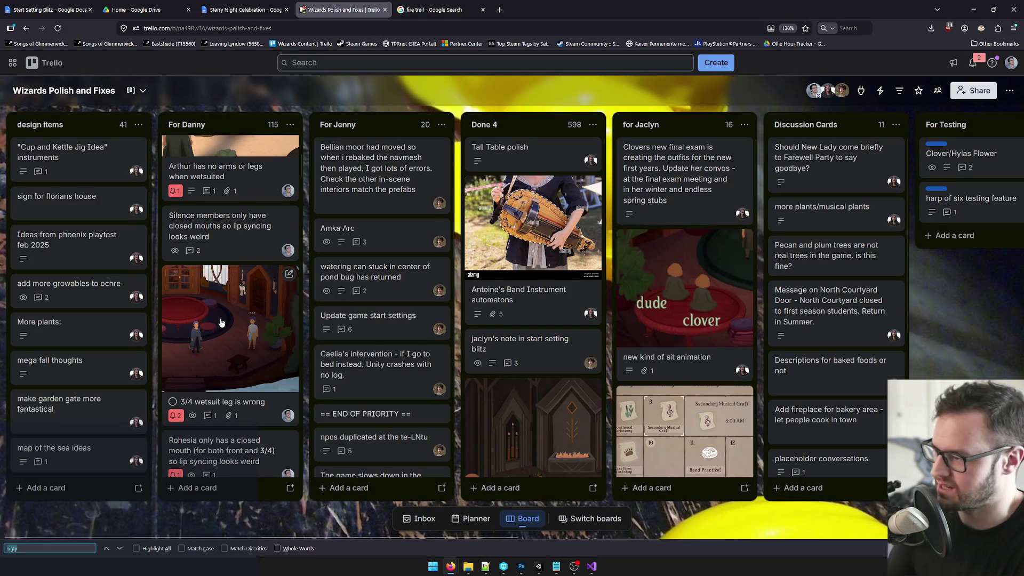
pyautogui.press('Escape')
pyautogui.scroll(4, 223, 279)
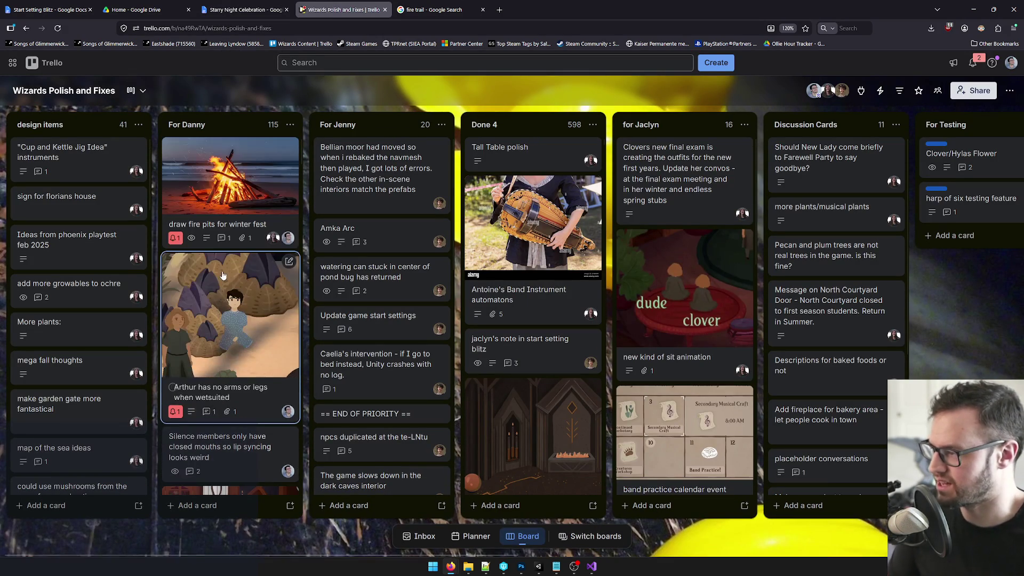
pyautogui.scroll(-3, 223, 278)
pyautogui.scroll(3, 219, 213)
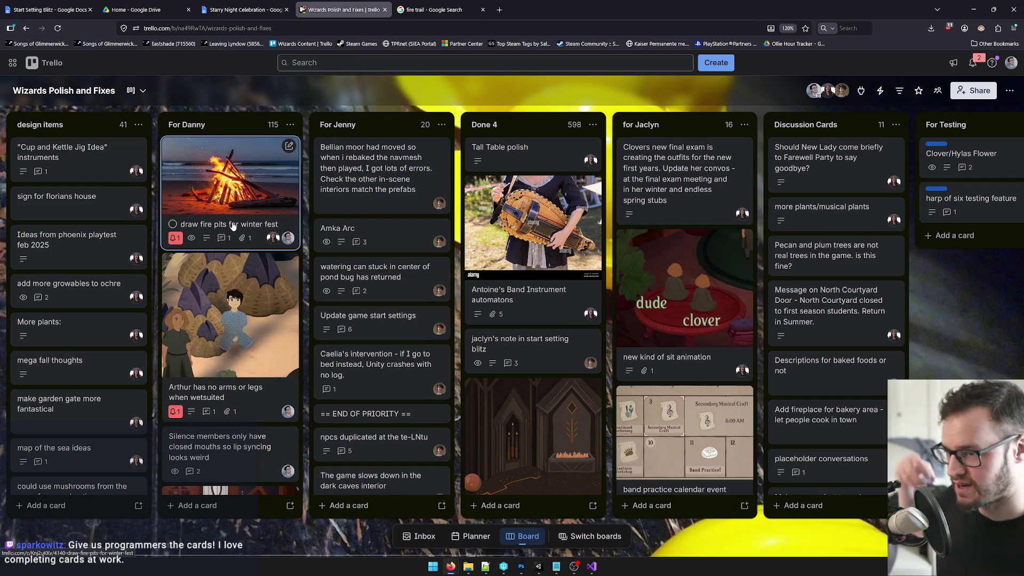
pyautogui.press('c')
# Search the board for 'fire', open the 'Need to add fx for fire potions' card, then minimize Firefox.
pyautogui.hotkey('ctrl', 'f')
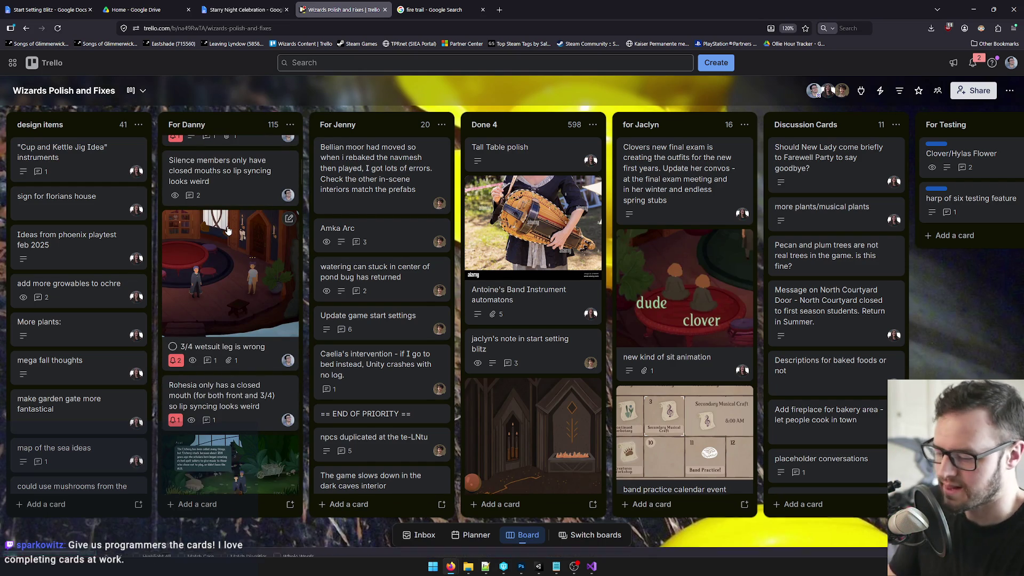
pyautogui.write('fire')
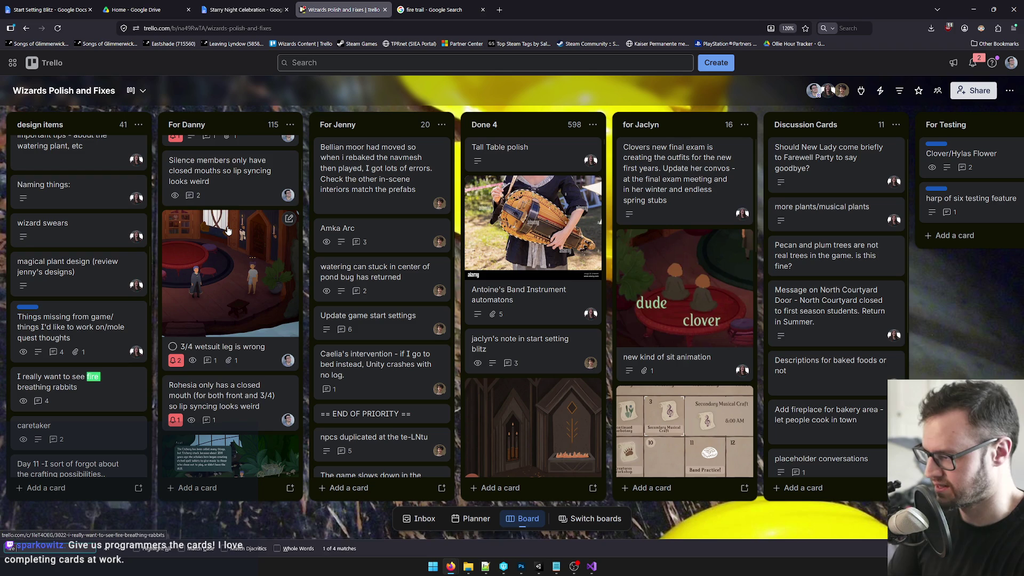
pyautogui.press('Return')
pyautogui.press('Escape')
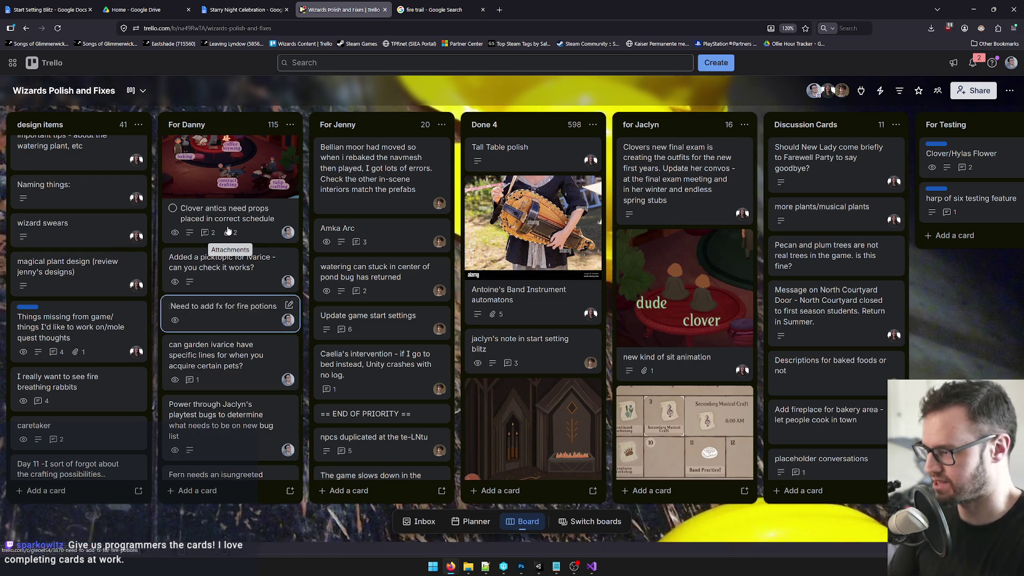
pyautogui.click(229, 307)
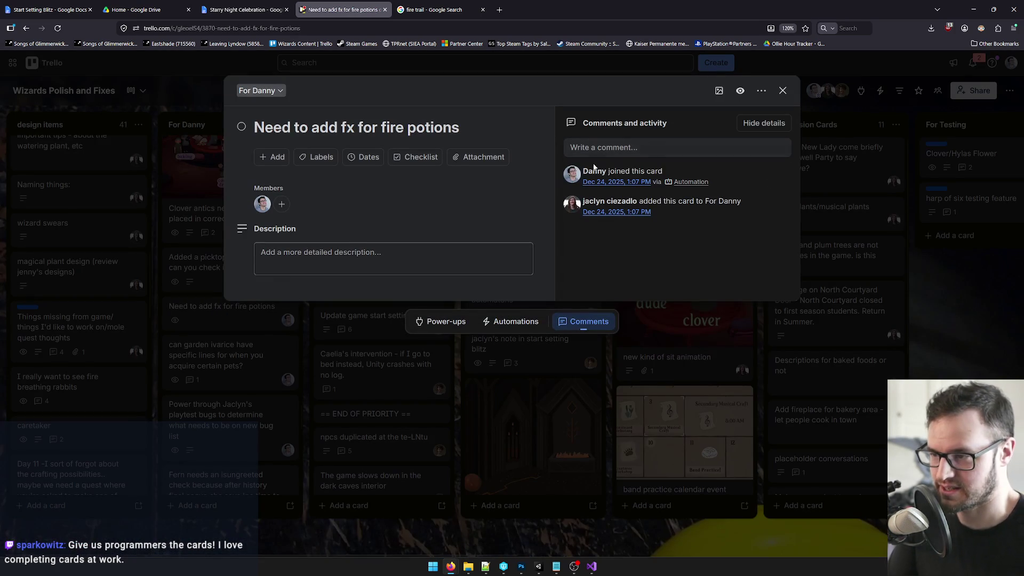
pyautogui.click(973, 10)
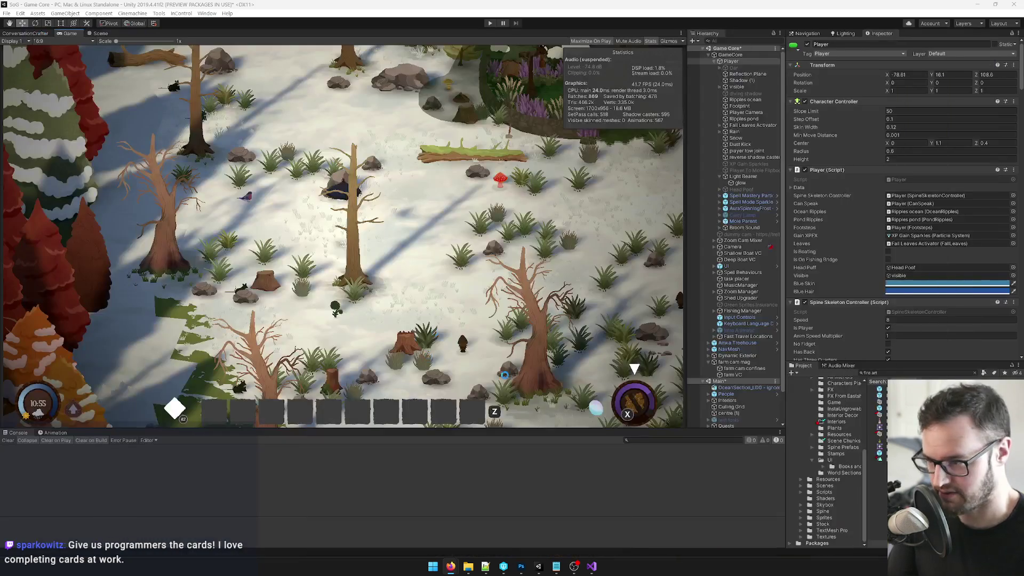
# Search the project for 'itemu', open ItemUseFunctions in Visual Studio, and select the FireArtPotion reference.
pyautogui.click(898, 373)
pyautogui.write('itemu')
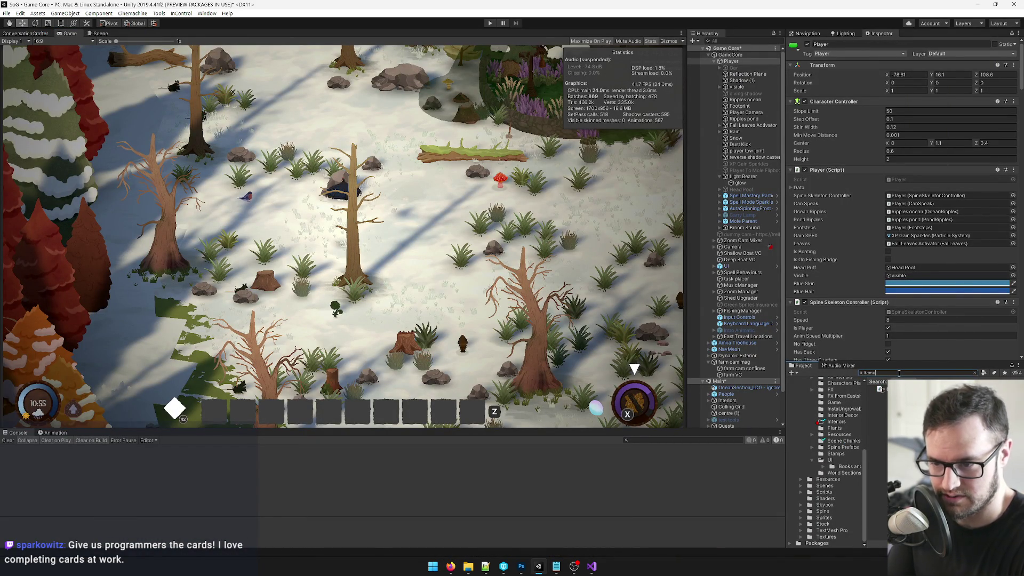
pyautogui.click(879, 389)
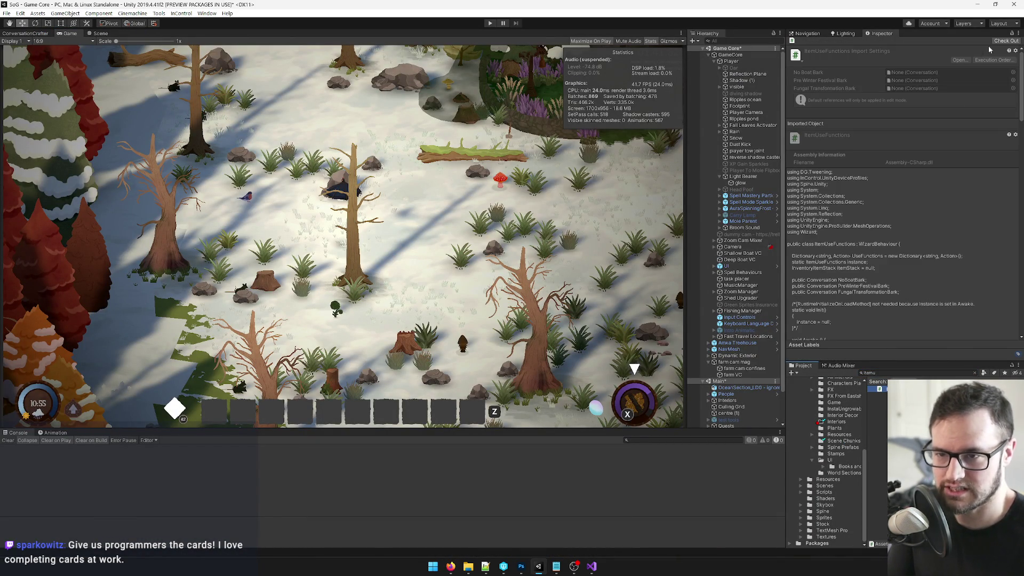
pyautogui.click(960, 60)
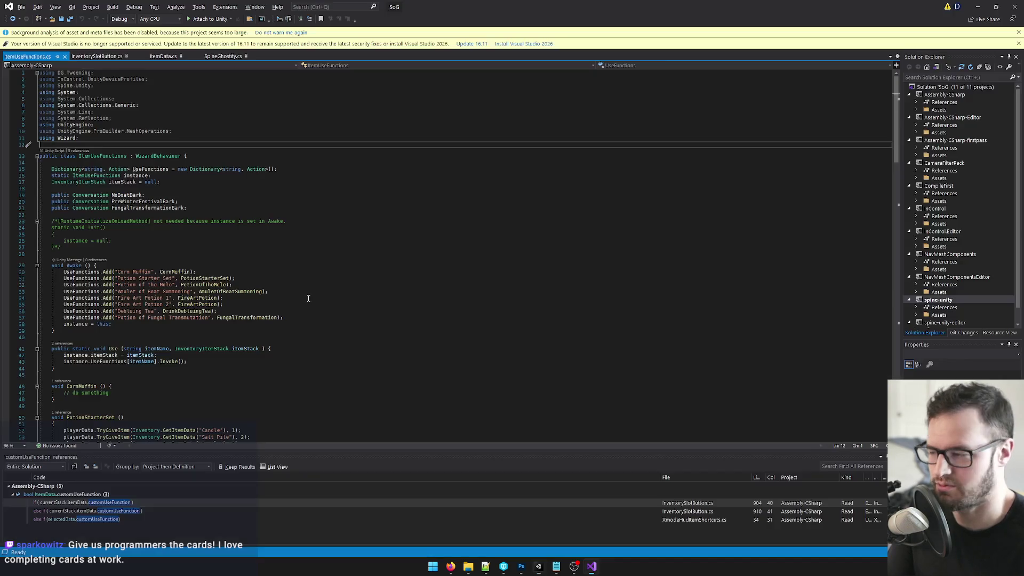
pyautogui.click(345, 208)
pyautogui.click(179, 311)
pyautogui.doubleClick(193, 303)
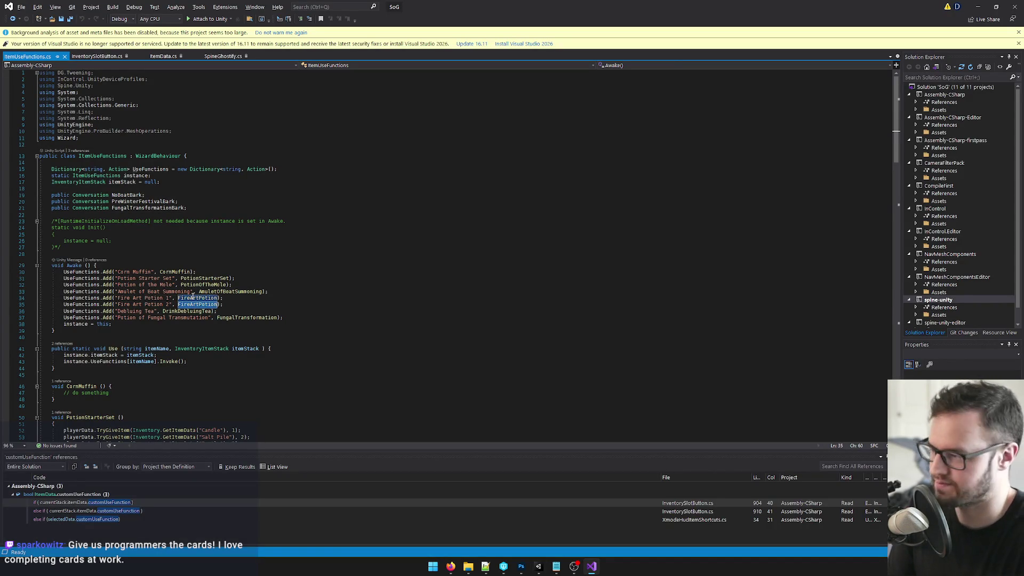
# Jump to the FireArtPotion method definition with F12.
pyautogui.click(191, 297)
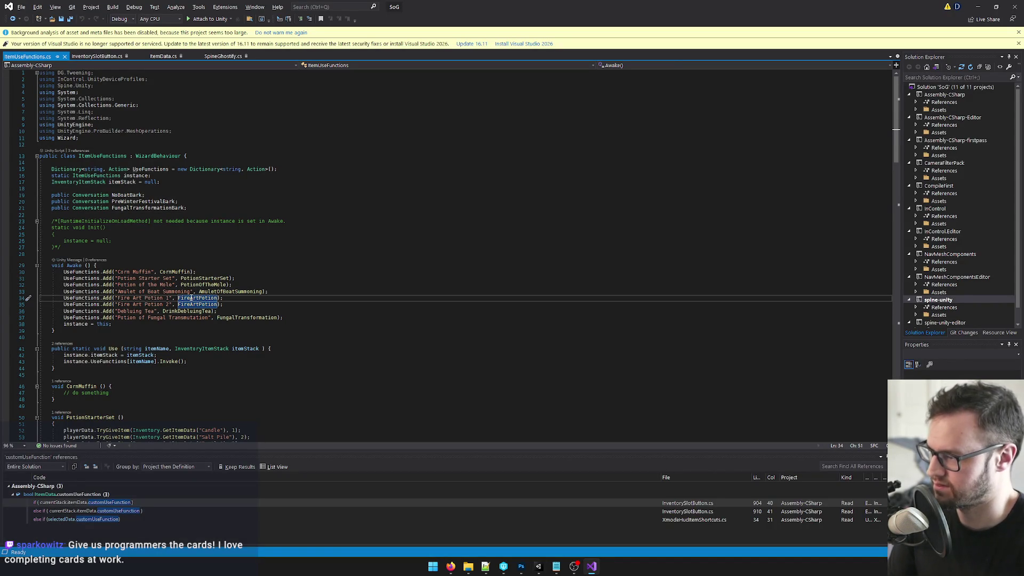
pyautogui.press('F12')
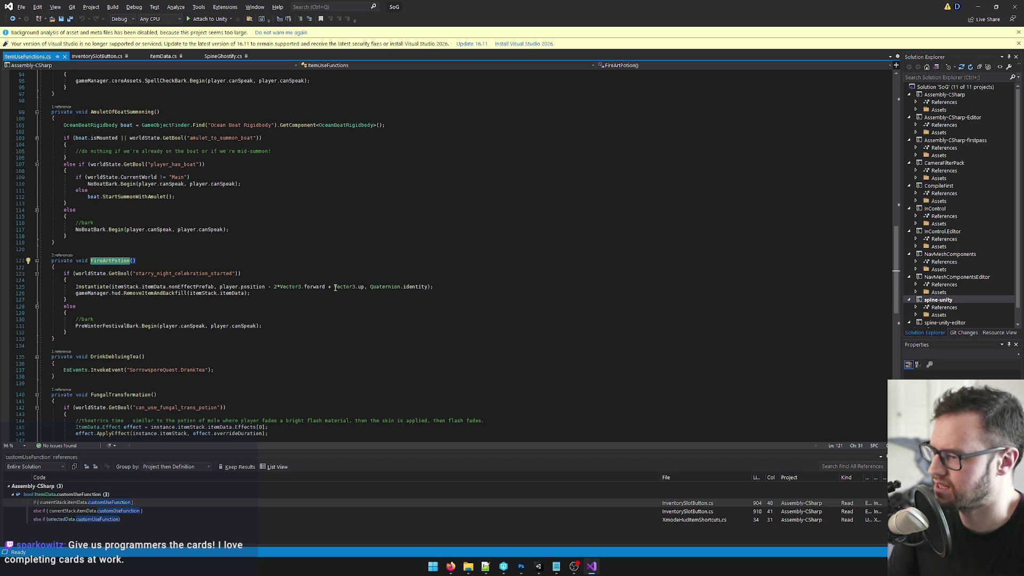
pyautogui.moveTo(336, 287)
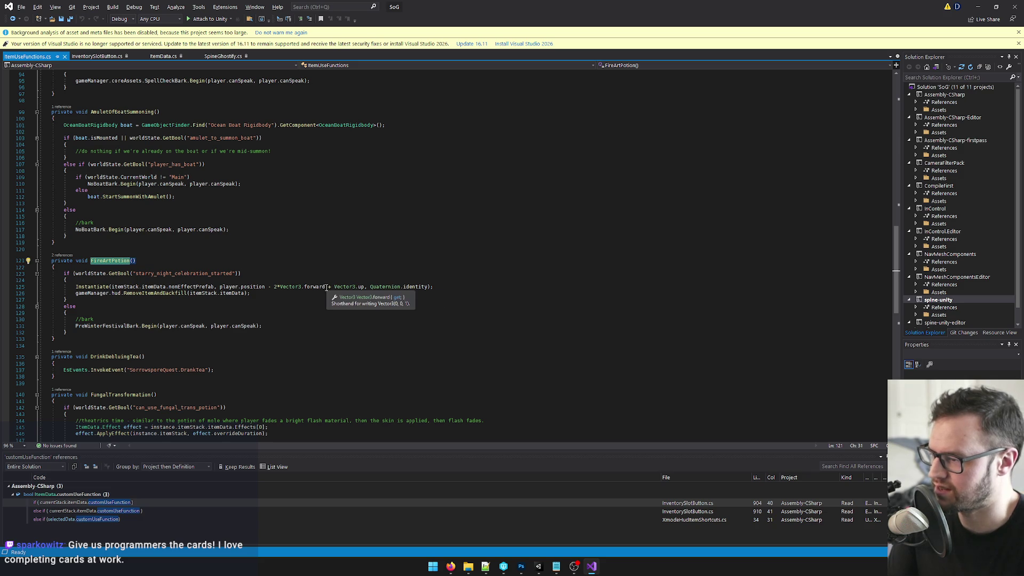
pyautogui.hotkey('alt', 'Tab')
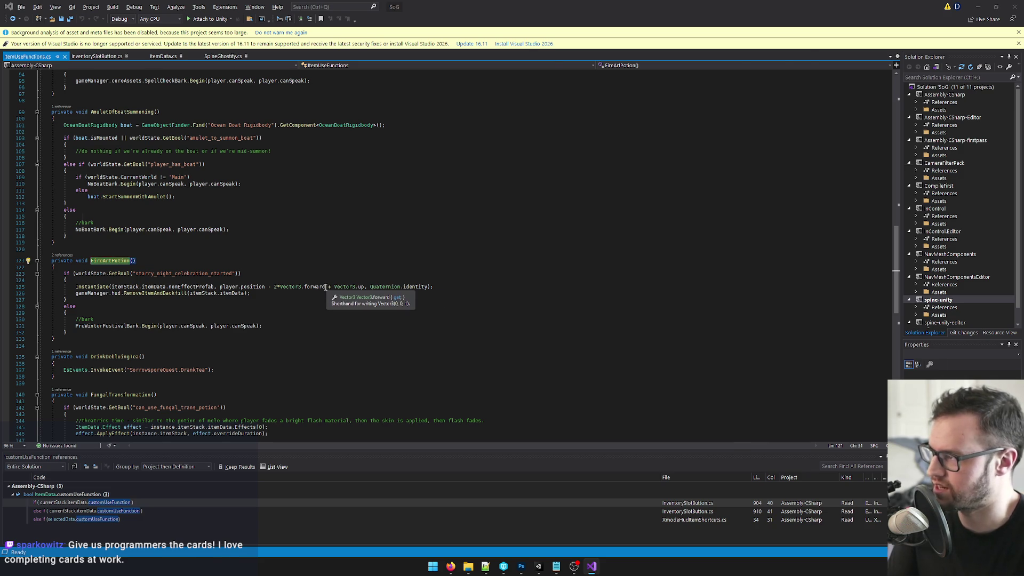
pyautogui.hotkey('alt', 'Tab')
# Replace 'forward + Vector3.up' with 'forward' on line 125, save, and add a line after 126.
pyautogui.moveTo(326, 287)
pyautogui.mouseDown()
pyautogui.moveTo(373, 287)
pyautogui.moveTo(364, 287)
pyautogui.mouseUp()
pyautogui.write('forward')
pyautogui.click(262, 272)
pyautogui.hotkey('ctrl', 's')
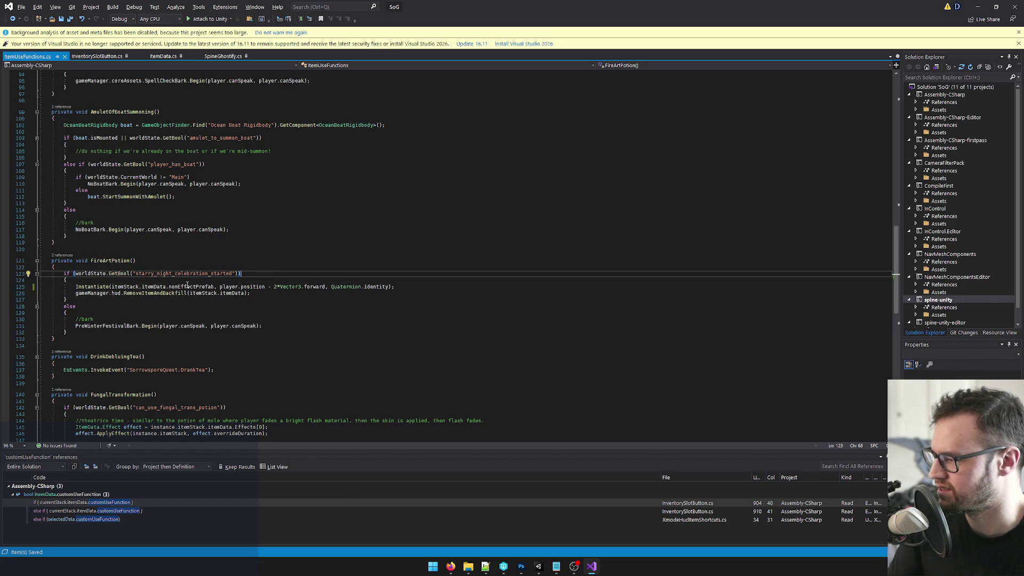
pyautogui.click(261, 293)
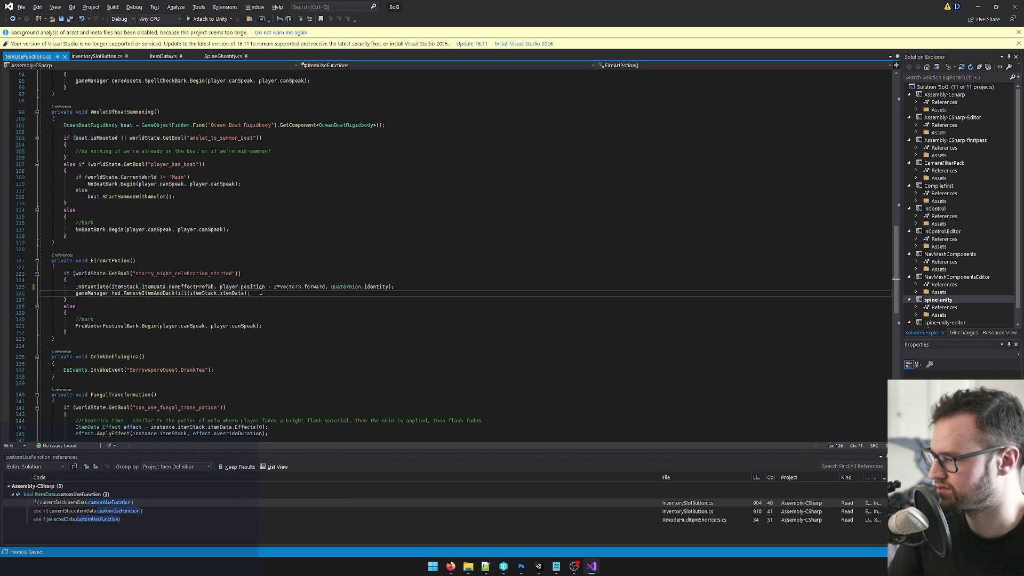
pyautogui.press('Return')
# Add audioManager.Play(itemStack.itemData.ConsumeClip, "UI"); on line 127, save, and return to Unity.
pyautogui.write('audioManager.Play(')
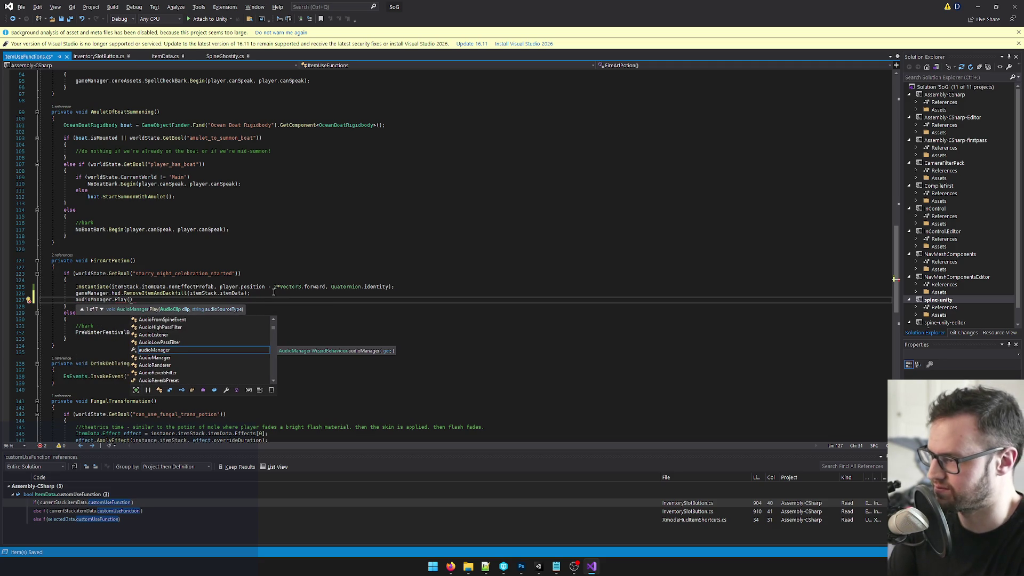
pyautogui.write('itemStack.')
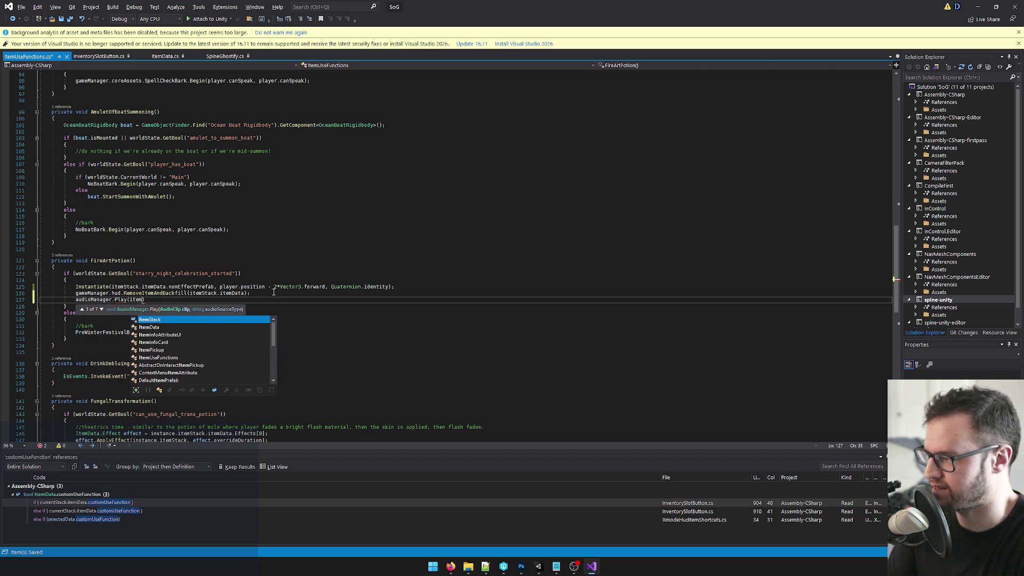
pyautogui.write('itemData.u')
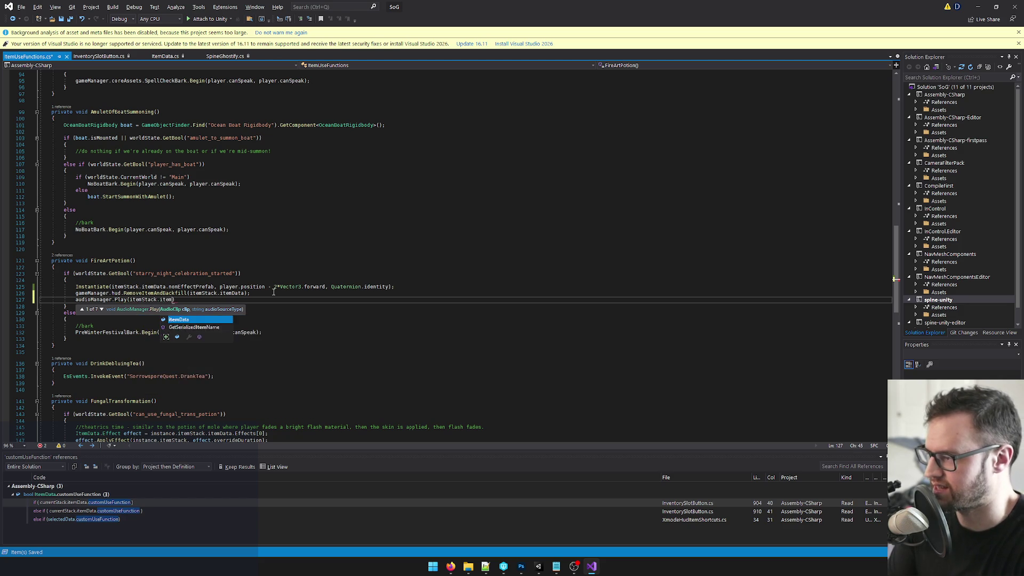
pyautogui.write('se')
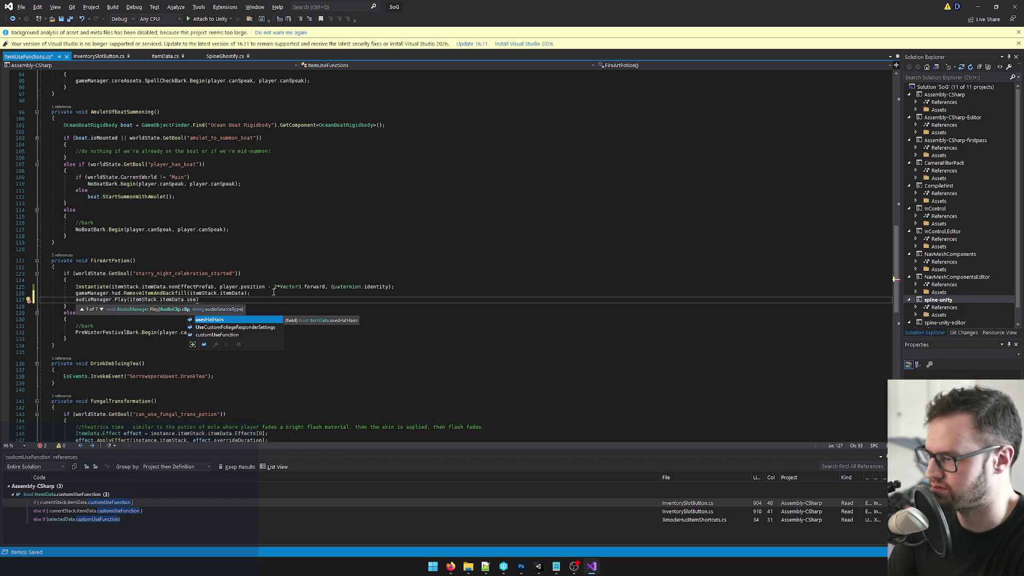
pyautogui.press('Down')
pyautogui.press('Down')
pyautogui.press('Tab')
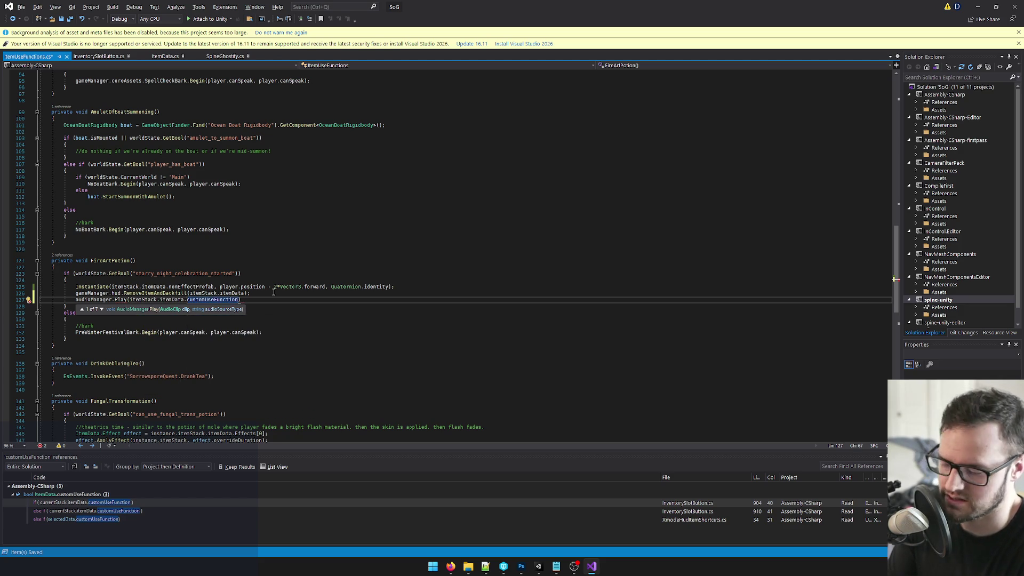
pyautogui.hotkey('ctrl', 'BackSpace')
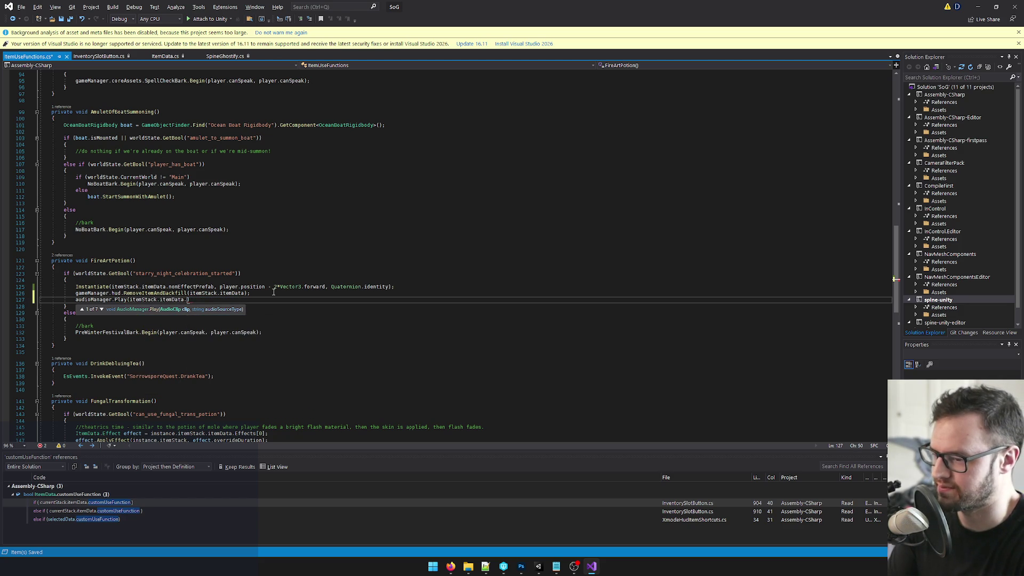
pyautogui.write('clip')
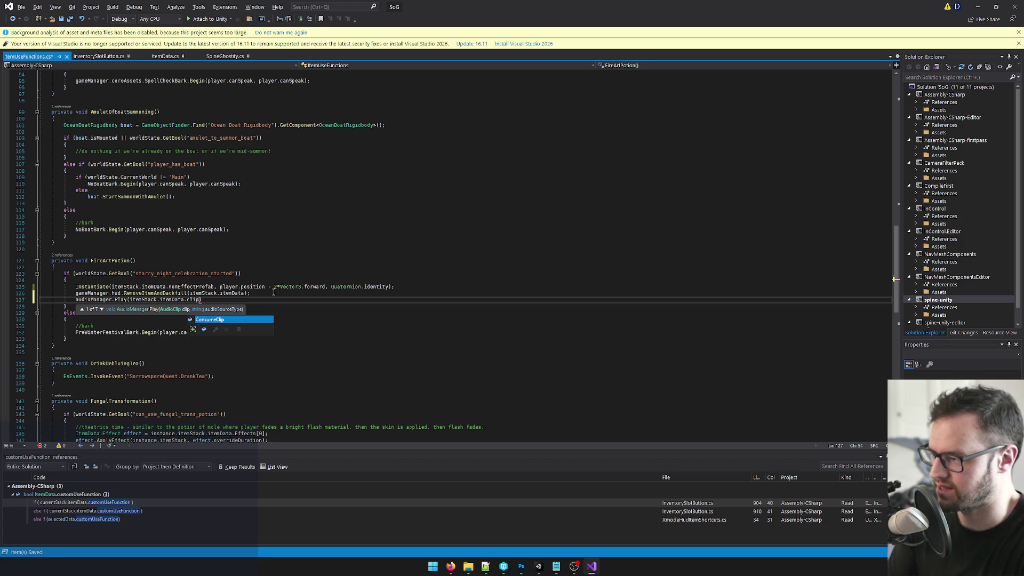
pyautogui.press('Tab')
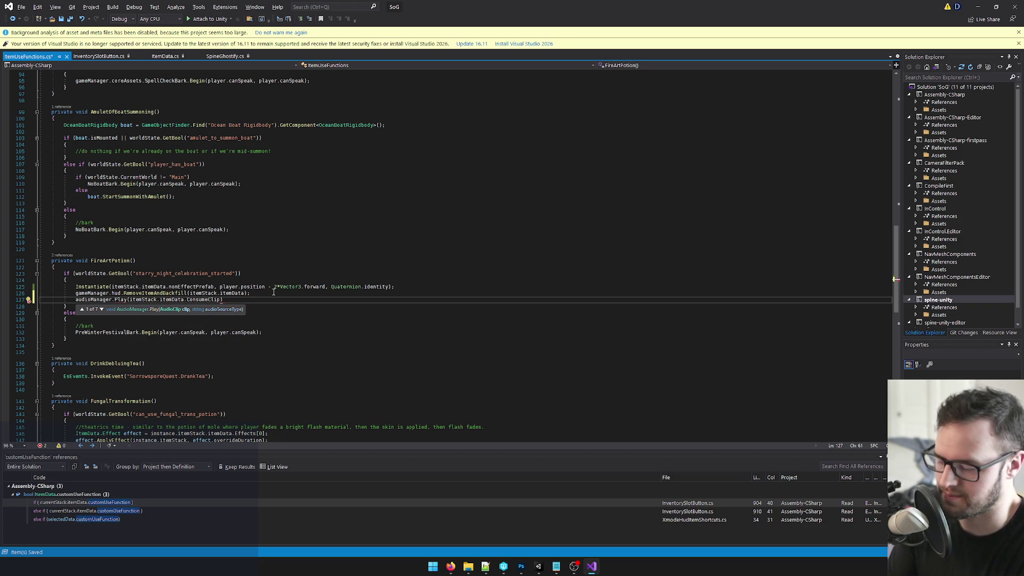
pyautogui.write(');')
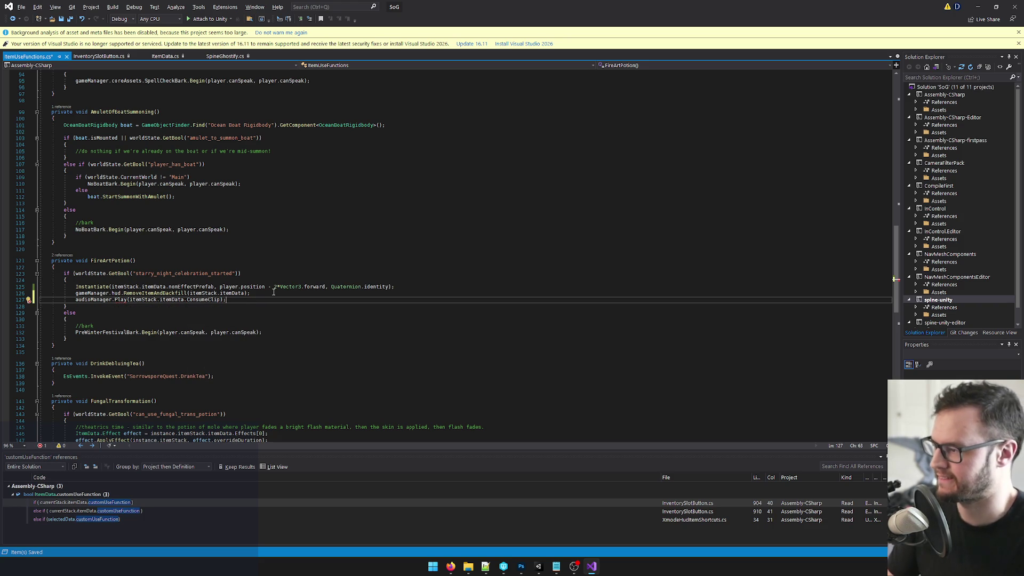
pyautogui.click(222, 299)
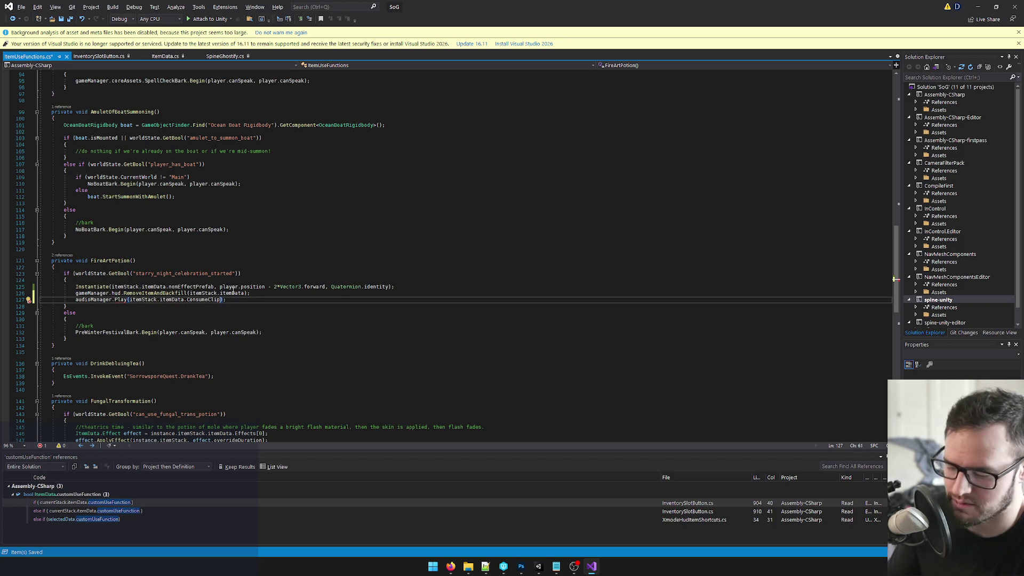
pyautogui.write(', ')
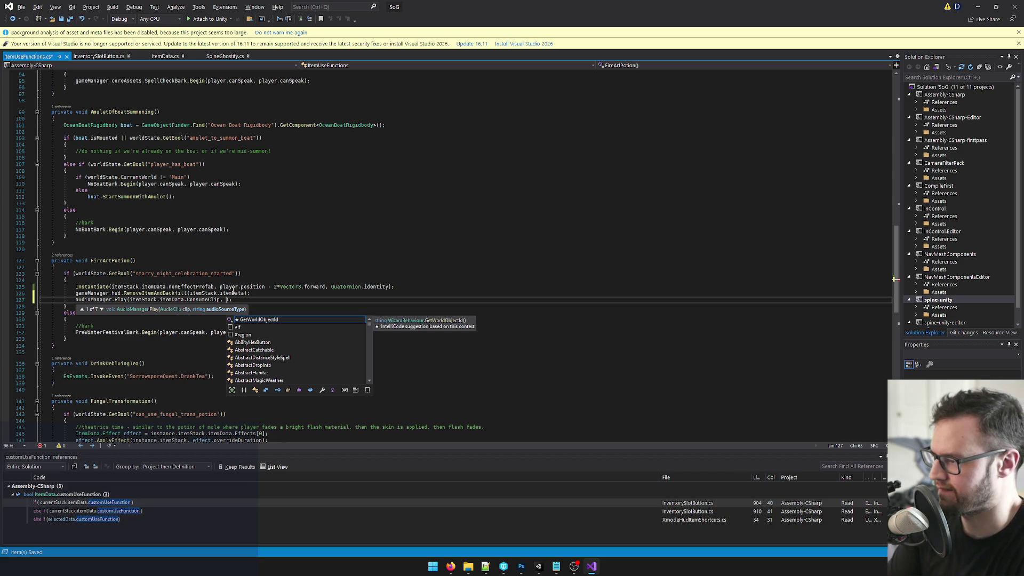
pyautogui.write('"')
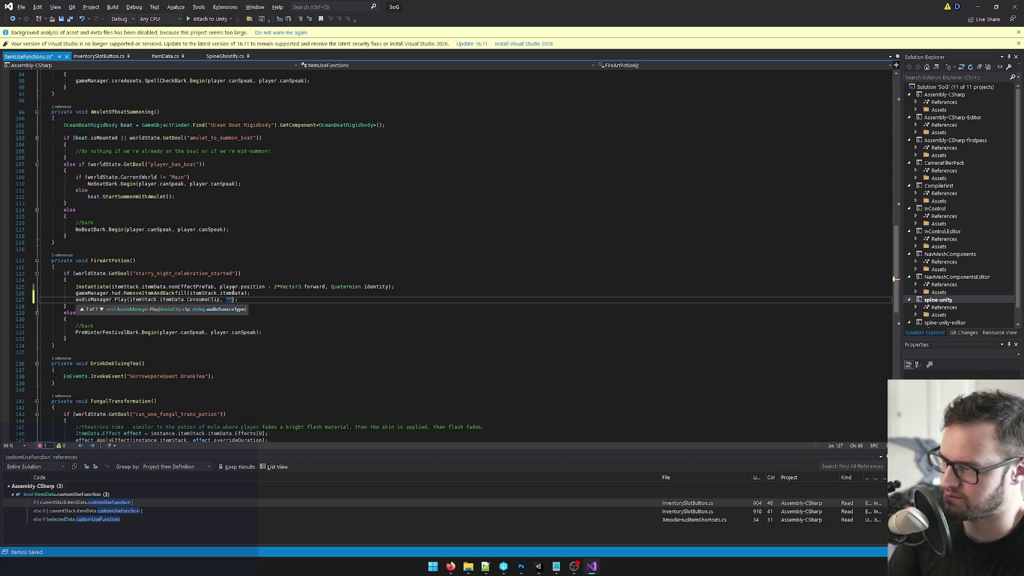
pyautogui.write('UI')
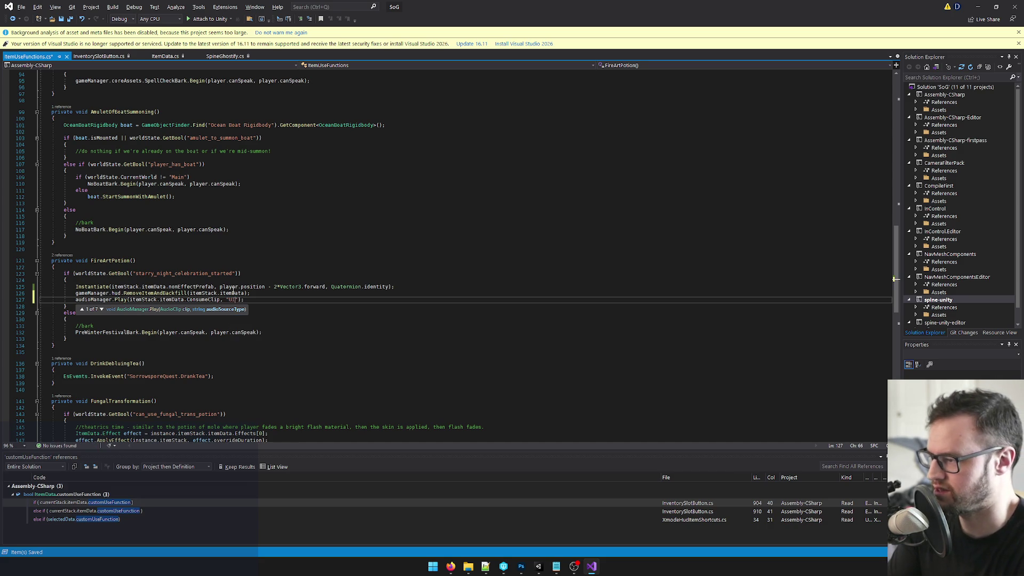
pyautogui.press('End')
pyautogui.hotkey('ctrl', 's')
pyautogui.click(540, 566)
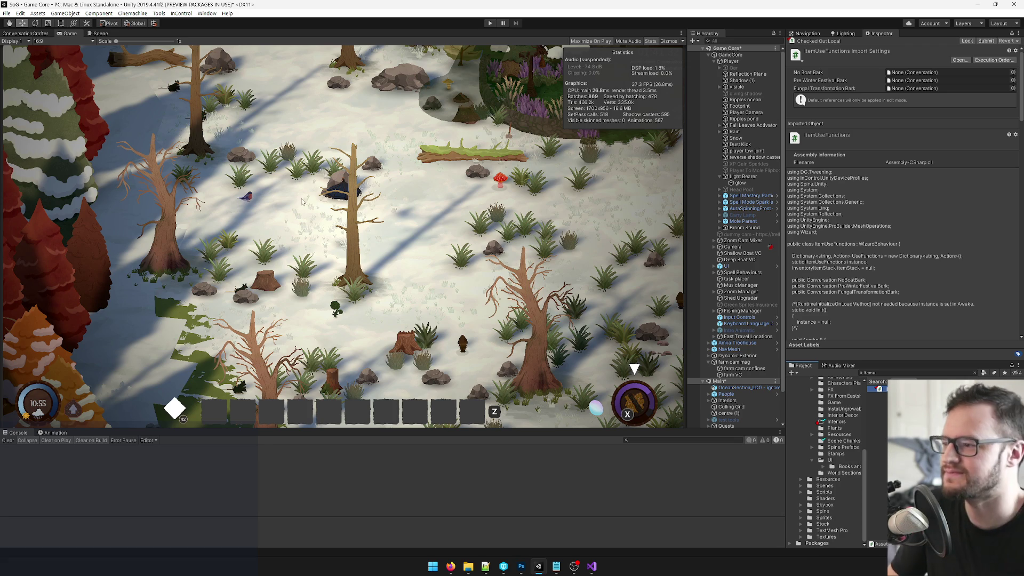
# Select the Light Bearer object in the Hierarchy after the script reimports.
pyautogui.click(742, 176)
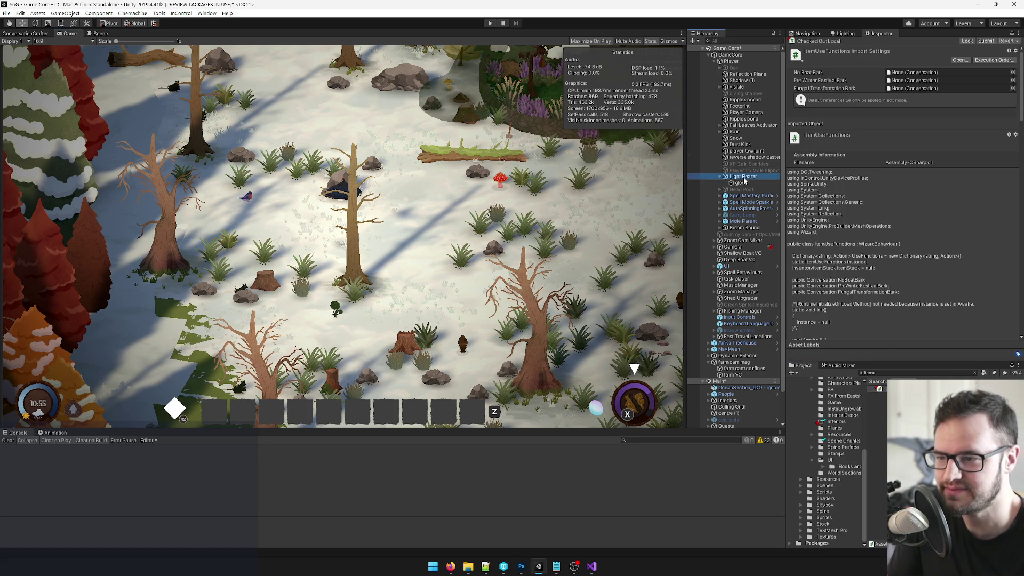
# Collapse Light Bearer and select the Player object to show its components in the Inspector.
pyautogui.click(719, 176)
pyautogui.click(745, 157)
pyautogui.click(739, 80)
pyautogui.click(739, 62)
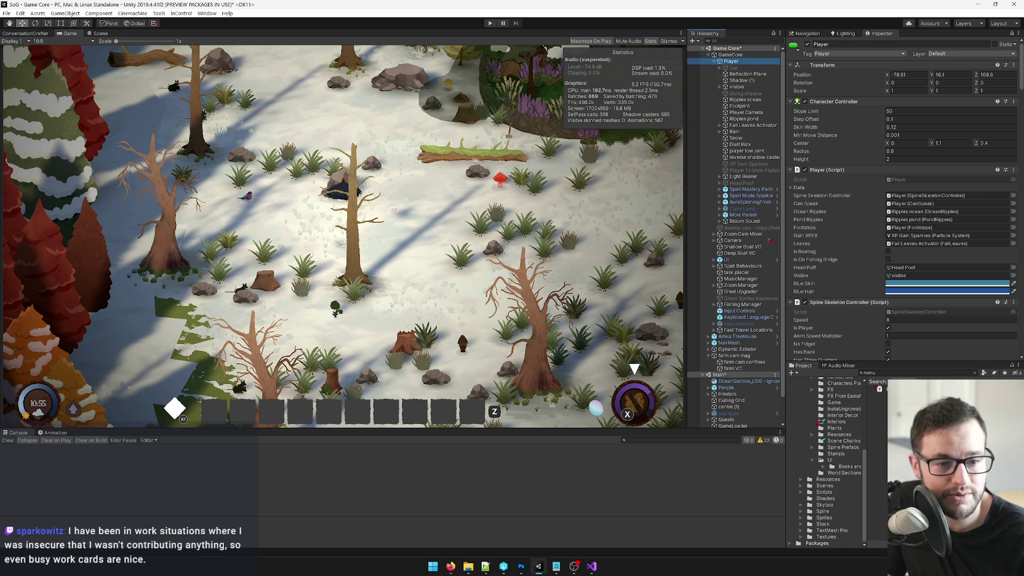
pyautogui.hotkey('alt', 'Tab')
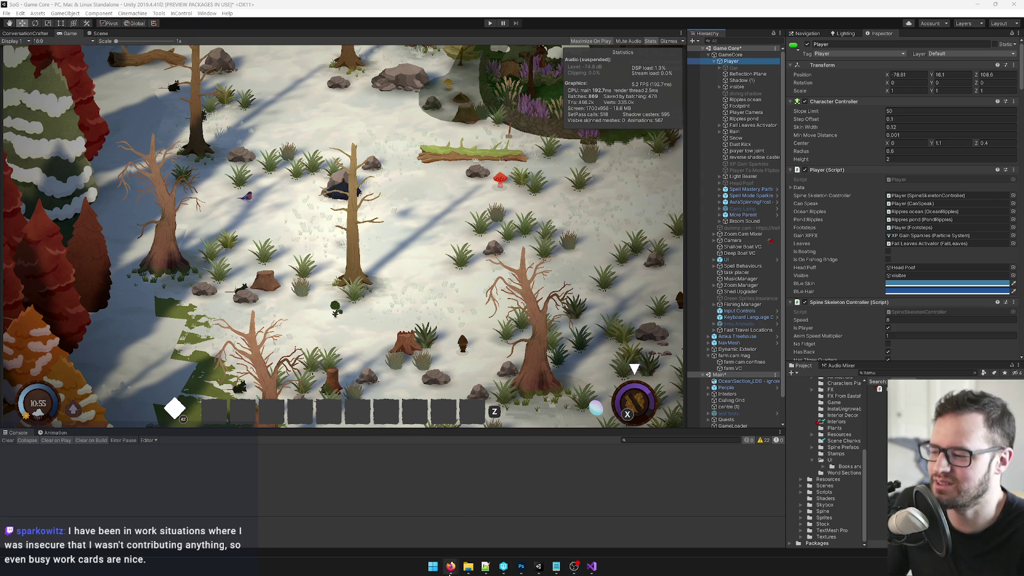
# In Trello, close the open card, review the 'Need to add fx for fire potions' card, and close it.
pyautogui.moveTo(450, 569)
pyautogui.click(411, 525)
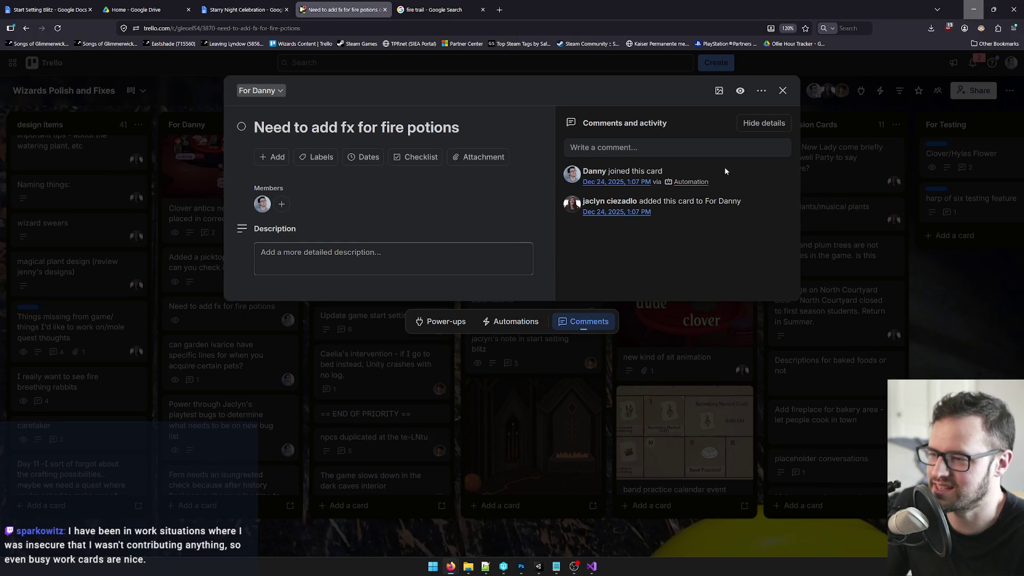
pyautogui.click(782, 91)
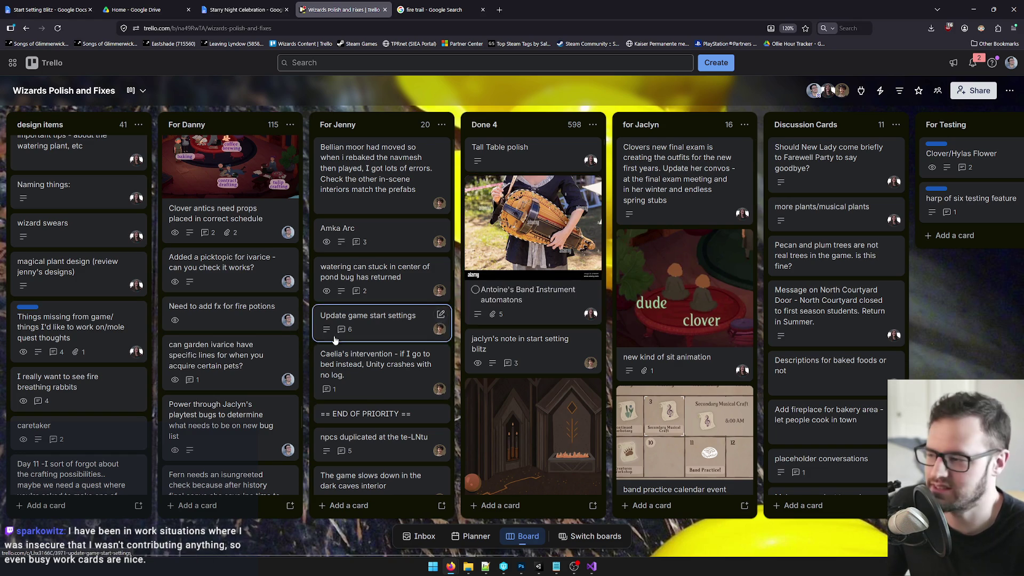
pyautogui.click(244, 323)
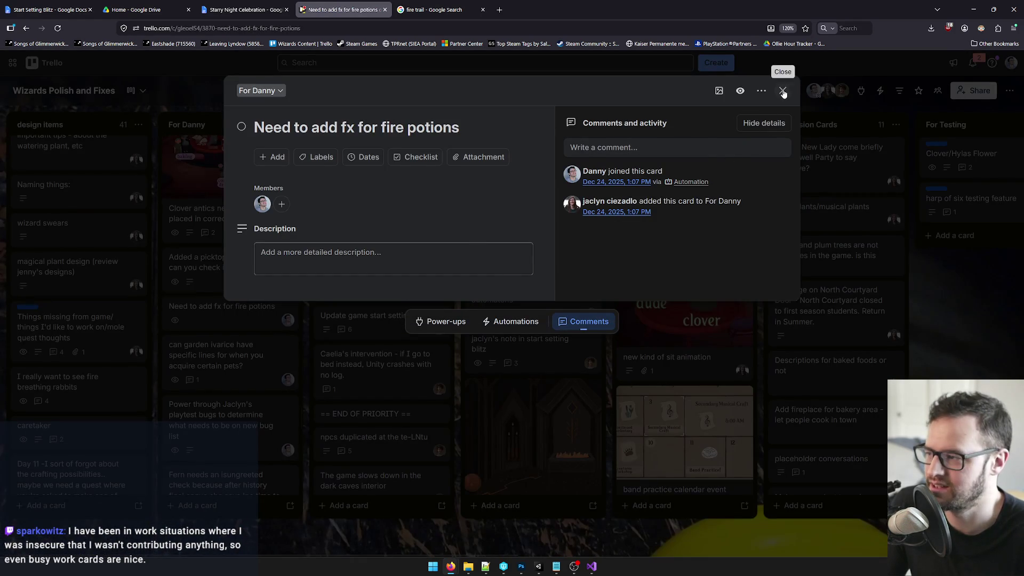
pyautogui.click(782, 91)
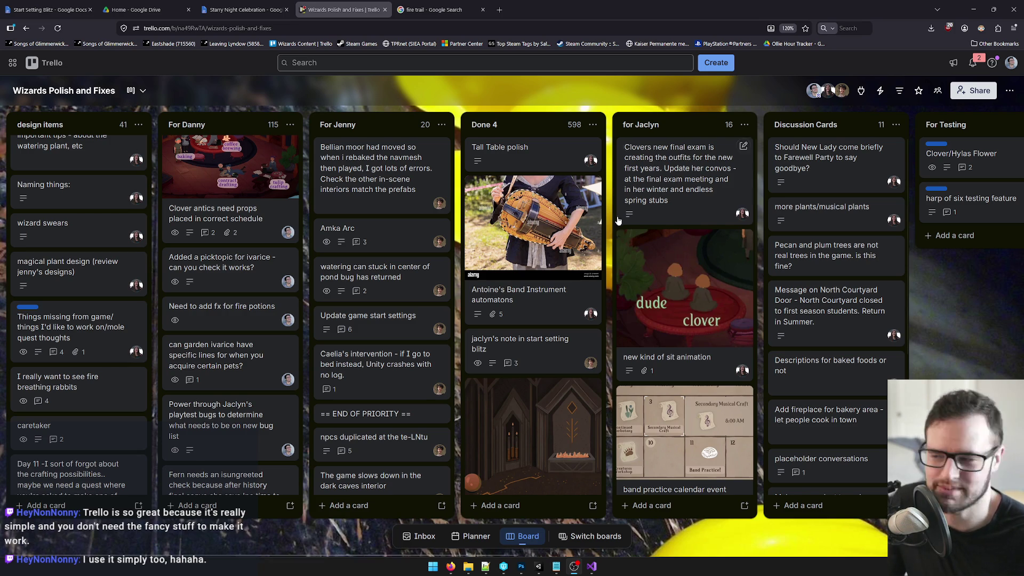
# In Unity, select the ItemUseFunctions search result to show the script in the Inspector.
pyautogui.hotkey('alt', 'Tab')
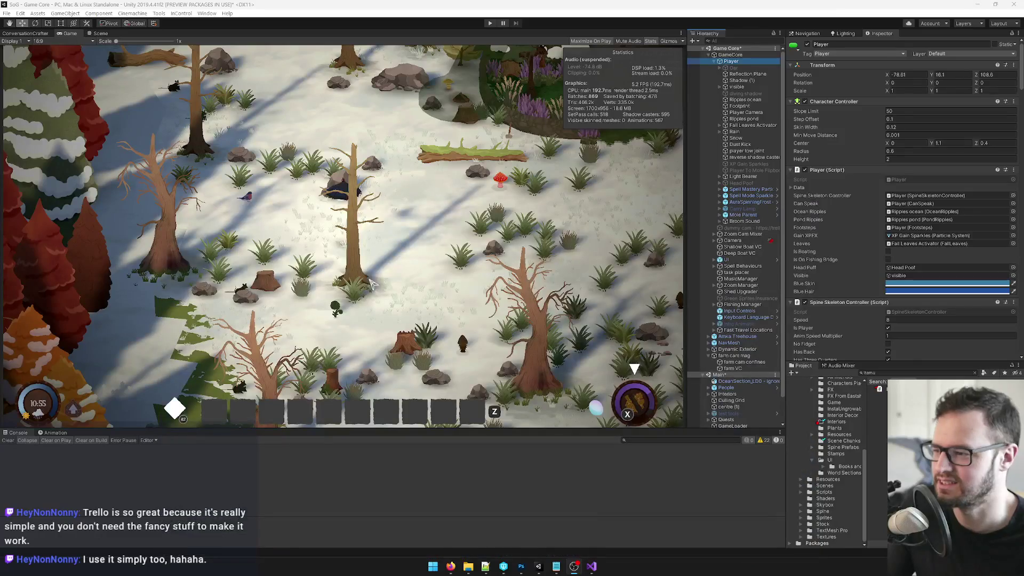
pyautogui.click(323, 214)
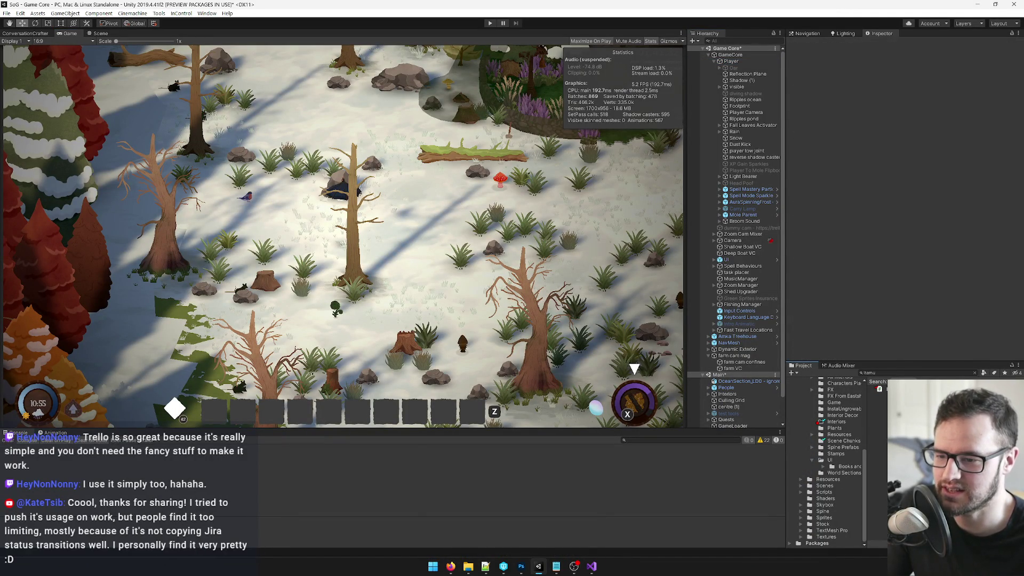
pyautogui.click(877, 389)
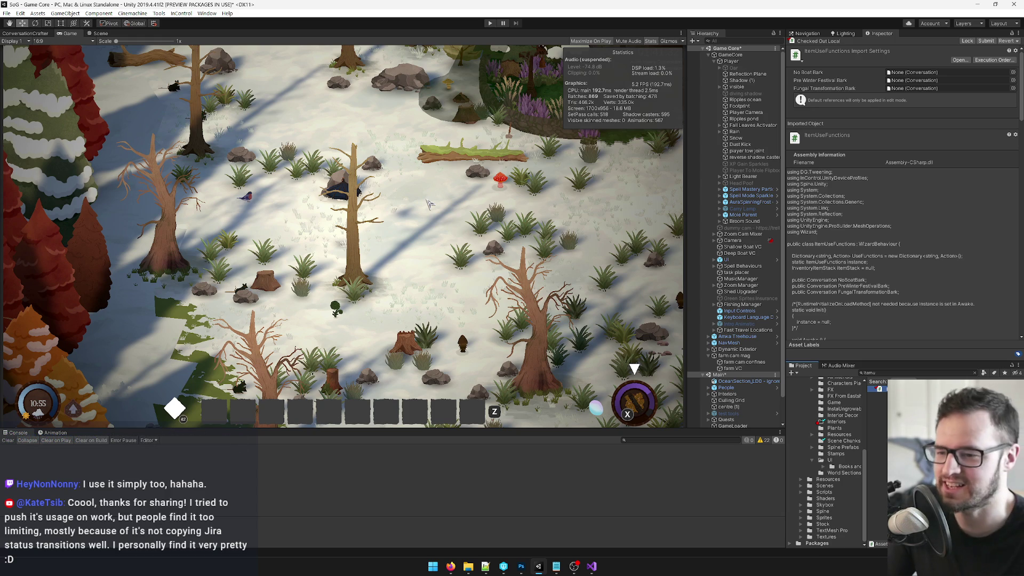
pyautogui.hotkey('alt', 'Tab')
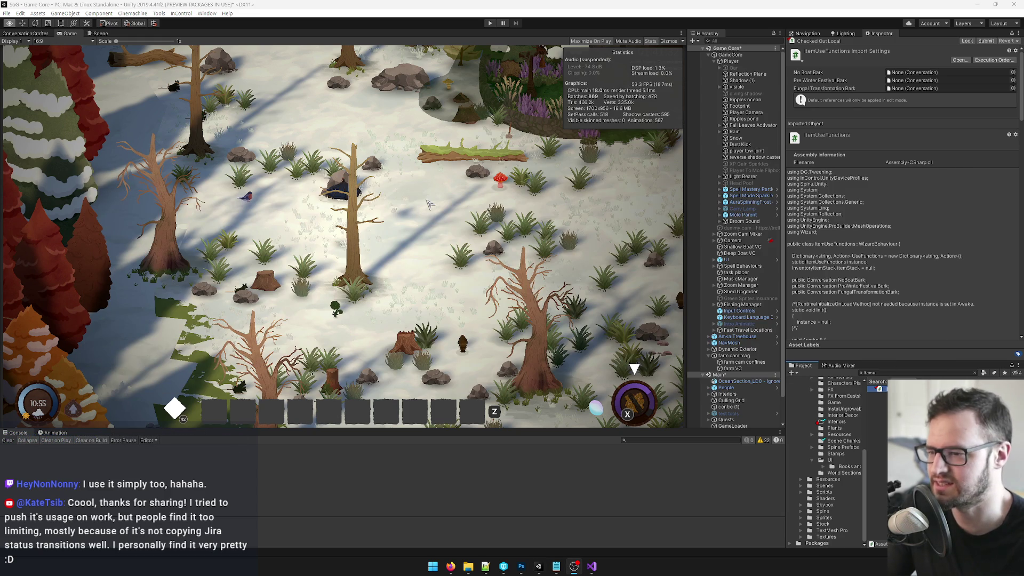
# Refocus Unity, then bring the Notepad++ task list window to the front.
pyautogui.click(899, 375)
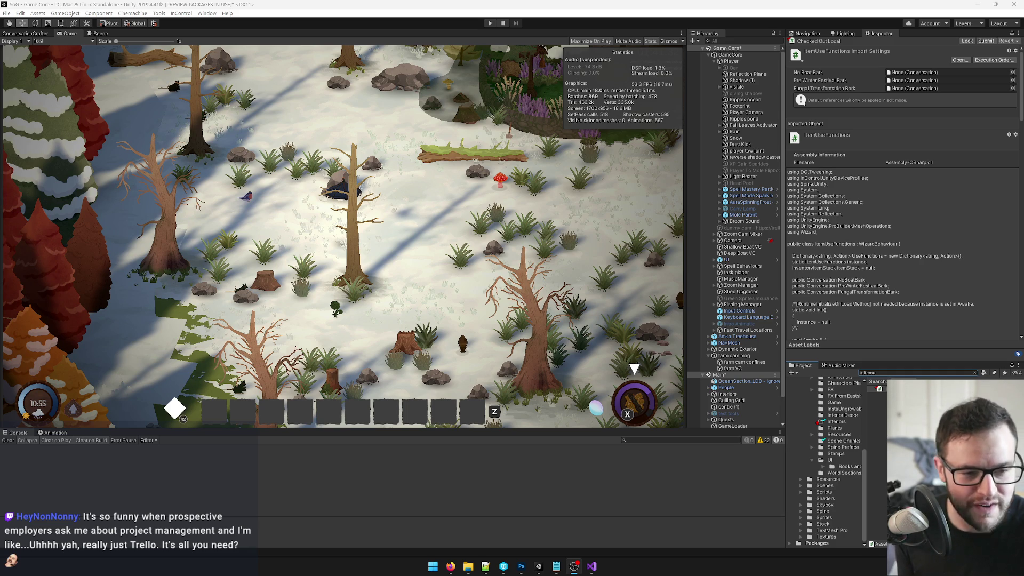
pyautogui.click(487, 568)
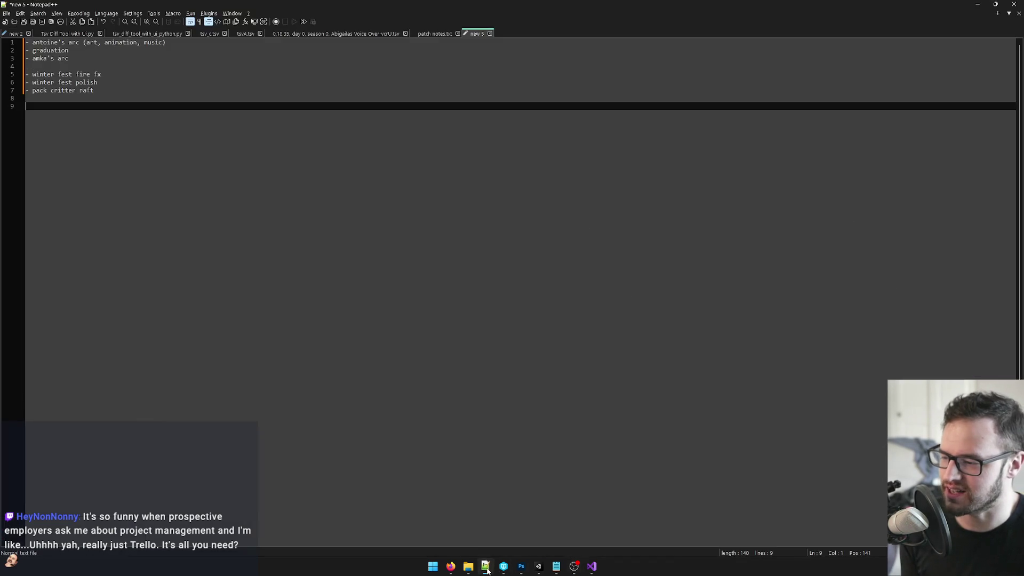
# Look over the antoine's arc, graduation and amka's arc task lines by selecting each.
pyautogui.click(137, 84)
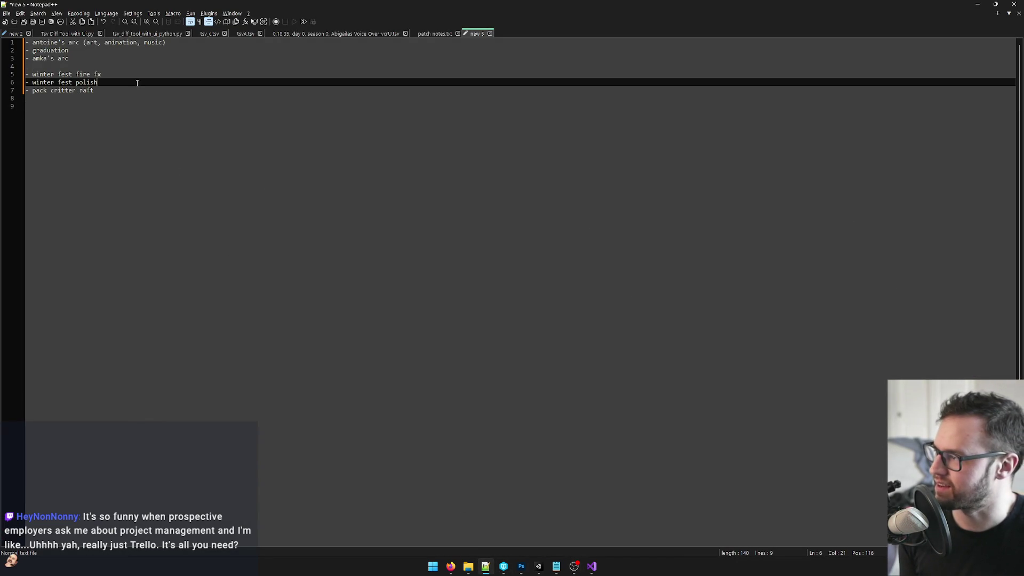
pyautogui.moveTo(166, 42); pyautogui.dragTo(33, 42)
pyautogui.click(169, 42)
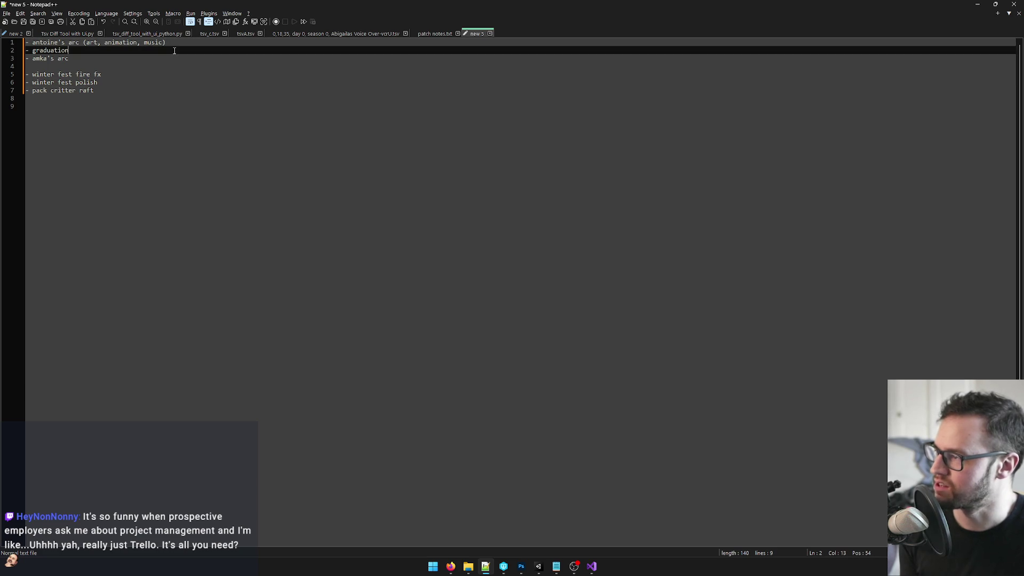
pyautogui.moveTo(182, 40); pyautogui.dragTo(2, 37)
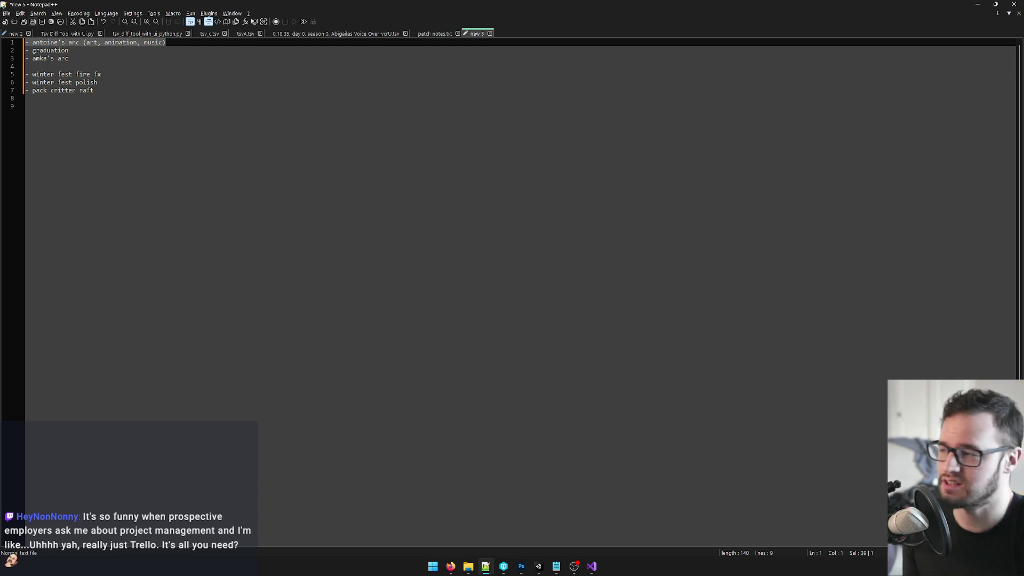
pyautogui.click(114, 53)
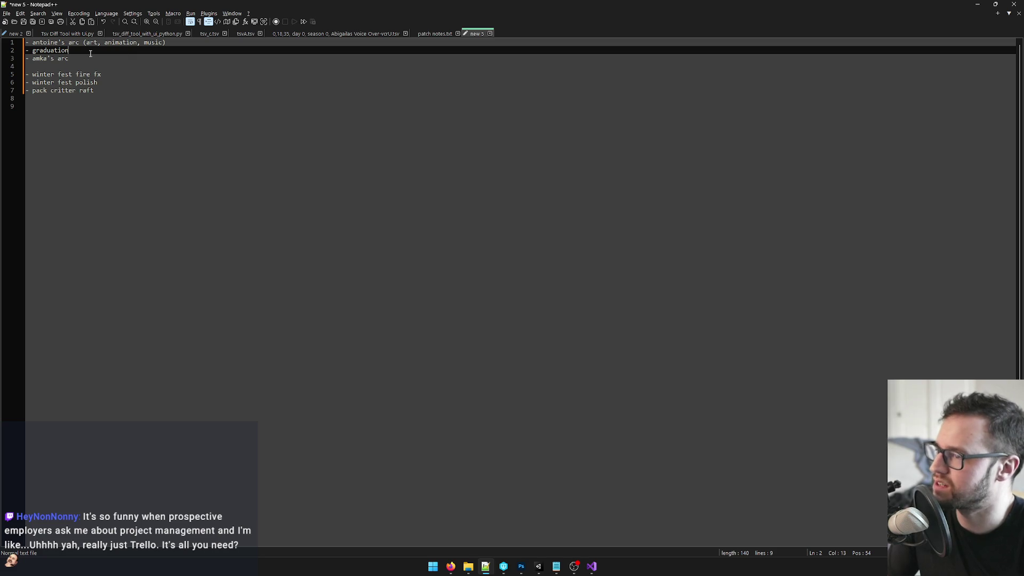
pyautogui.moveTo(70, 49); pyautogui.dragTo(2, 50)
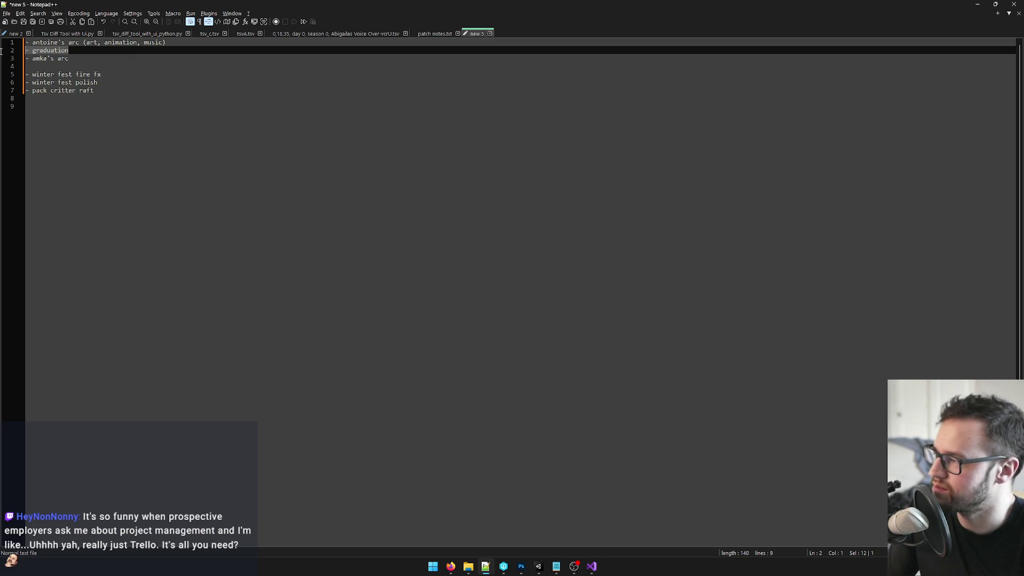
pyautogui.click(76, 58)
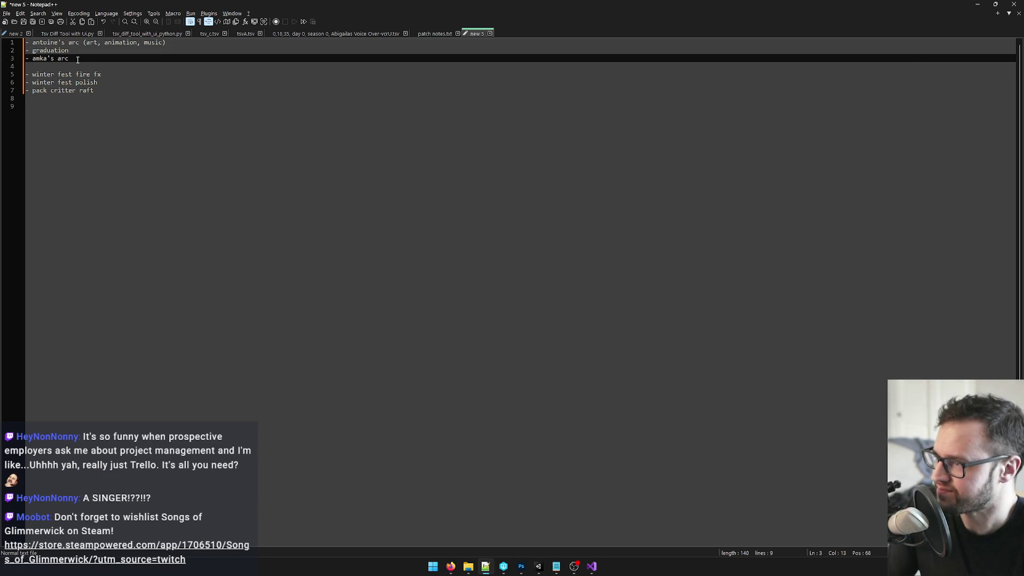
pyautogui.moveTo(75, 59); pyautogui.dragTo(16, 62)
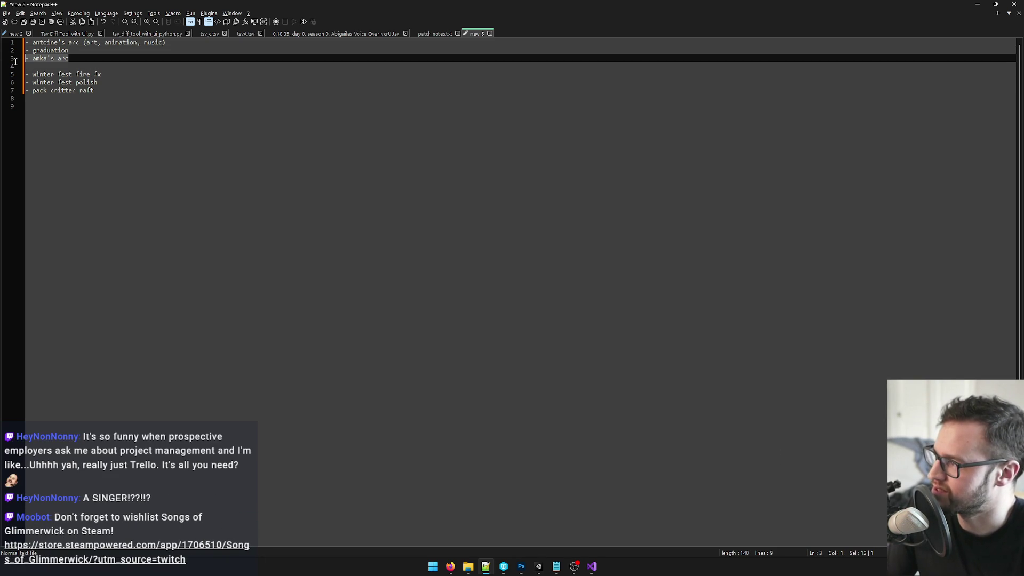
pyautogui.click(71, 50)
pyautogui.click(77, 59)
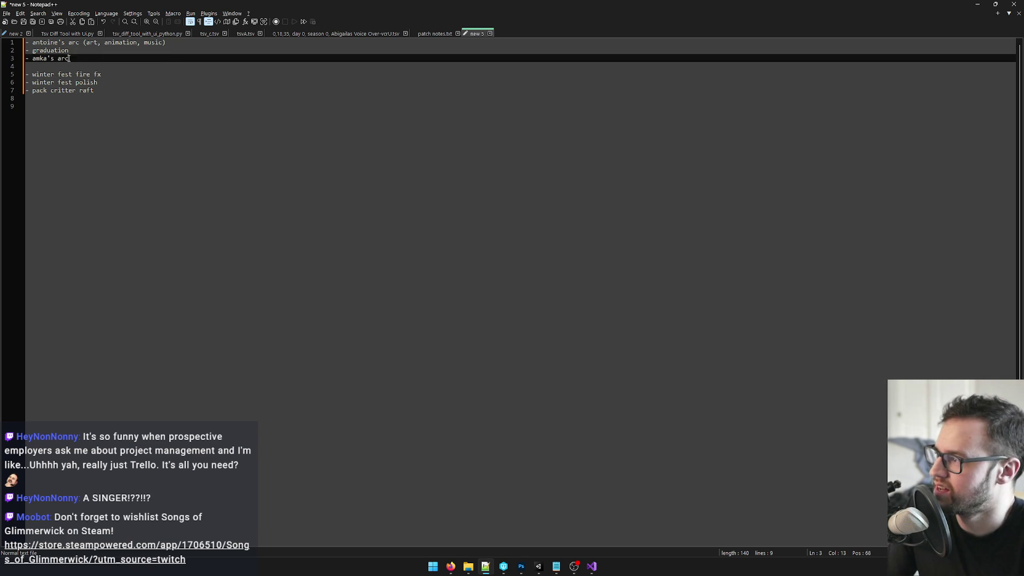
pyautogui.moveTo(69, 58); pyautogui.dragTo(26, 59)
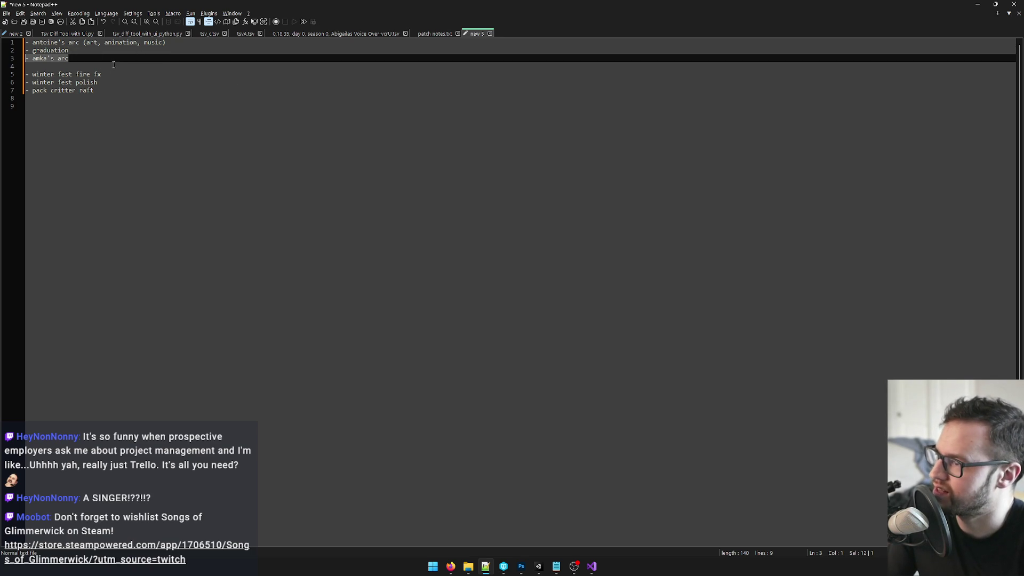
pyautogui.click(68, 58)
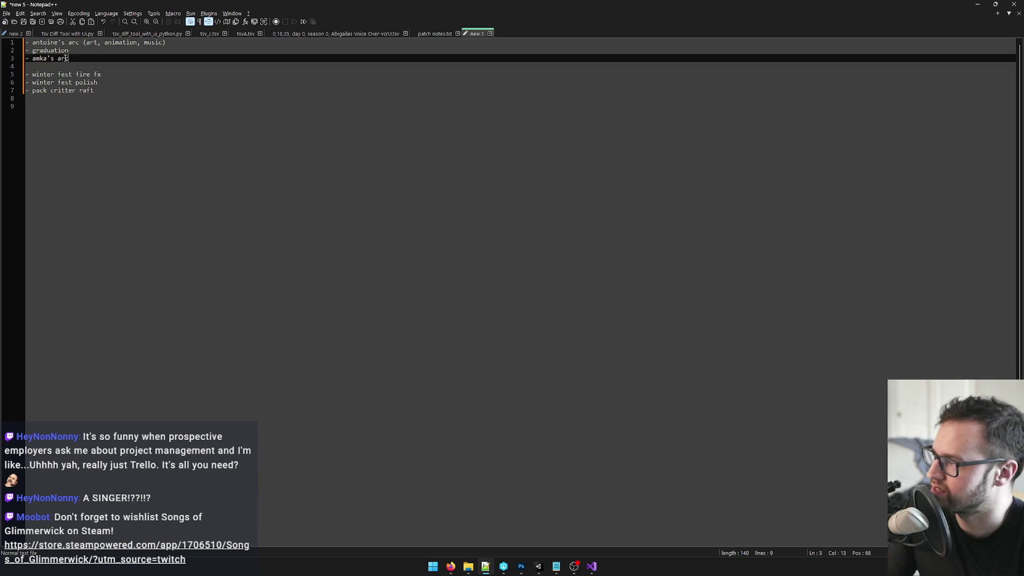
pyautogui.moveTo(68, 58); pyautogui.dragTo(2, 59)
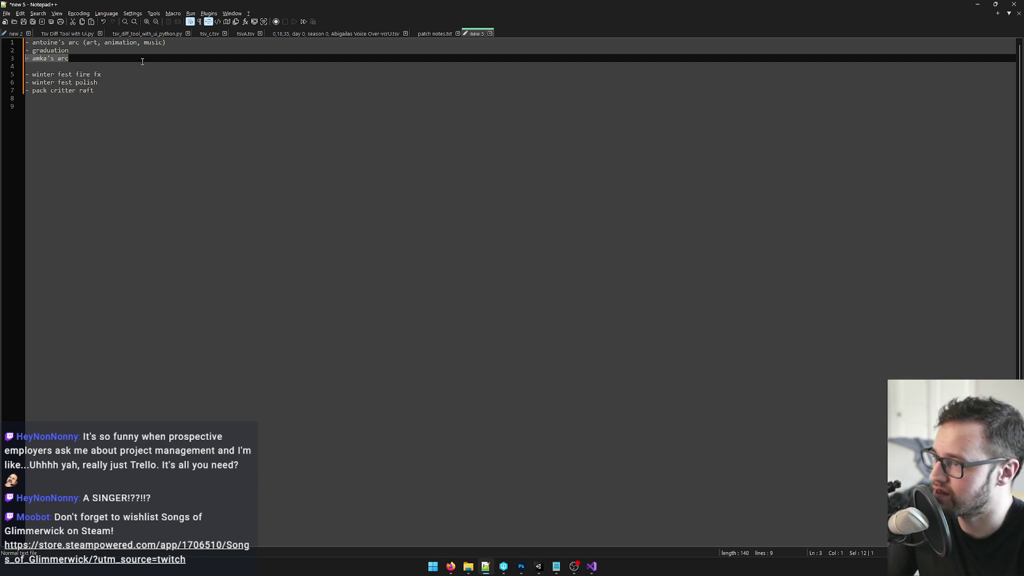
pyautogui.click(105, 74)
# Delete the 'pack critter raft' task line and its leftover empty line.
pyautogui.click(102, 82)
pyautogui.moveTo(103, 90); pyautogui.dragTo(1, 93)
pyautogui.press('BackSpace')
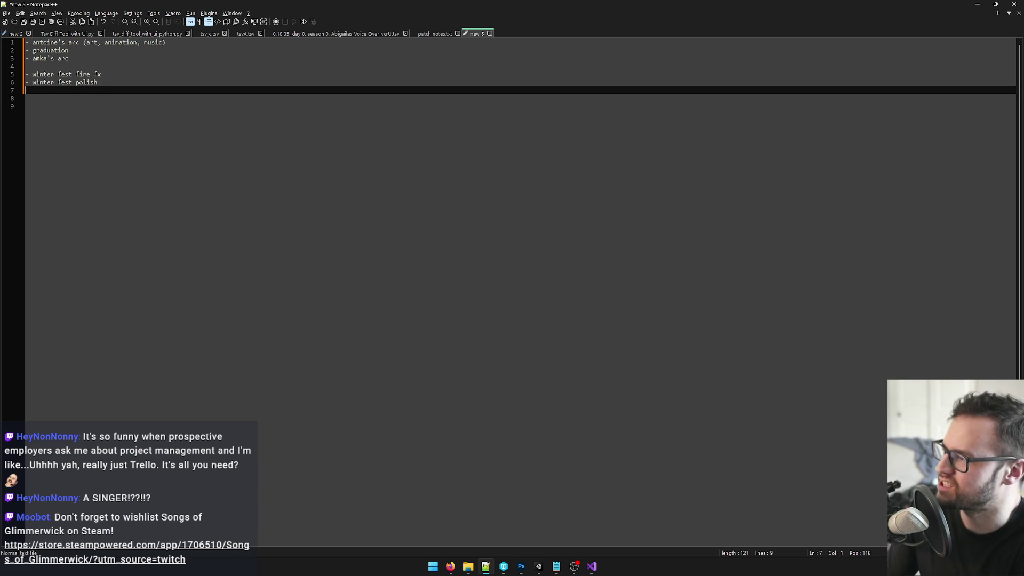
pyautogui.press('BackSpace')
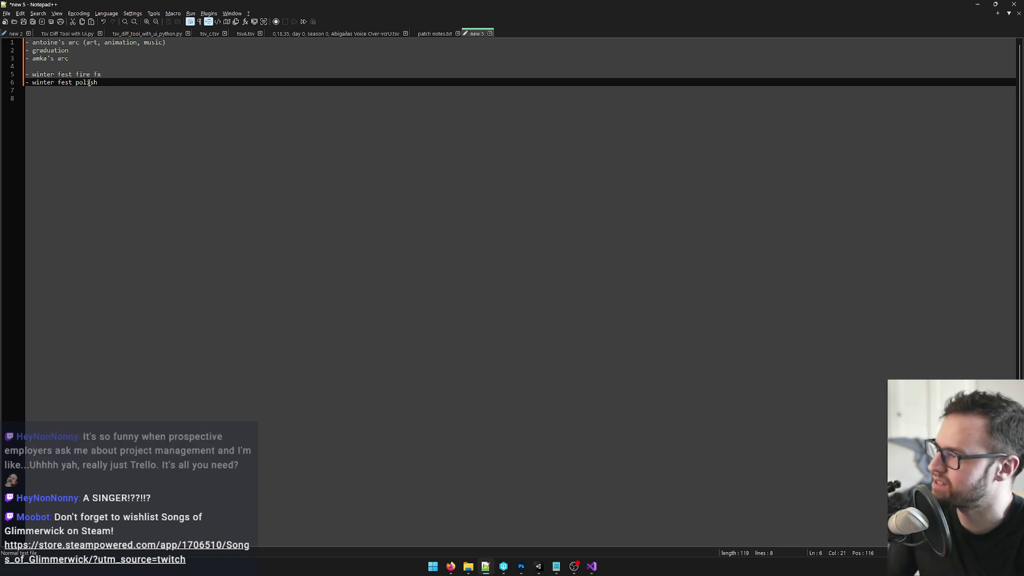
# Check the remaining winter fest fire fx and winter fest polish lines.
pyautogui.moveTo(97, 82); pyautogui.dragTo(5, 80)
pyautogui.click(68, 73)
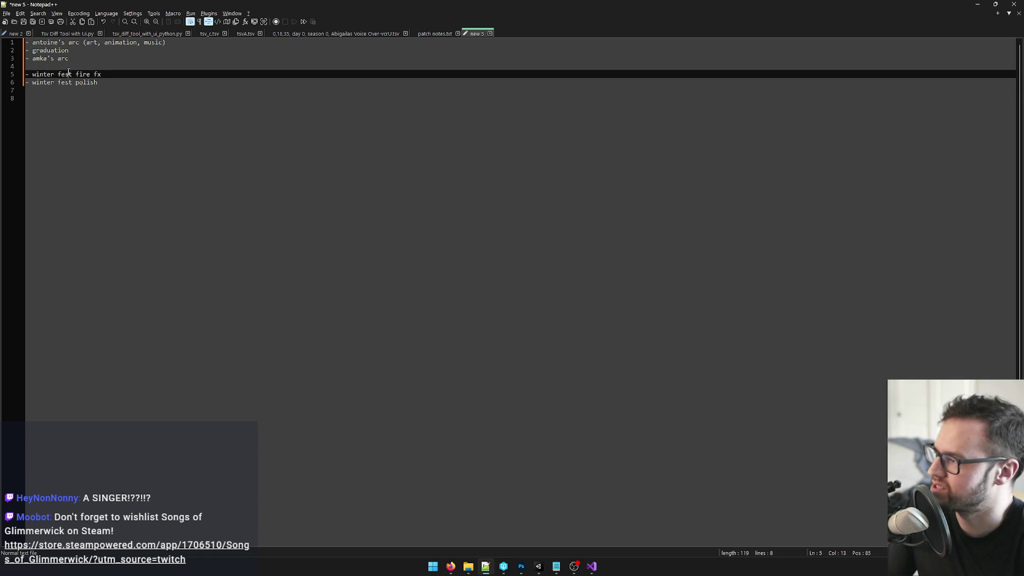
pyautogui.moveTo(115, 77); pyautogui.dragTo(1, 75)
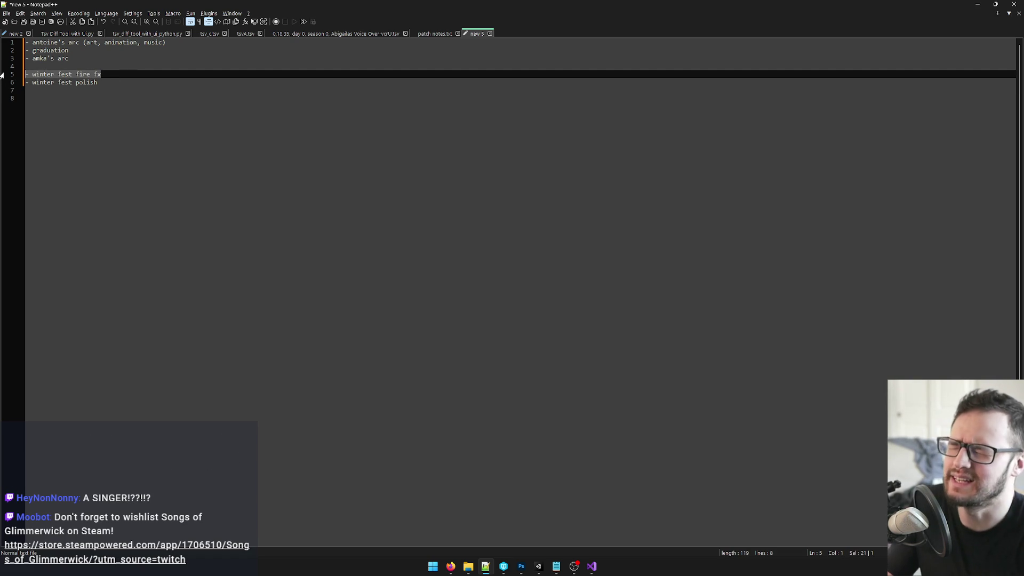
pyautogui.keyDown('shift'); pyautogui.click(137, 78); pyautogui.keyUp('shift')
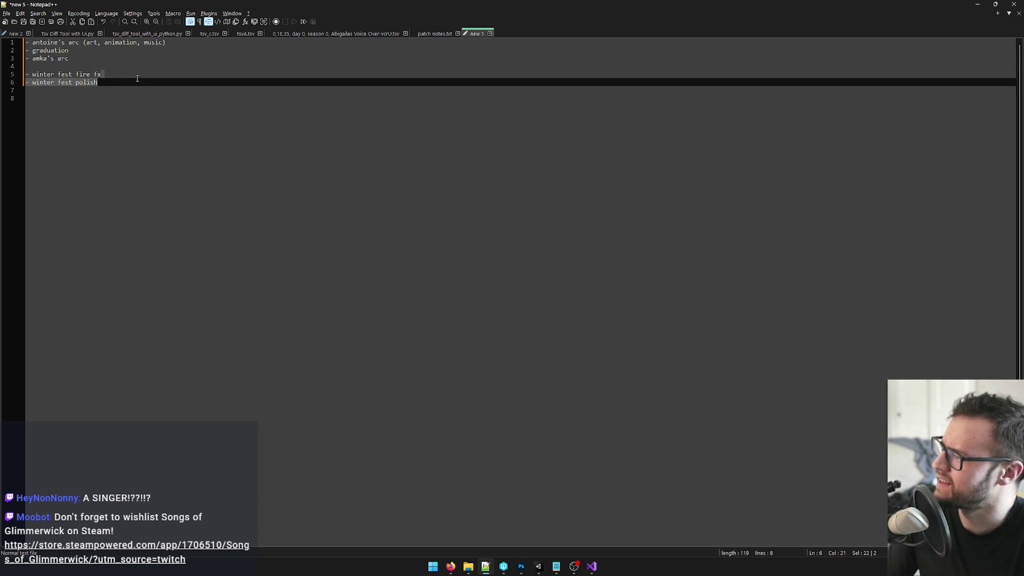
pyautogui.click(142, 76)
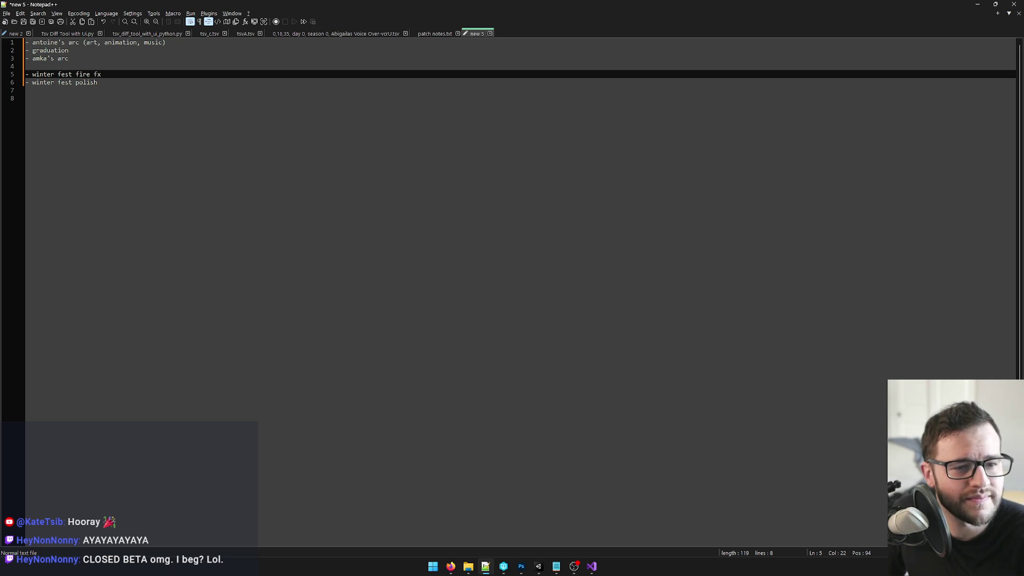
pyautogui.hotkey('alt', 'Tab')
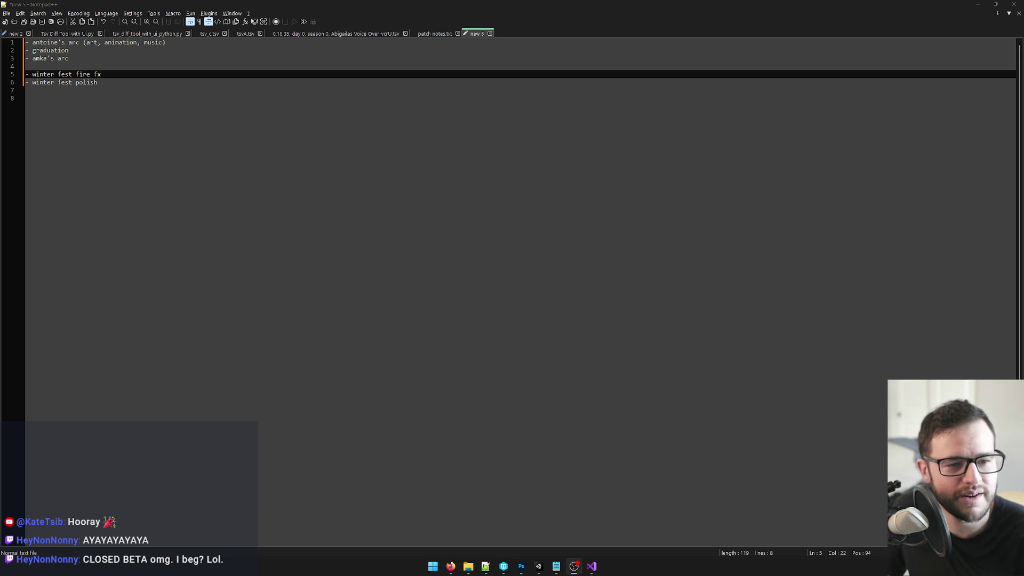
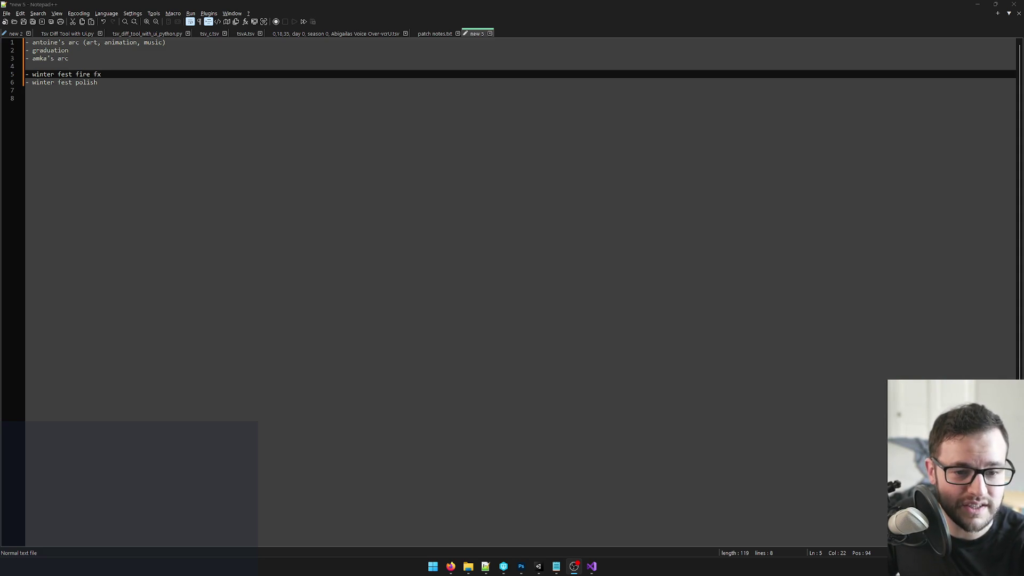
# Bring the Firefox window with the 'Wizards Polish and Fixes' Trello board to the front.
pyautogui.moveTo(450, 566)
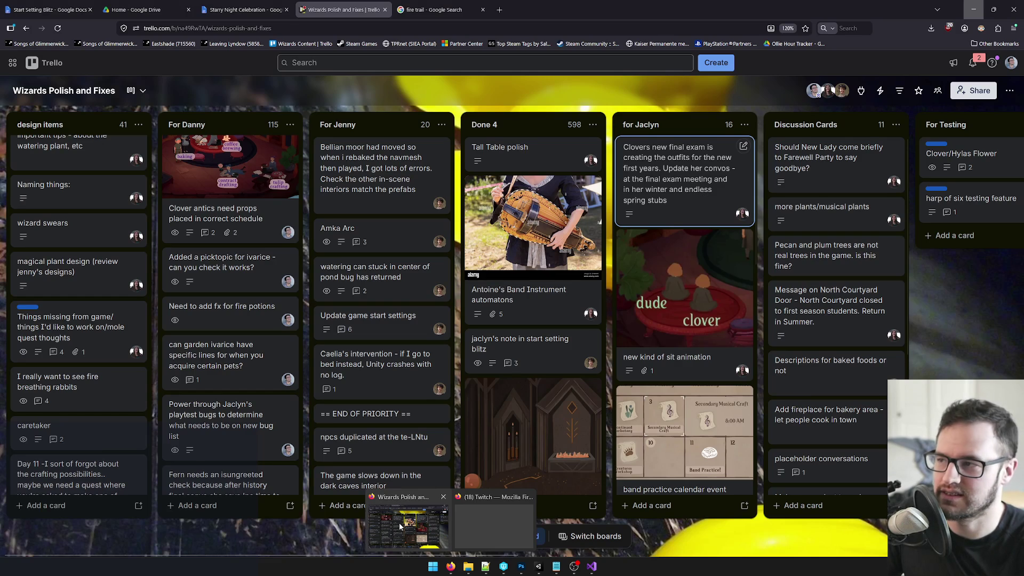
pyautogui.click(400, 526)
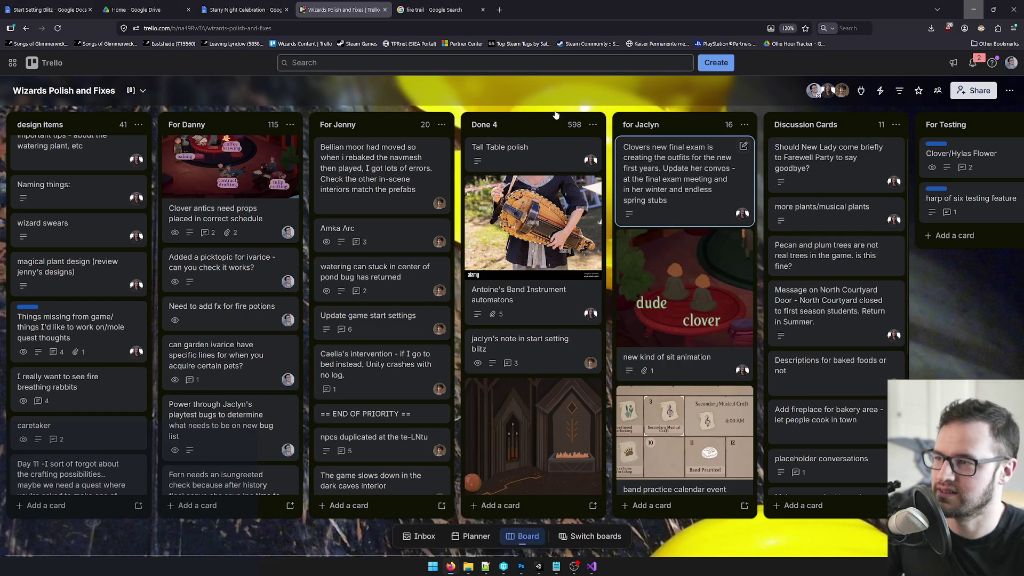
# Detach a blank new Firefox tab into its own window and move it to the other monitor.
pyautogui.click(499, 9)
pyautogui.moveTo(521, 10); pyautogui.dragTo(777, 88)
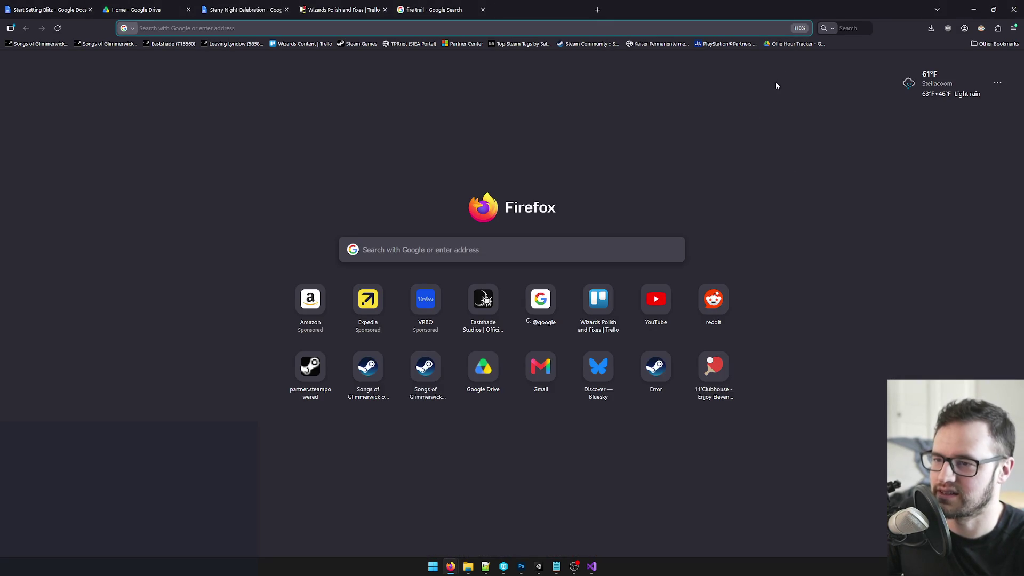
pyautogui.moveTo(712, 8)
pyautogui.mouseDown()
pyautogui.moveTo(1023, 10)
pyautogui.moveTo(1023, 264)
pyautogui.mouseUp()
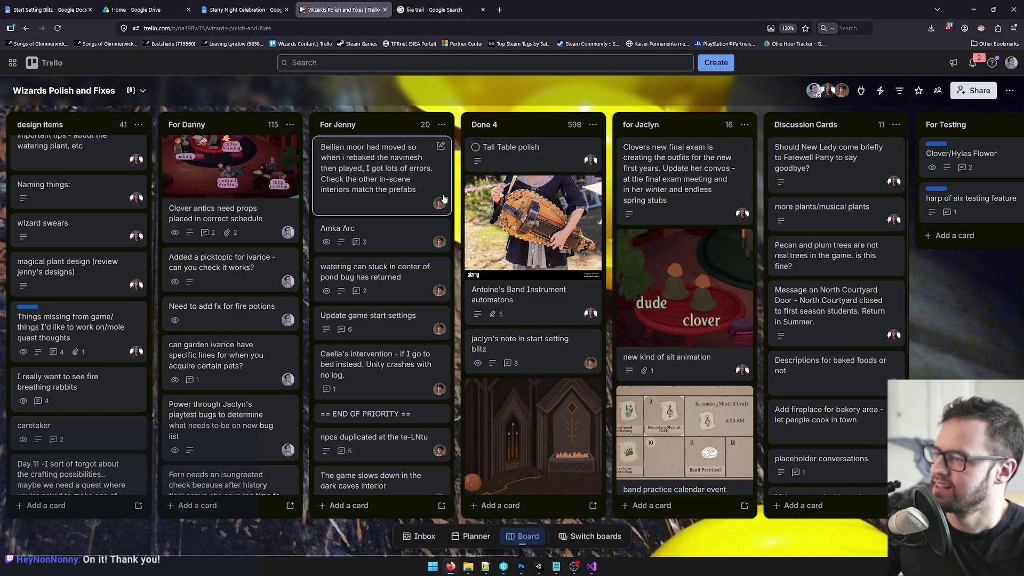
# Look over the For Danny cards on the Trello board, then switch to the Unity editor.
pyautogui.scroll(4, 232, 219)
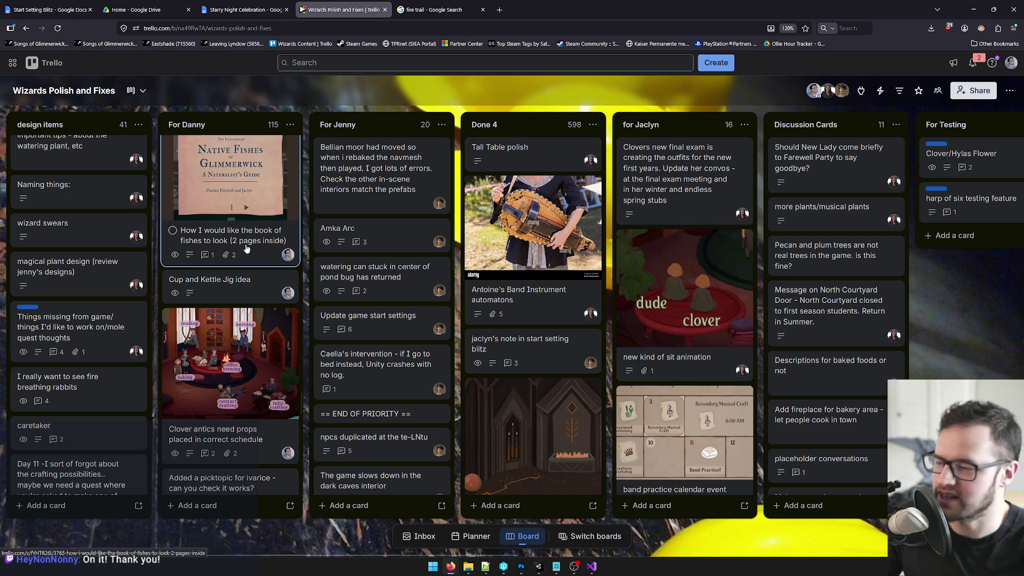
pyautogui.scroll(-1, 246, 249)
pyautogui.scroll(-1, 246, 248)
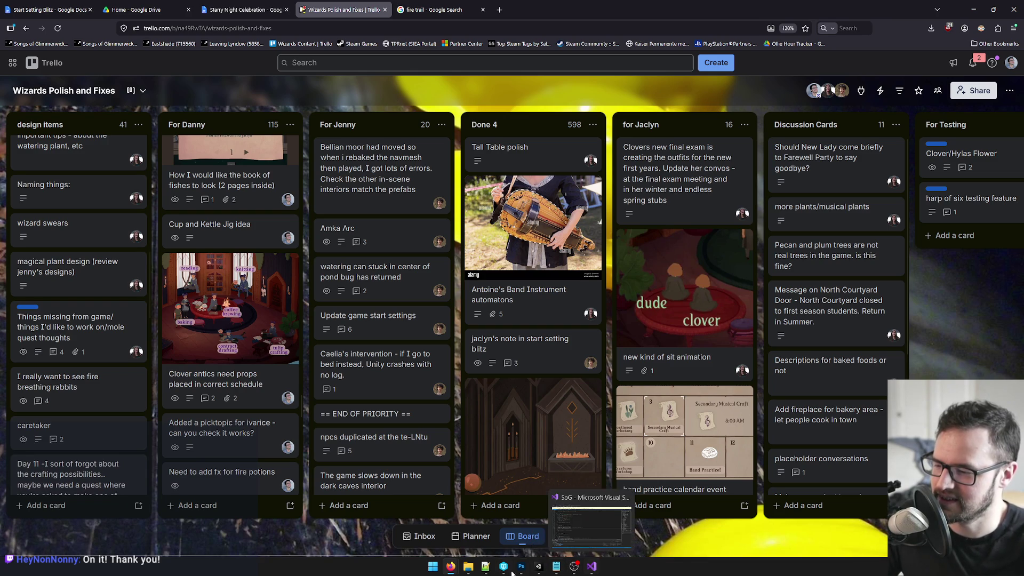
pyautogui.click(544, 573)
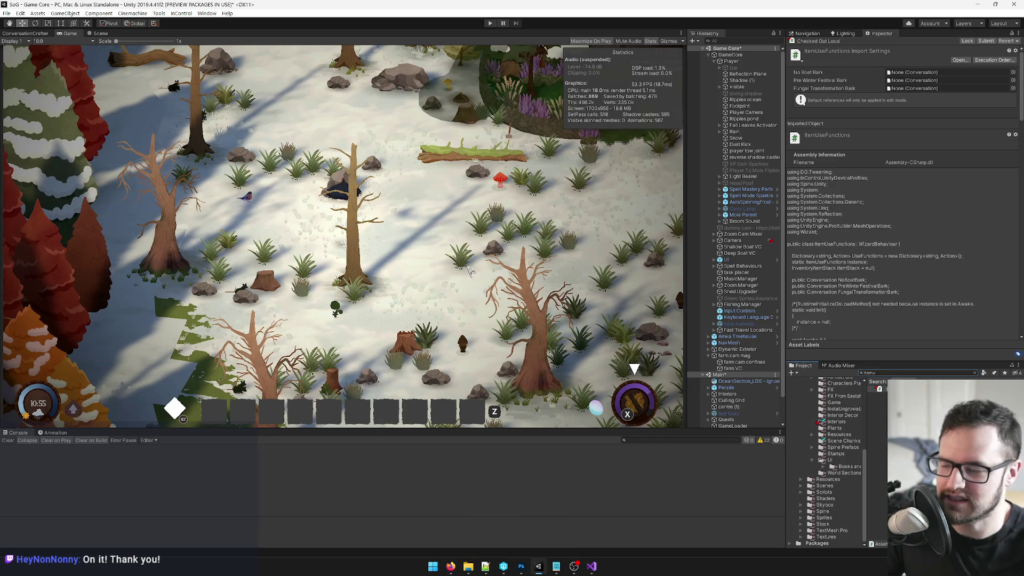
# Search the Project panel for 'fire fx', select the Fire Potion FX prefab, then switch to Firefox.
pyautogui.click(708, 56)
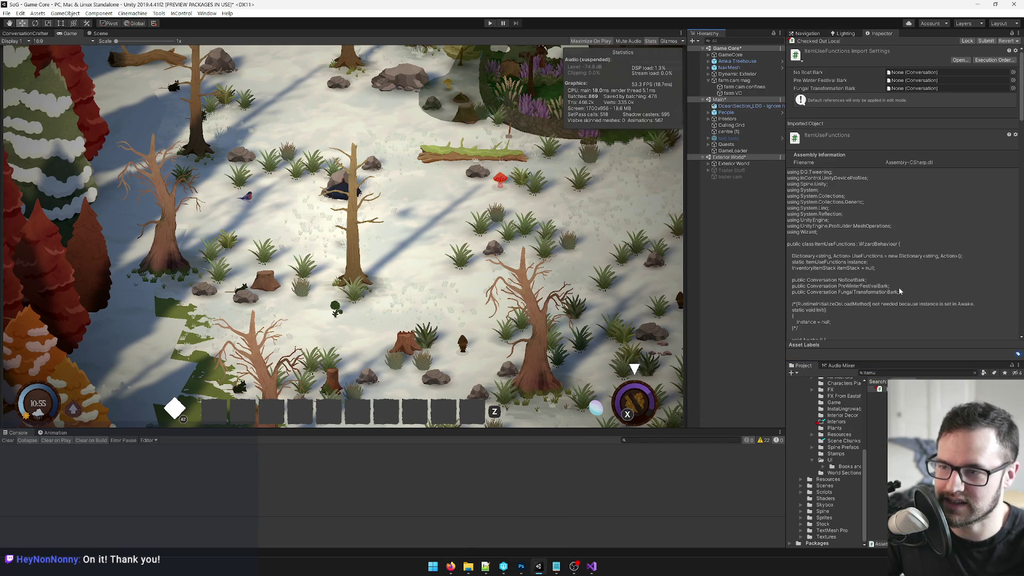
pyautogui.click(883, 372)
pyautogui.write('fire fz')
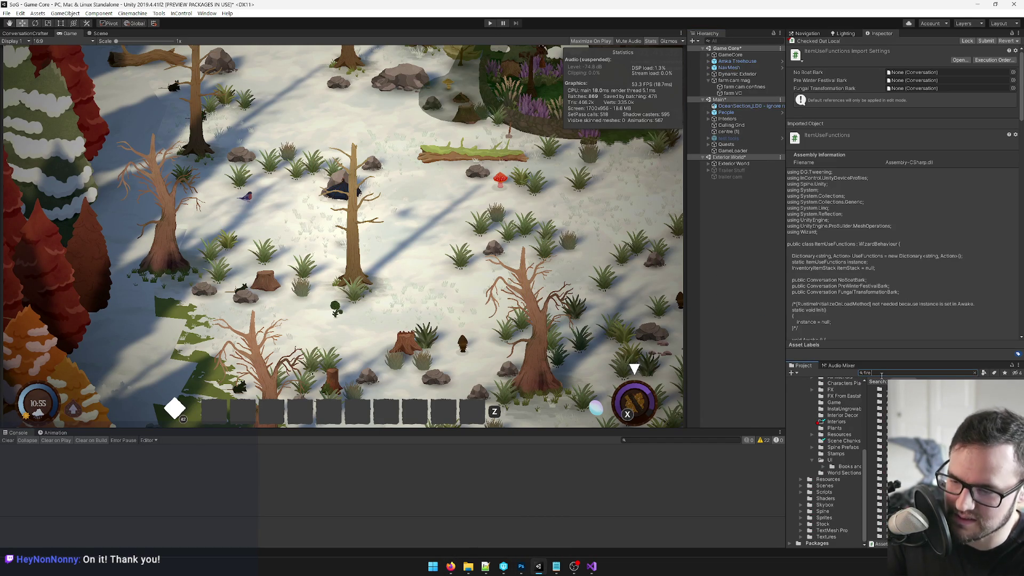
pyautogui.press('BackSpace')
pyautogui.write('x')
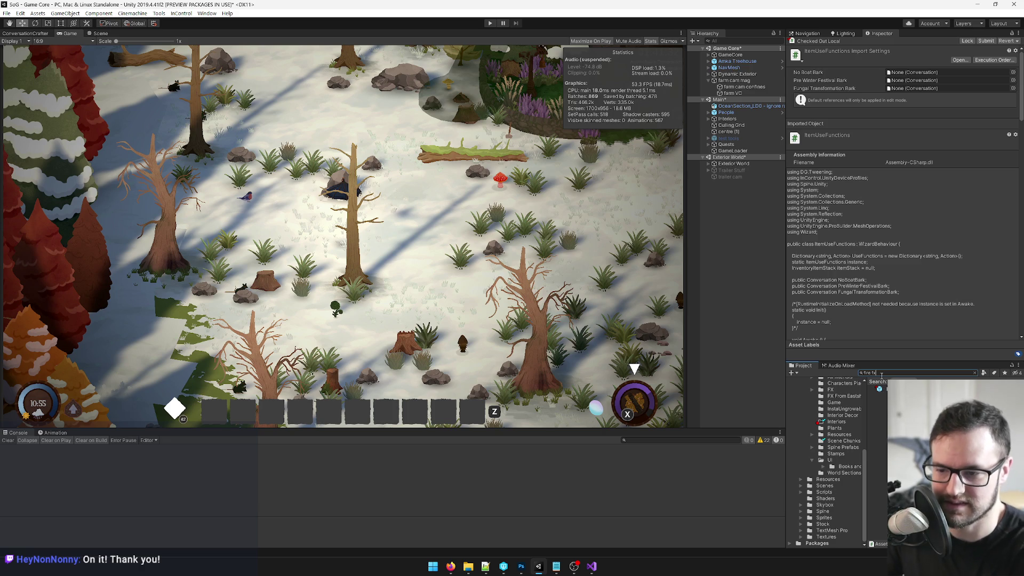
pyautogui.click(879, 388)
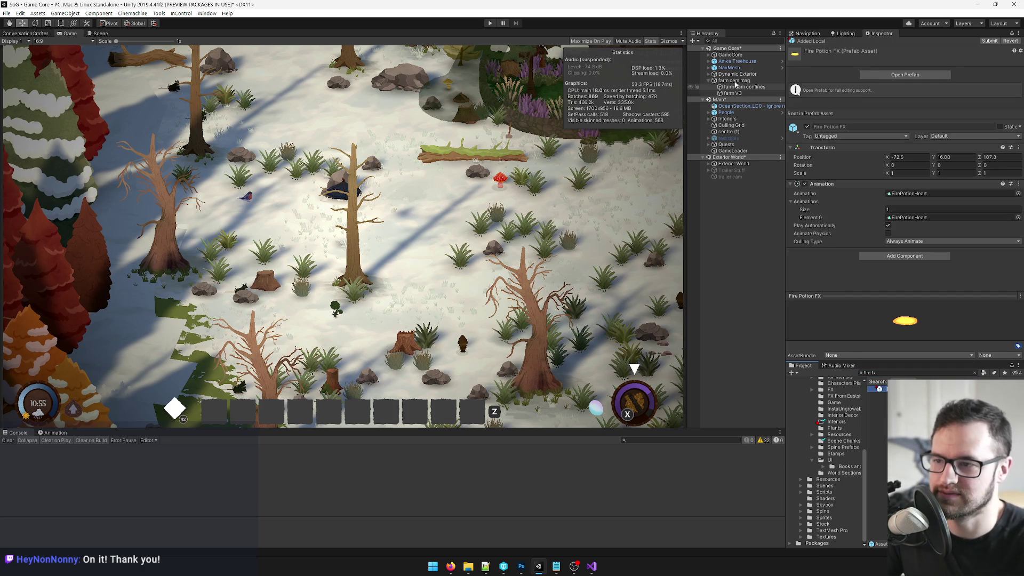
pyautogui.click(709, 81)
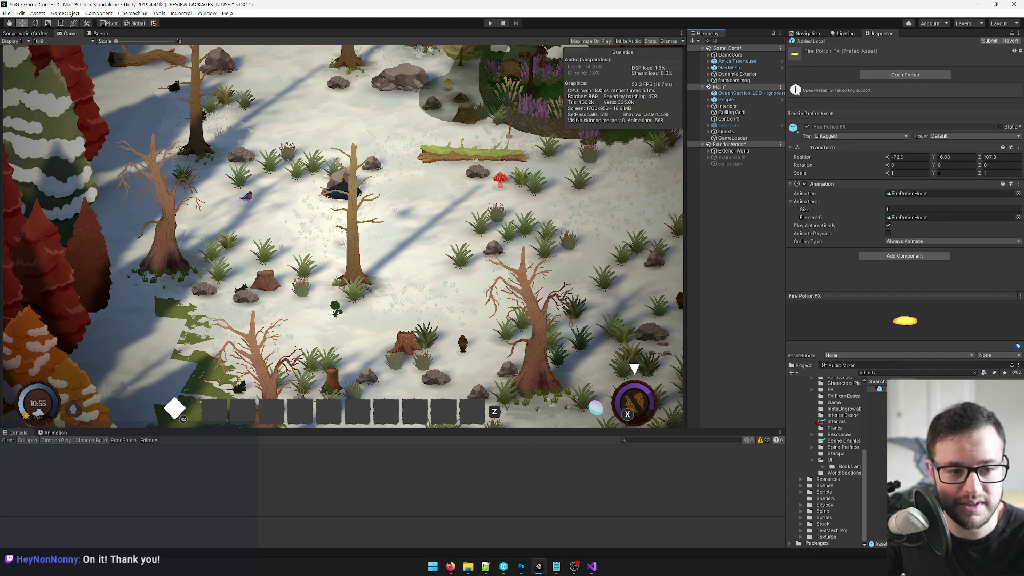
pyautogui.hotkey('alt', 'Tab')
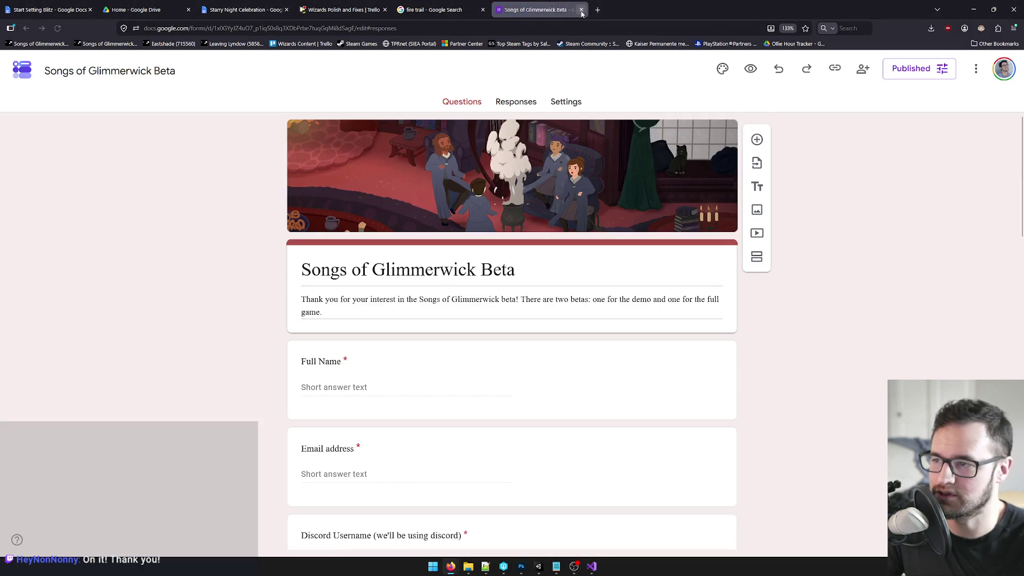
# Close the Songs of Glimmerwick Beta form tab and minimize Firefox to return to Unity.
pyautogui.scroll(-5, 480, 346)
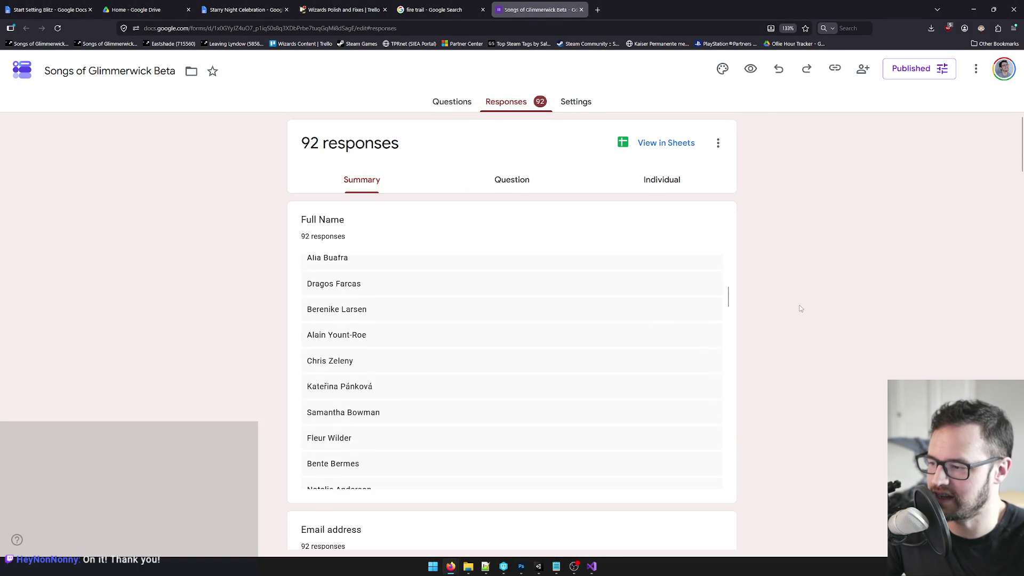
pyautogui.click(581, 10)
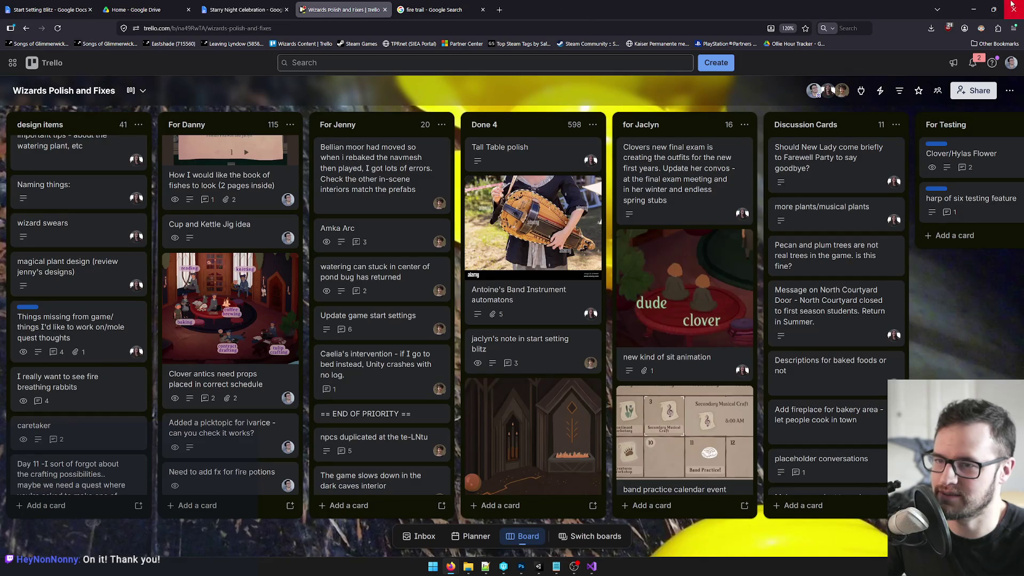
pyautogui.click(973, 9)
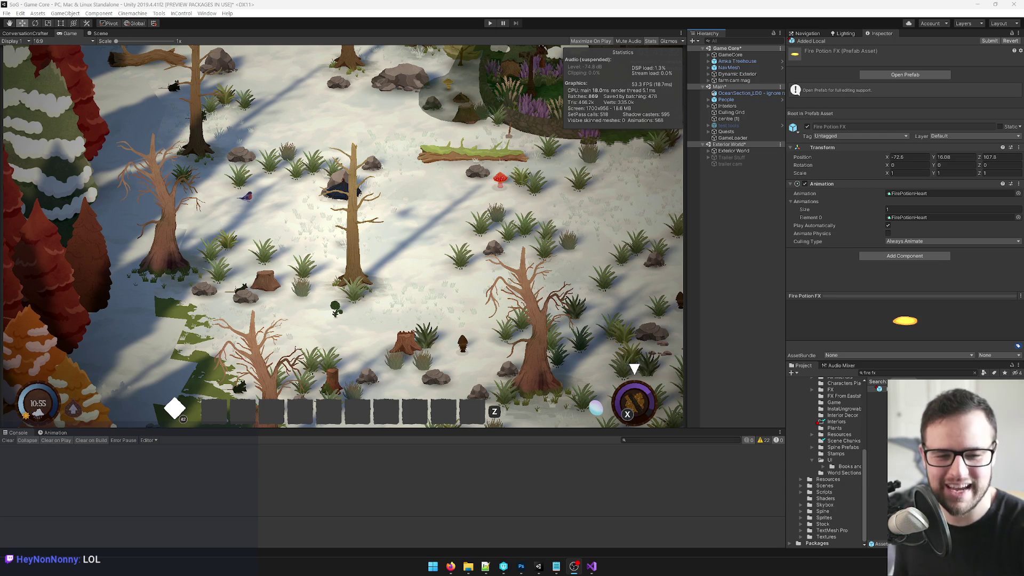
# Check OceanSection_LD0, People, Amka Treehouse and GameCore in the Hierarchy, then select the Fire Potion FX prefab.
pyautogui.click(665, 197)
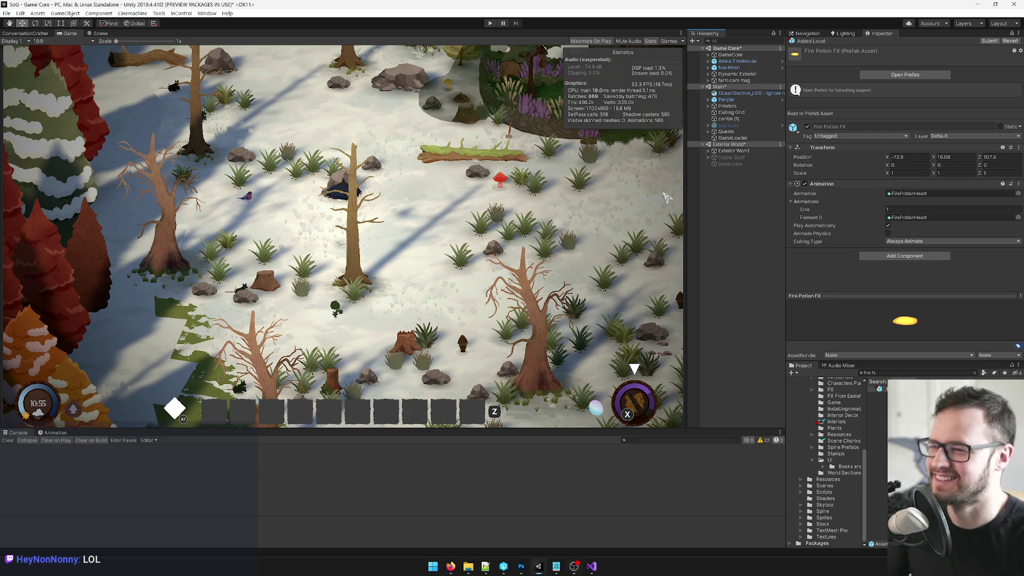
pyautogui.click(735, 93)
pyautogui.click(735, 100)
pyautogui.click(732, 96)
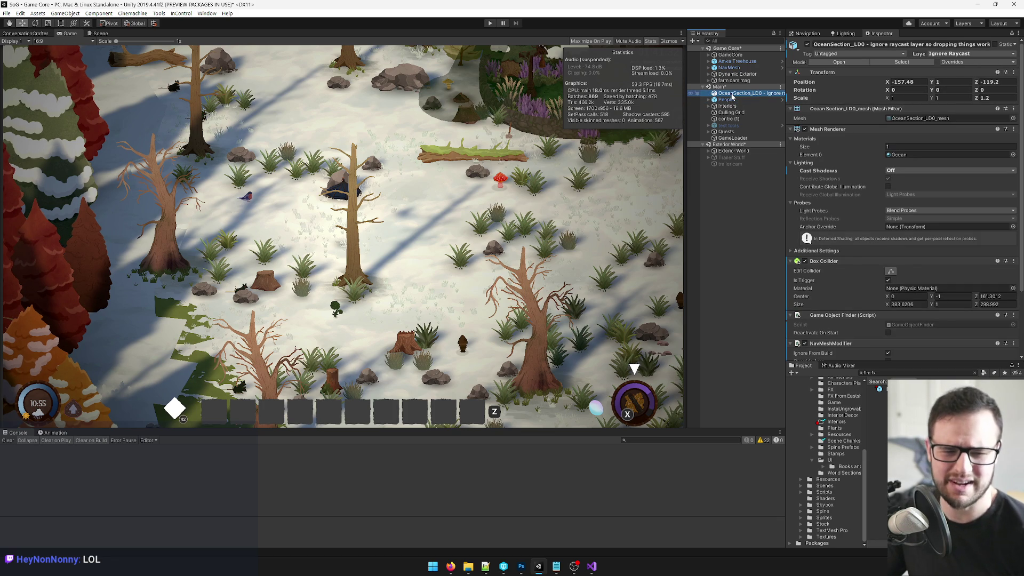
pyautogui.click(720, 63)
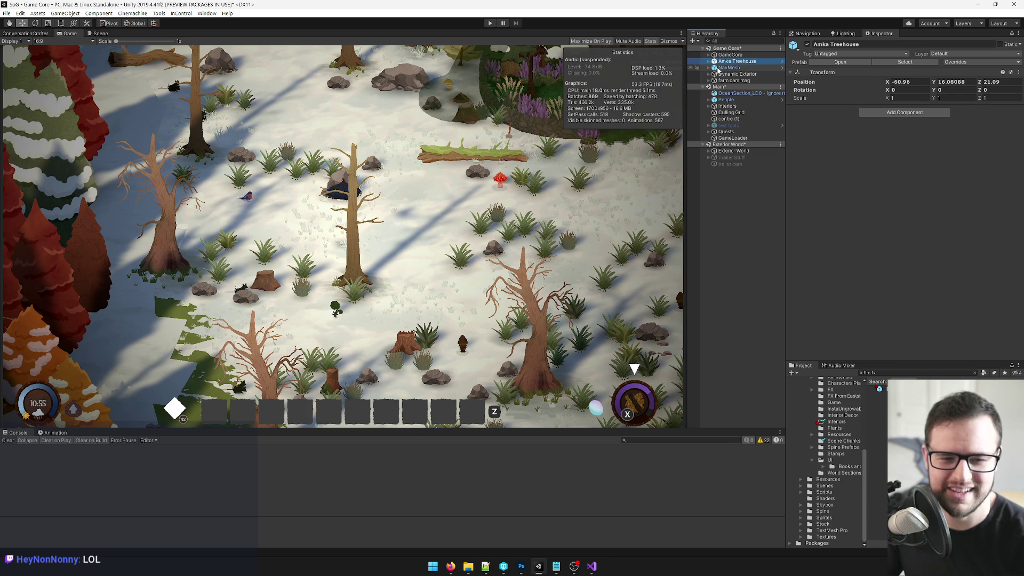
pyautogui.click(717, 56)
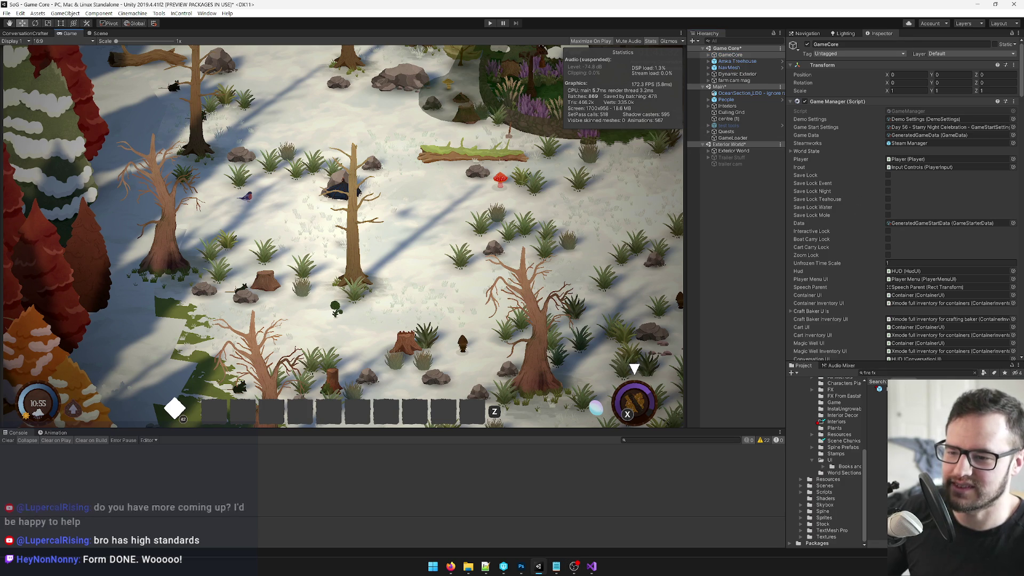
pyautogui.click(879, 389)
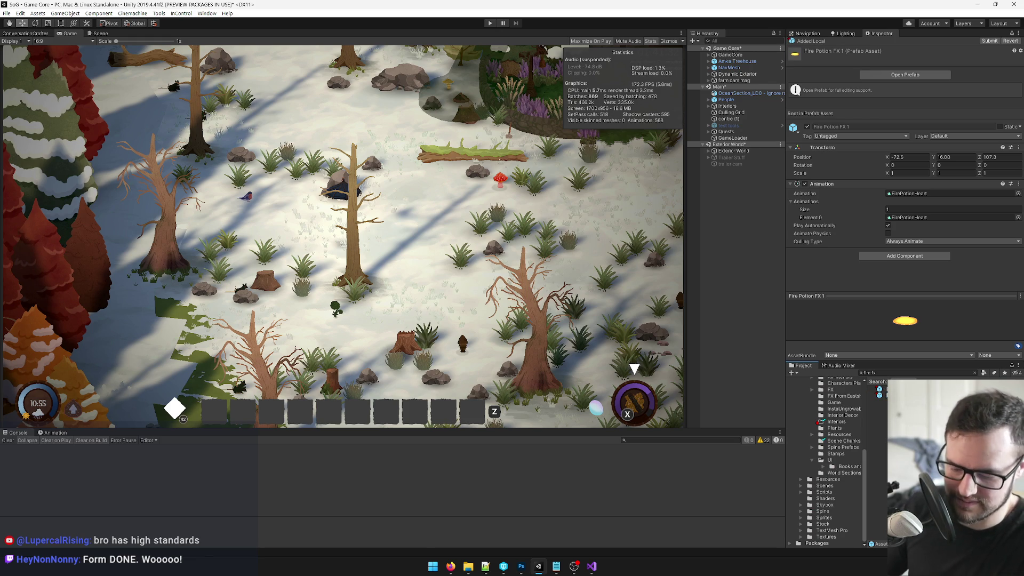
# Duplicate the Fire Potion FX prefab and frame the Player in the Scene view.
pyautogui.hotkey('ctrl', 'd')
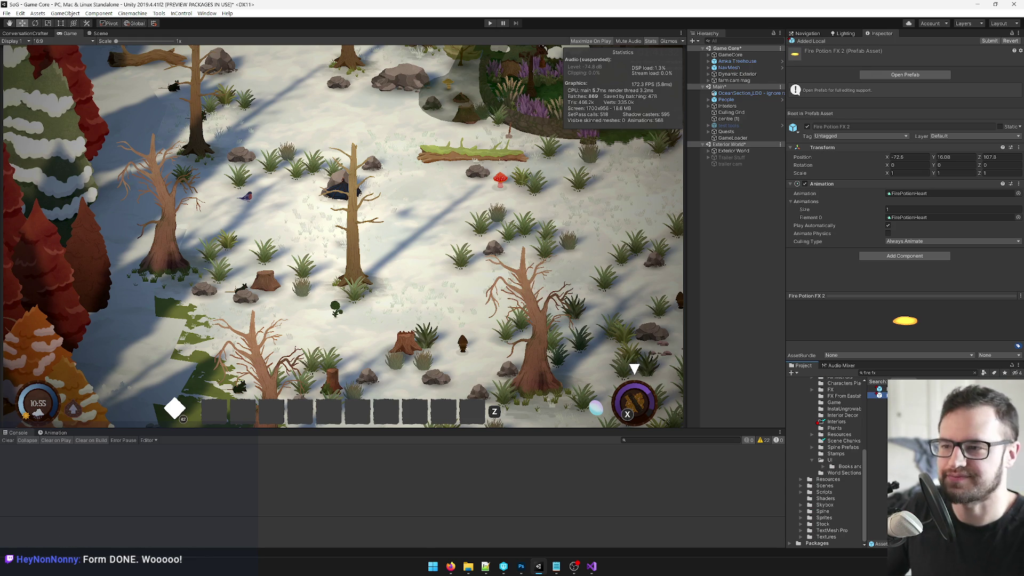
pyautogui.click(96, 35)
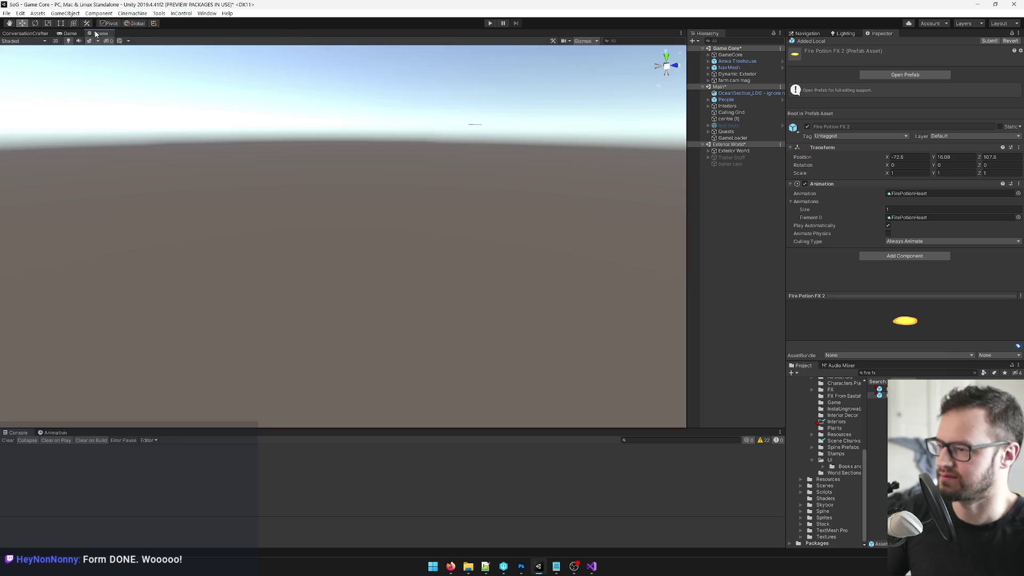
pyautogui.click(708, 55)
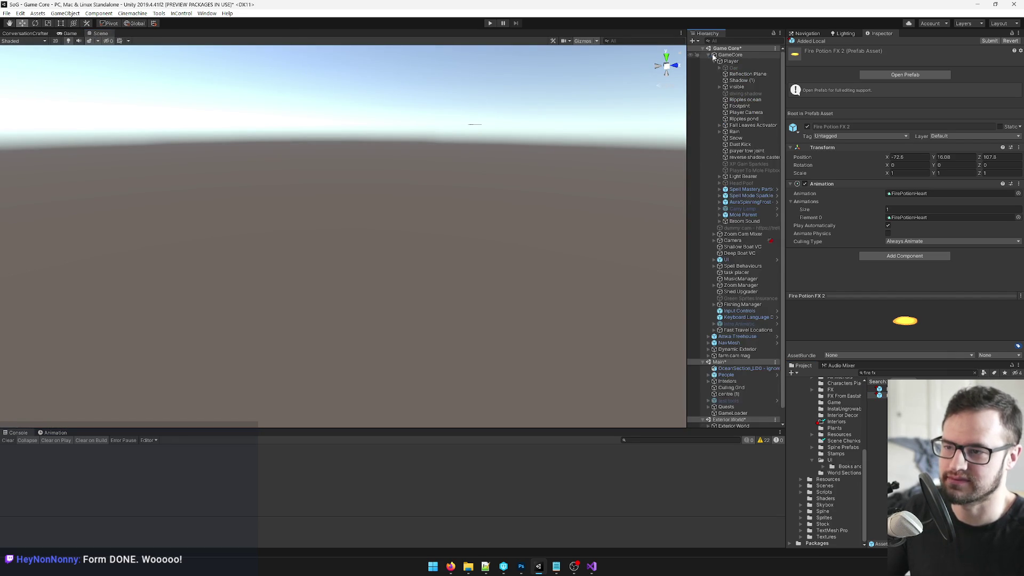
pyautogui.click(730, 61)
pyautogui.press('f')
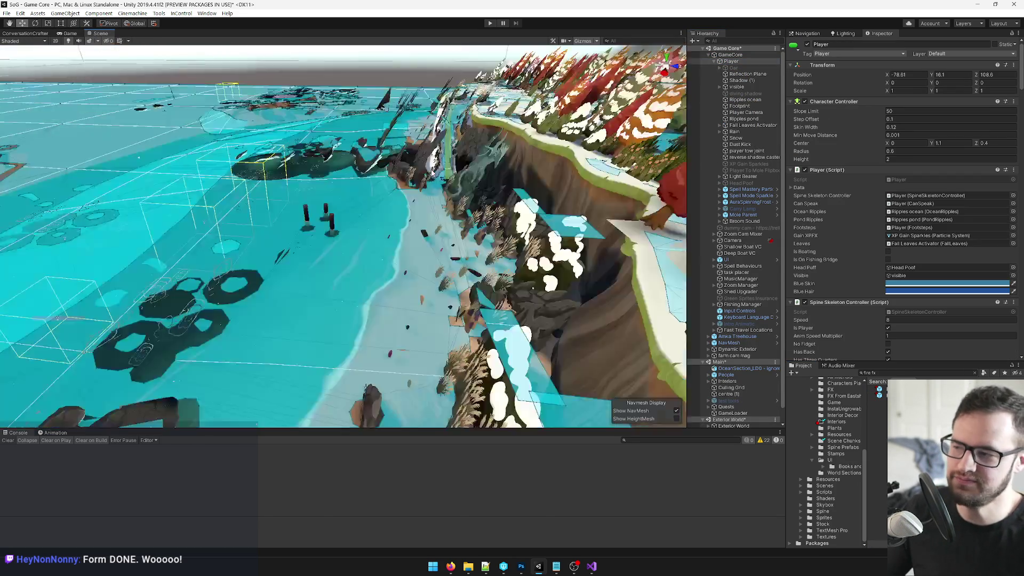
# Drop a Fire Potion FX 2 instance into the scene beside the Player and frame it.
pyautogui.scroll(-10, 422, 211)
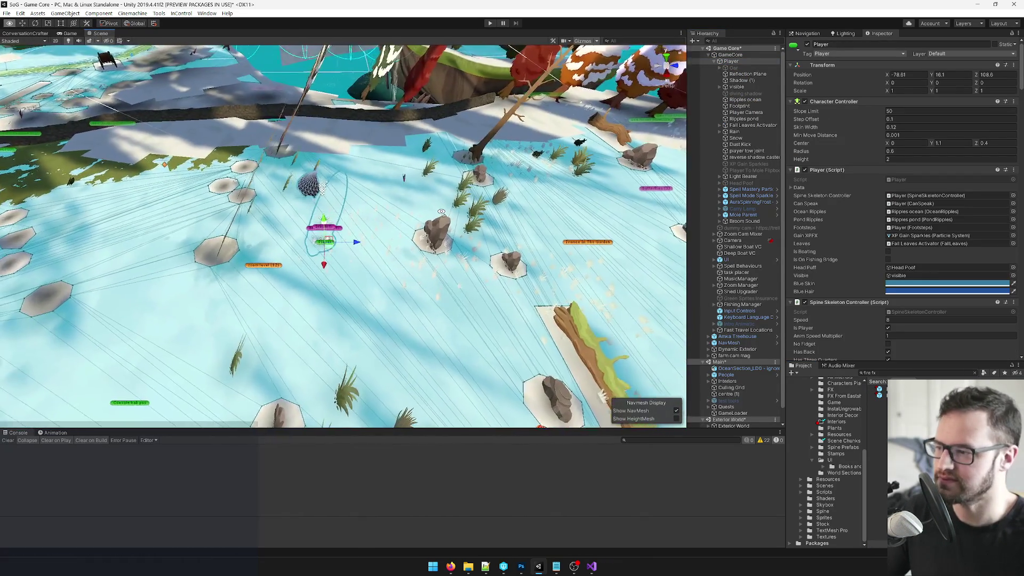
pyautogui.scroll(5, 354, 277)
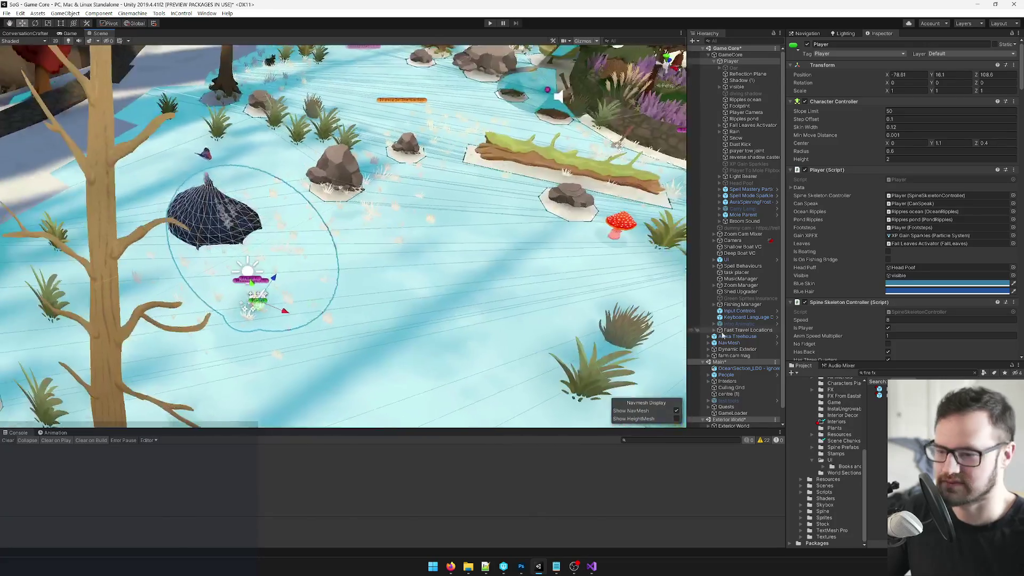
pyautogui.moveTo(722, 358); pyautogui.dragTo(347, 290)
pyautogui.press('f')
pyautogui.moveTo(449, 283); pyautogui.dragTo(394, 275)
pyautogui.scroll(-2, 743, 300)
pyautogui.scroll(2, 742, 300)
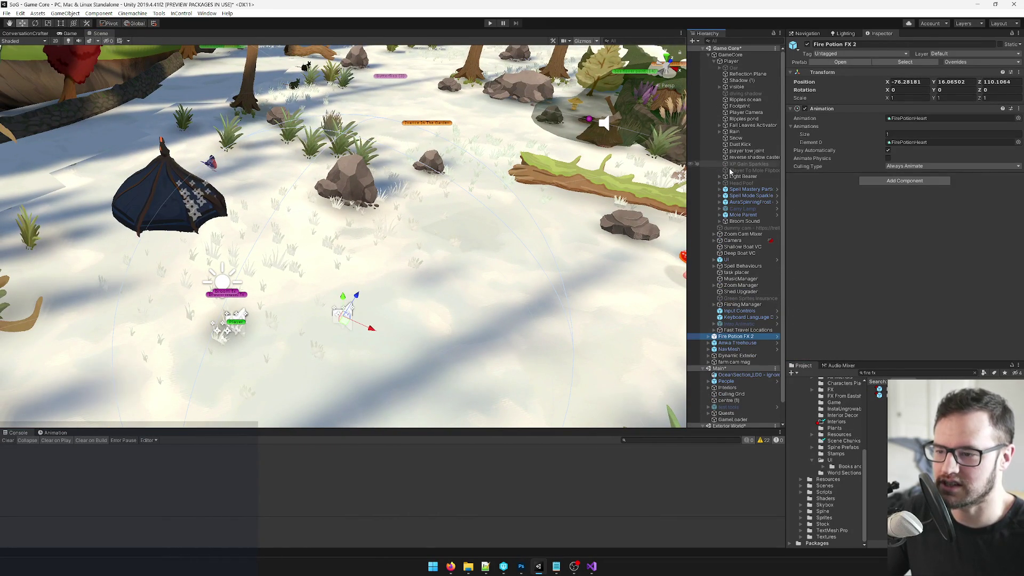
# Move Fire Potion FX 2 to the top of the Hierarchy and frame it from above.
pyautogui.click(709, 337)
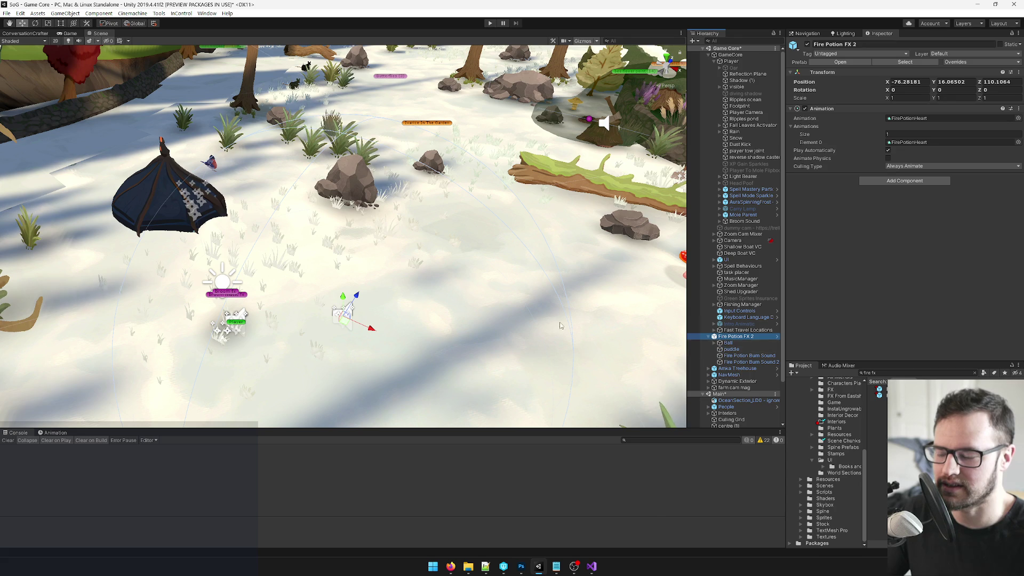
pyautogui.click(708, 54)
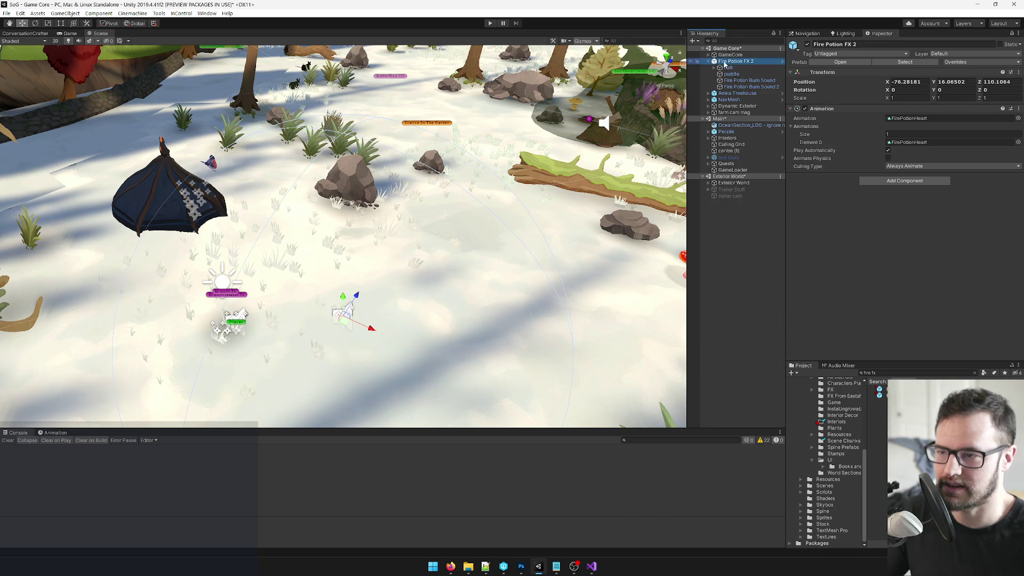
pyautogui.moveTo(736, 61); pyautogui.dragTo(737, 53)
pyautogui.press('f')
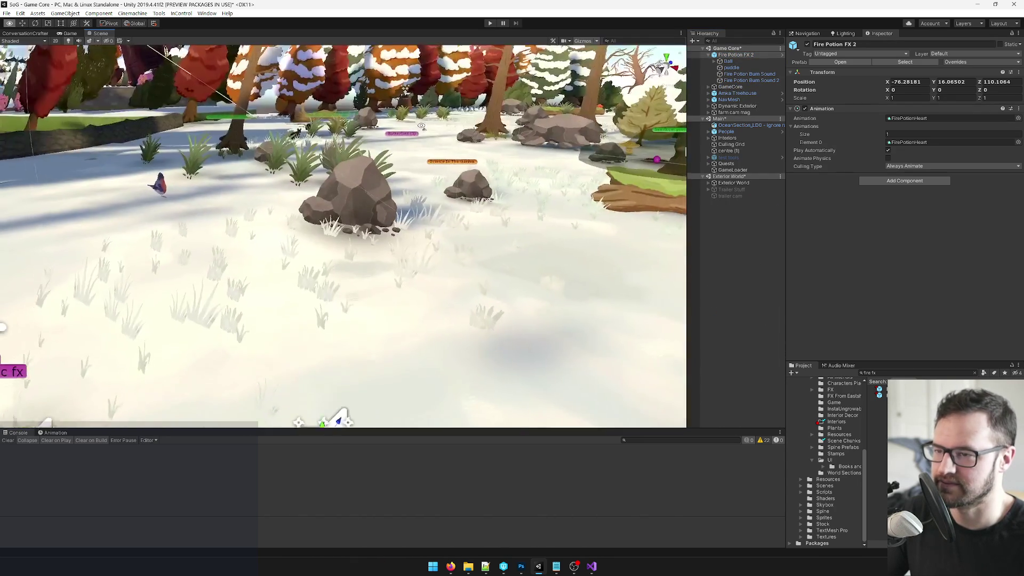
pyautogui.moveTo(421, 127); pyautogui.dragTo(421, 176)
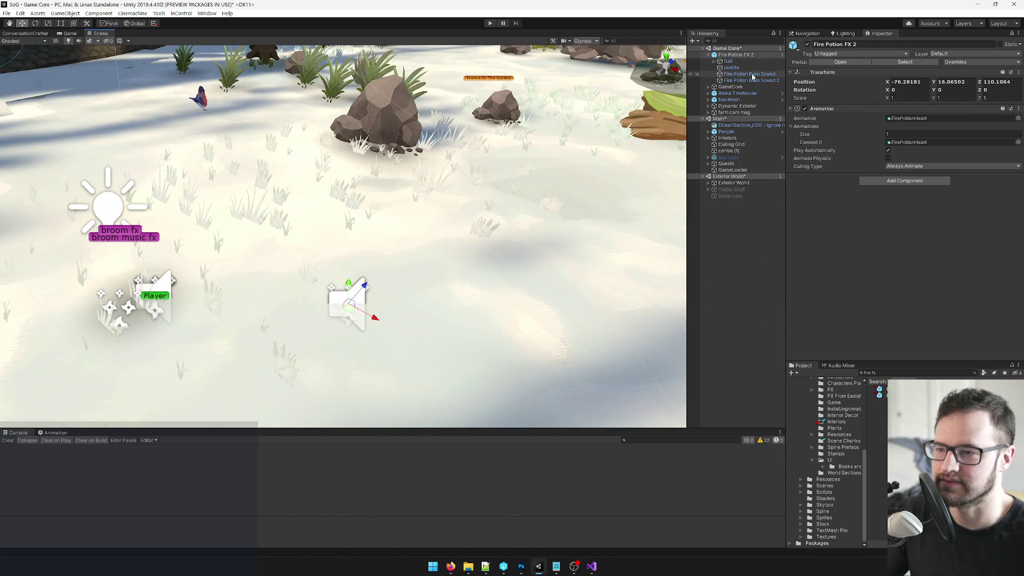
# Select the Ball particle system and expand its Color over Lifetime module.
pyautogui.click(714, 61)
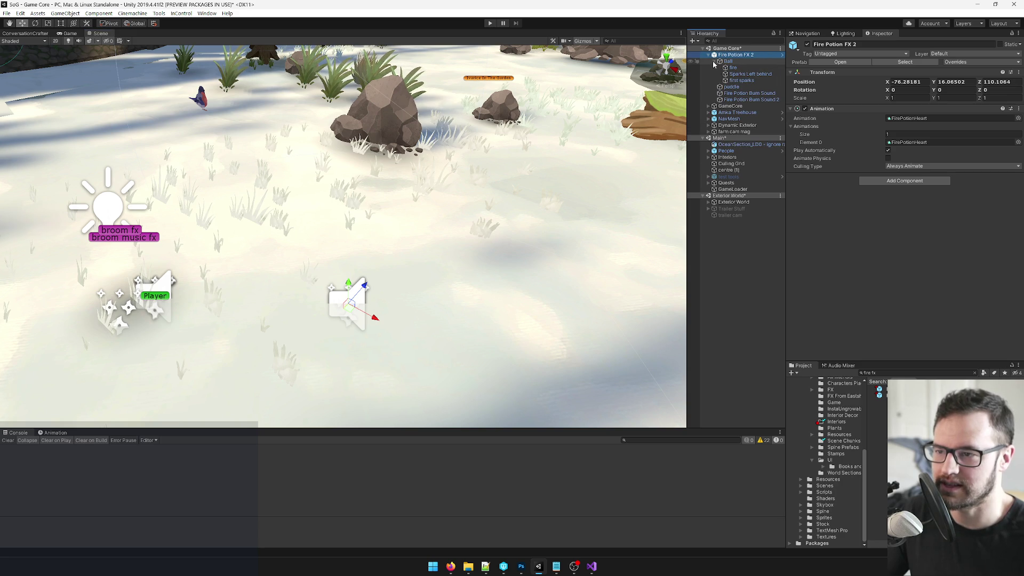
pyautogui.click(726, 61)
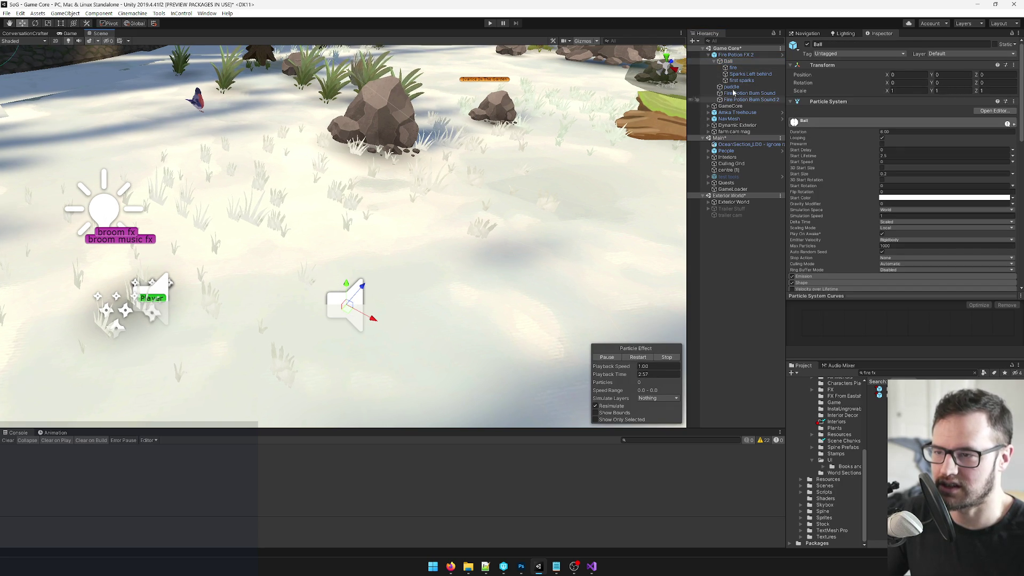
pyautogui.scroll(-6, 875, 185)
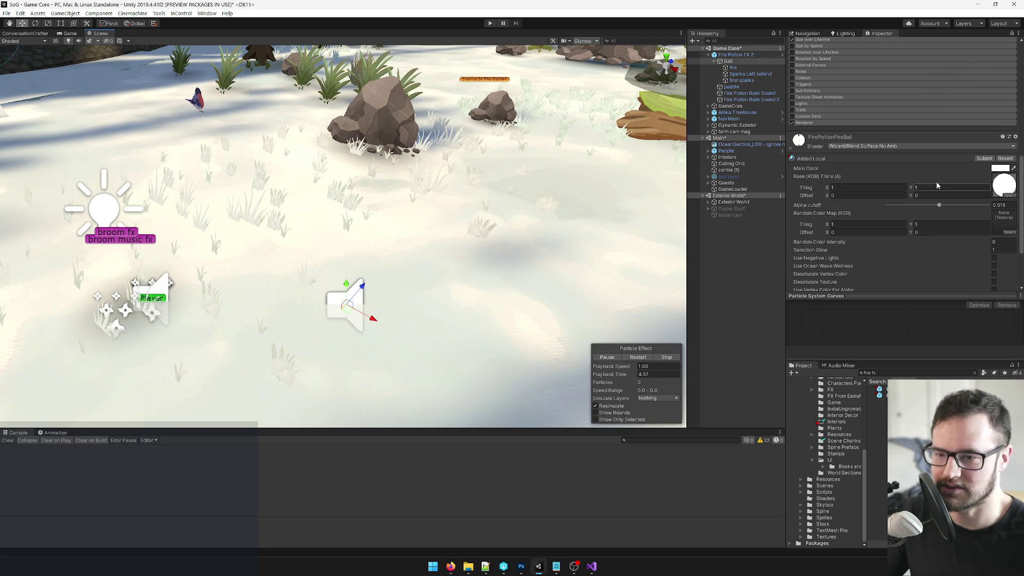
pyautogui.scroll(5, 821, 149)
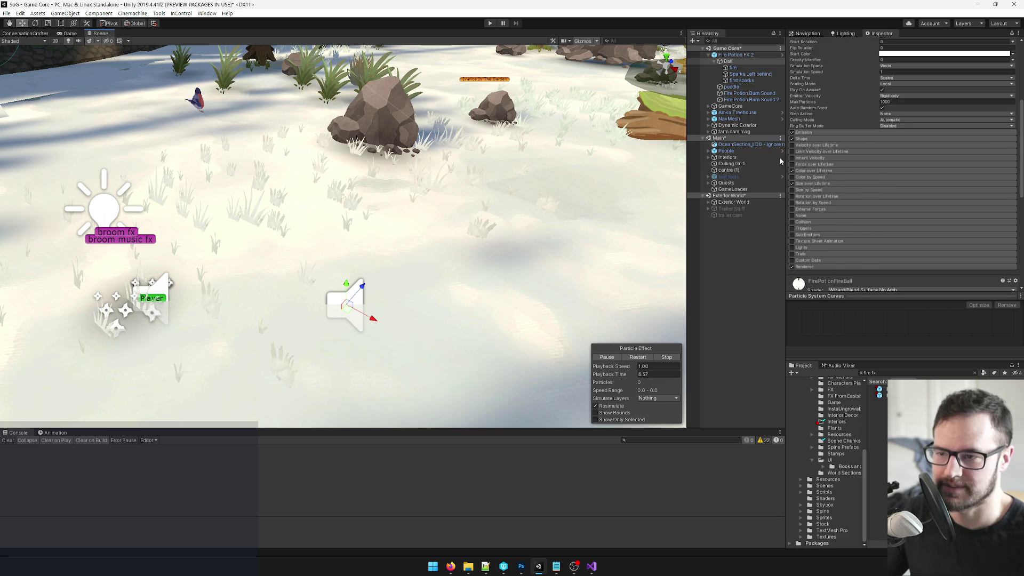
pyautogui.click(814, 170)
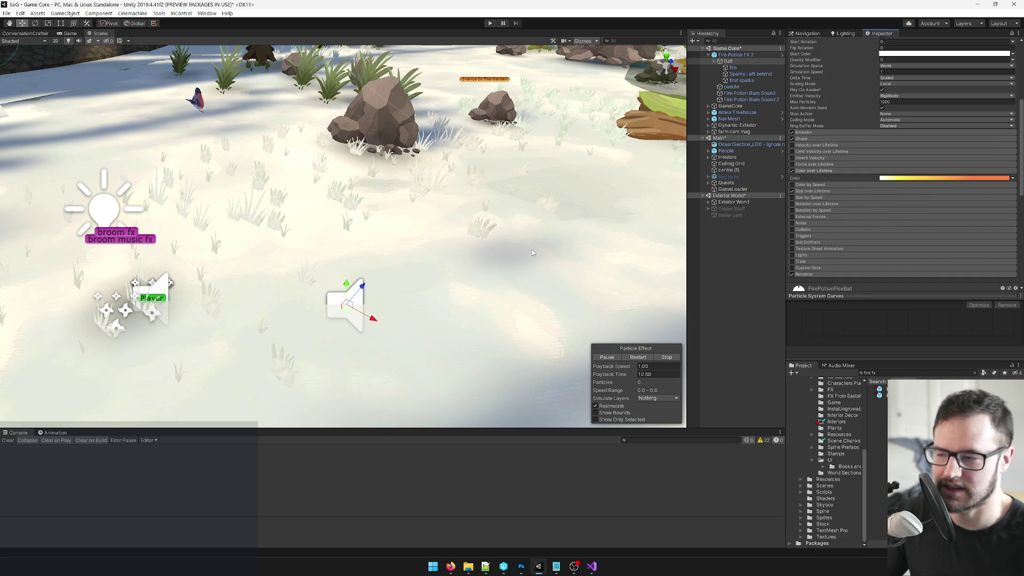
# Play the FirePotionHeart clip in the Animation timeline to preview the effect.
pyautogui.click(53, 433)
pyautogui.click(59, 440)
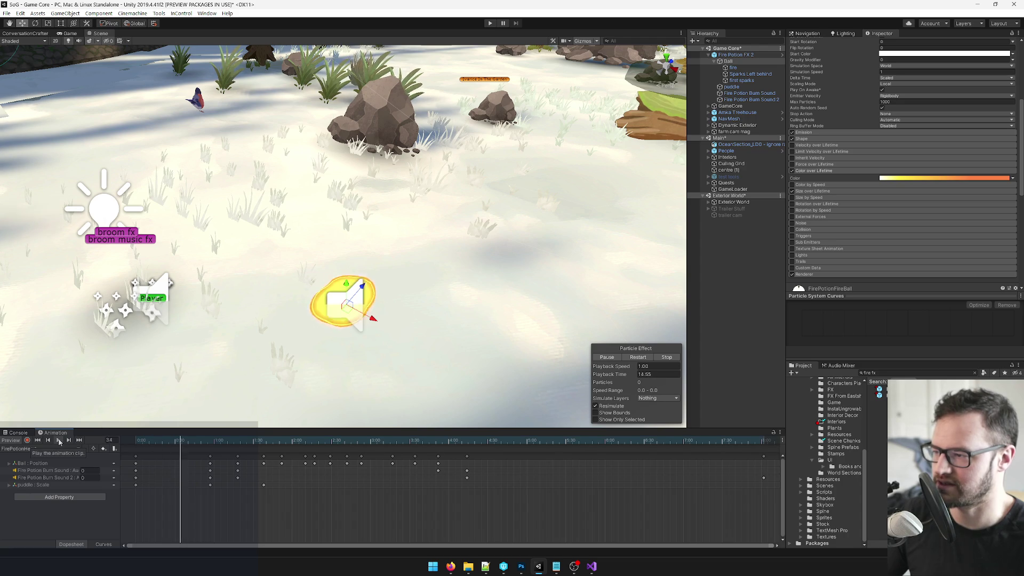
pyautogui.scroll(-10, 243, 289)
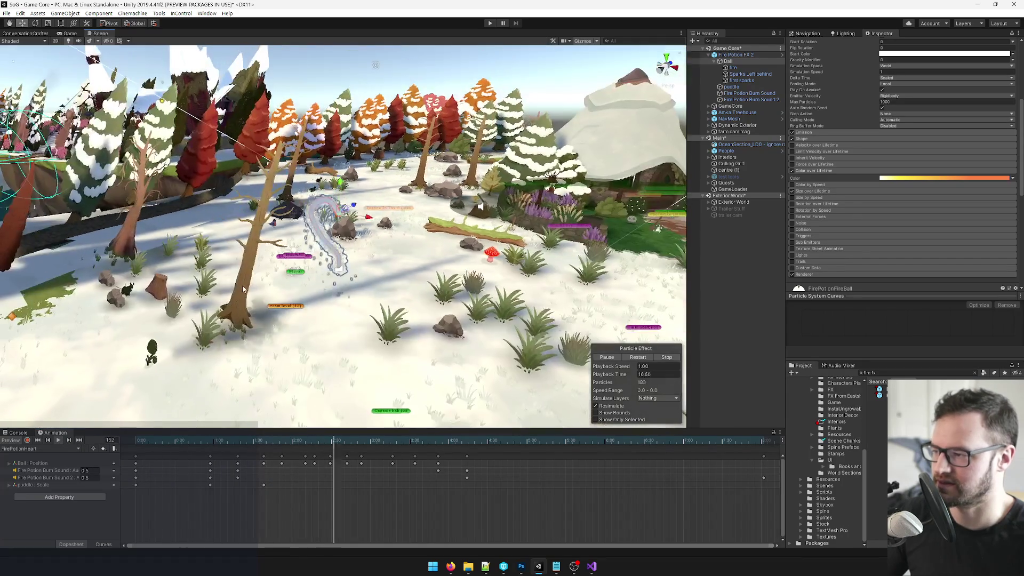
pyautogui.scroll(10, 243, 289)
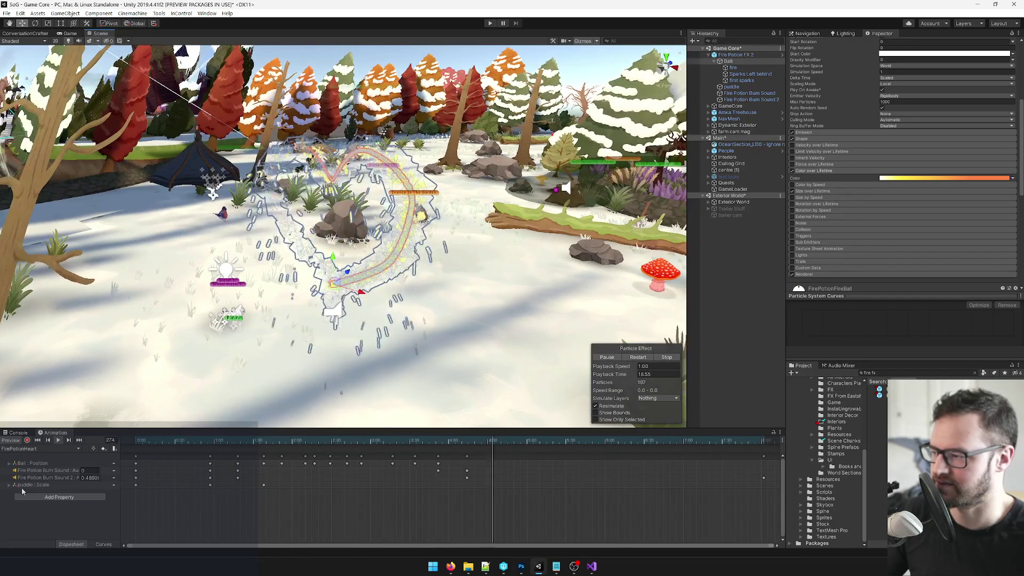
# Change the Ball gradient's 15% yellow key to magenta D748FF.
pyautogui.scroll(3, 548, 308)
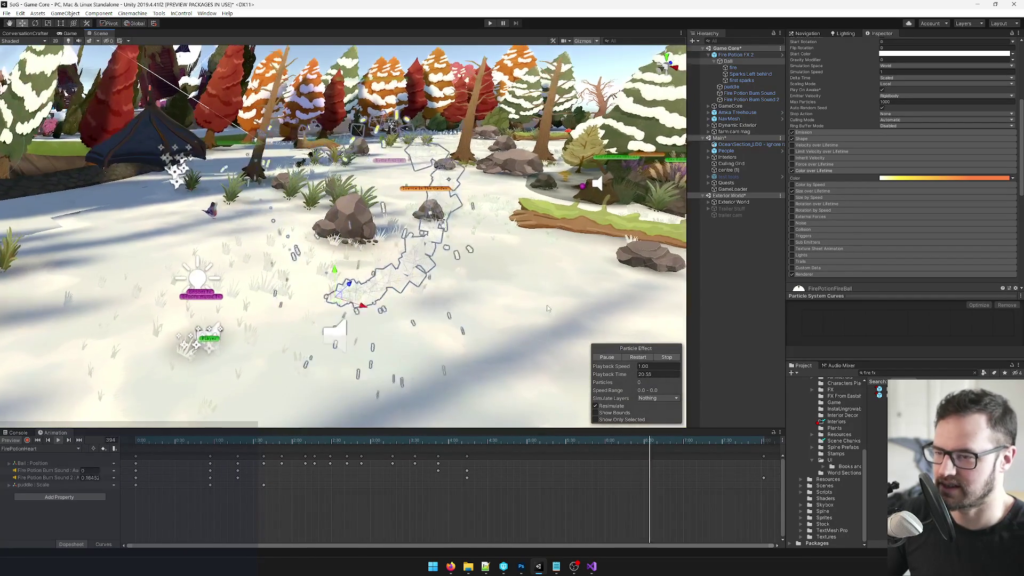
pyautogui.click(943, 178)
pyautogui.click(700, 226)
pyautogui.click(724, 236)
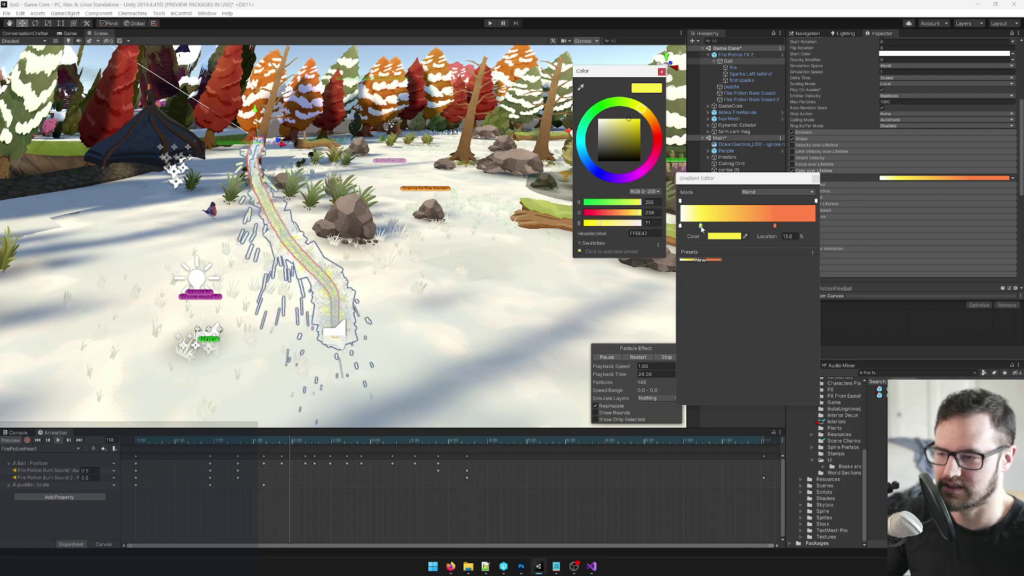
pyautogui.click(647, 168)
pyautogui.moveTo(649, 170); pyautogui.dragTo(657, 167)
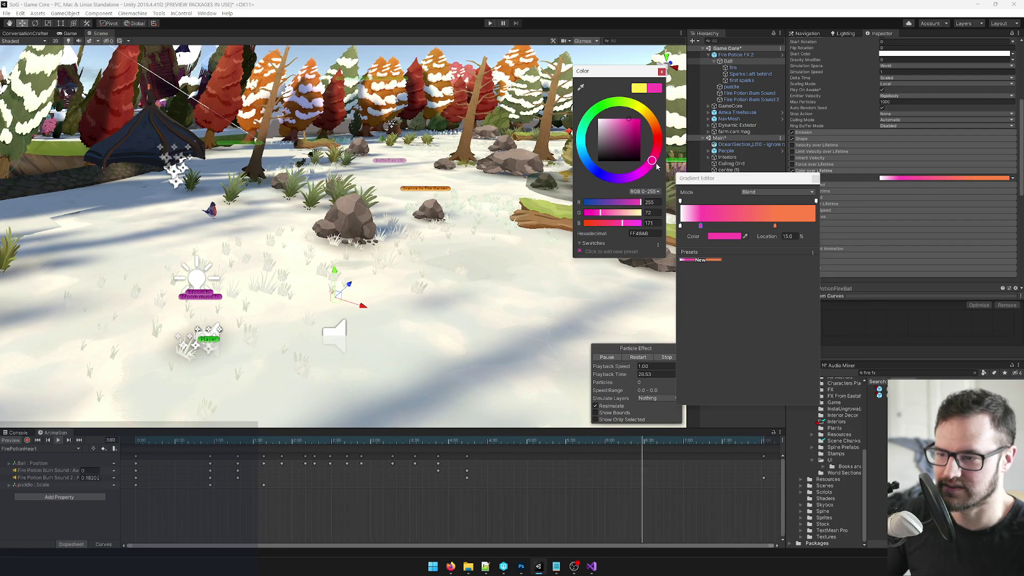
pyautogui.moveTo(639, 186); pyautogui.dragTo(634, 190)
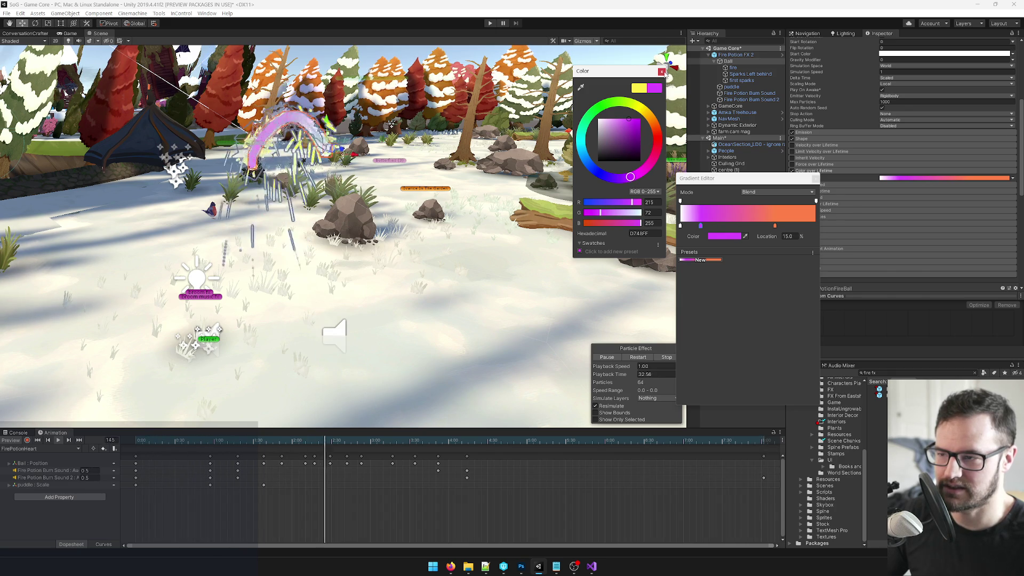
pyautogui.click(661, 72)
# Change the 69.7% orange key to pinkish red FF484F and close the Gradient Editor.
pyautogui.click(775, 226)
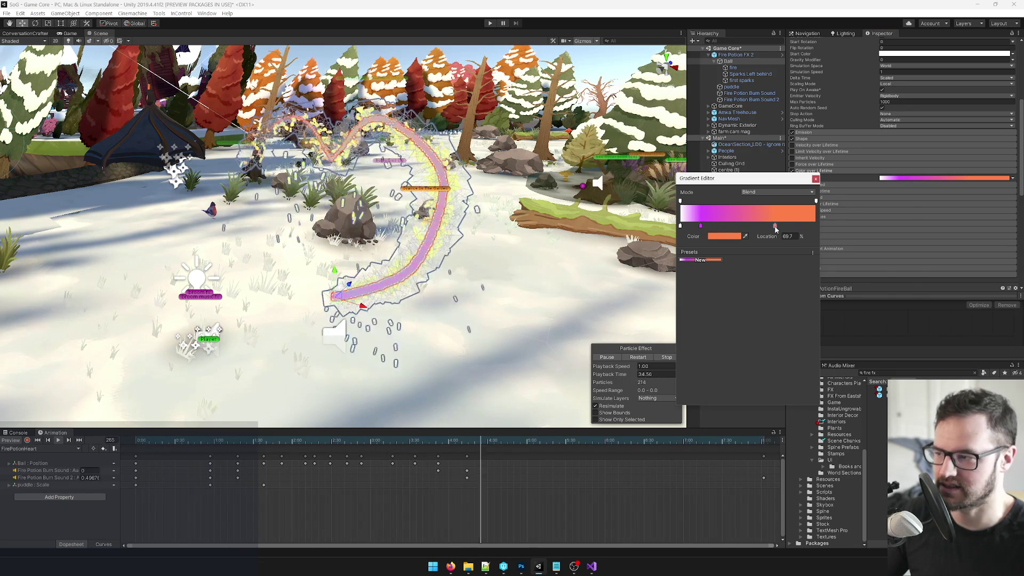
pyautogui.click(723, 236)
pyautogui.moveTo(655, 126); pyautogui.dragTo(669, 151)
pyautogui.click(662, 71)
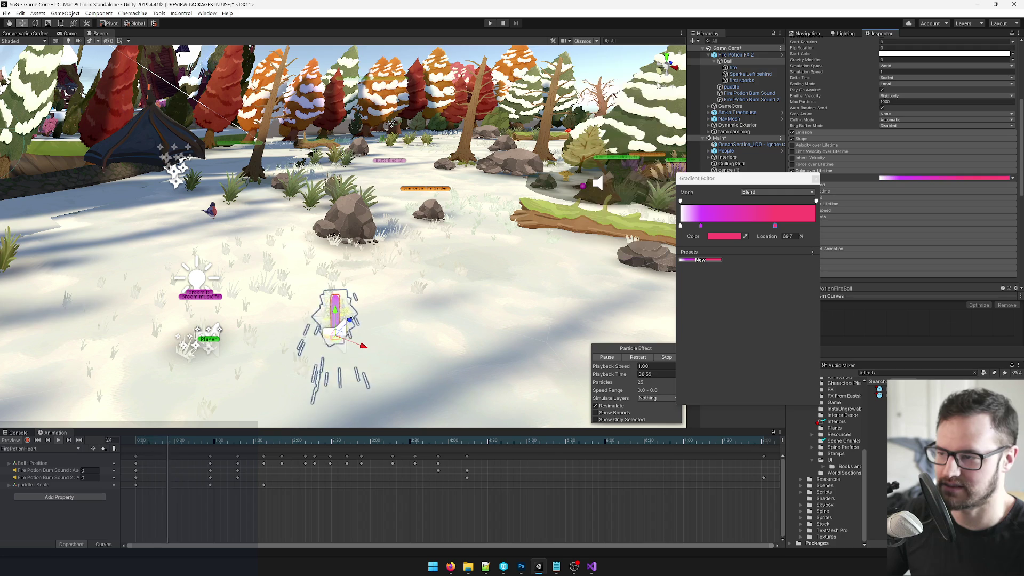
pyautogui.click(650, 179)
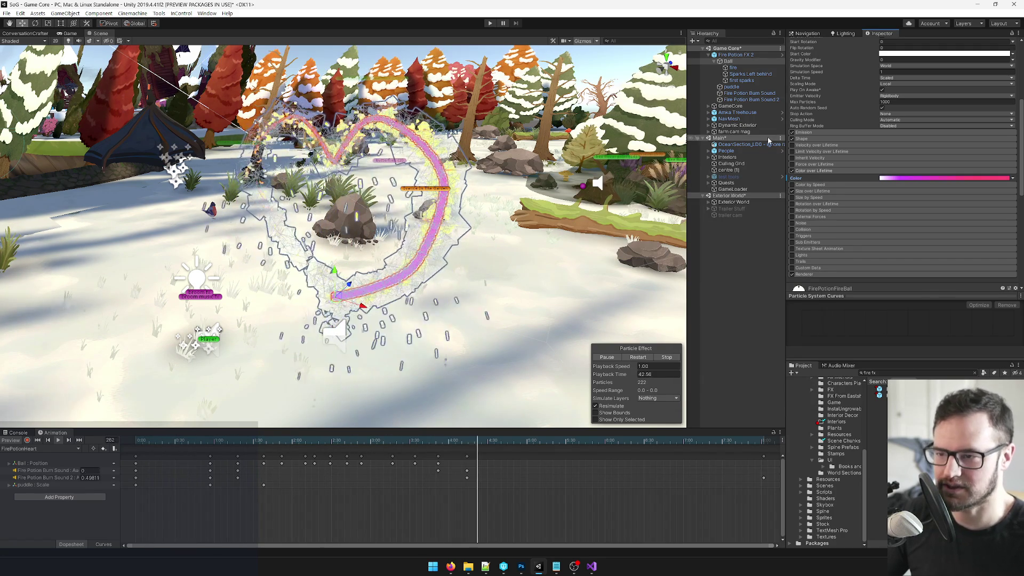
# Recolour the fire particles' gradient: magenta 9F0E80 end key and purple 927799 at 26.5%.
pyautogui.click(734, 68)
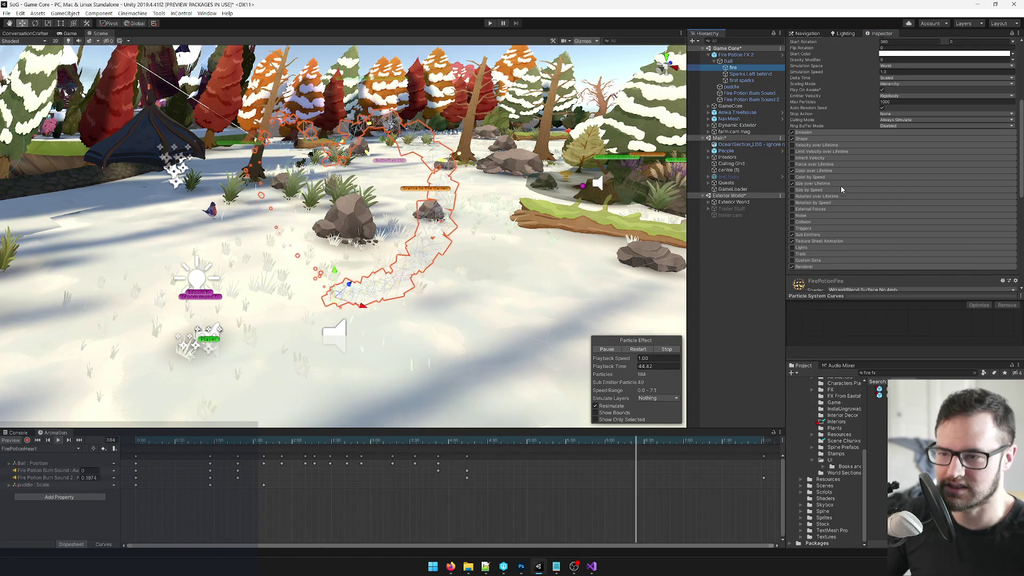
pyautogui.click(815, 132)
pyautogui.click(816, 133)
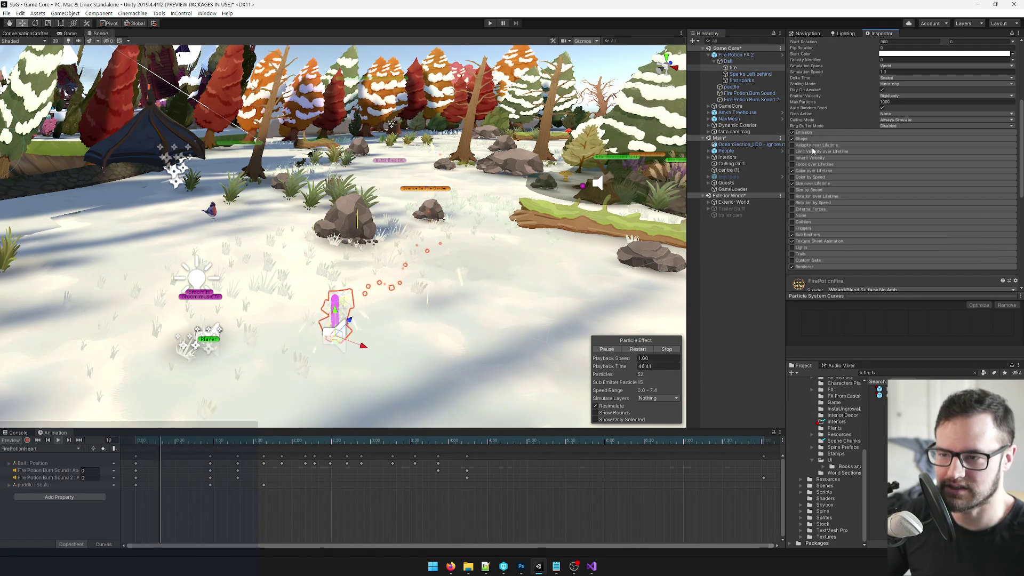
pyautogui.click(814, 171)
pyautogui.click(918, 180)
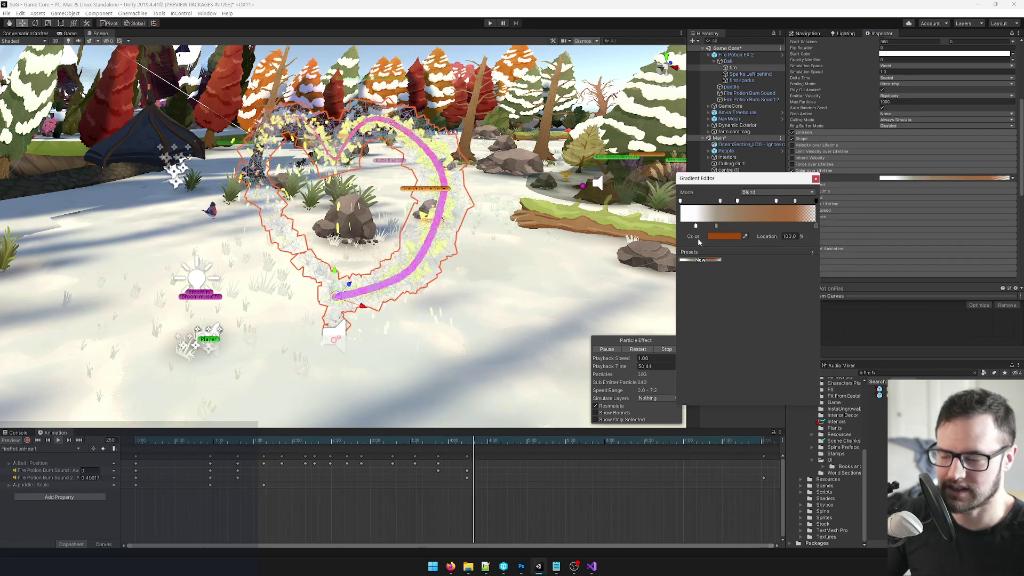
pyautogui.doubleClick(816, 225)
pyautogui.moveTo(659, 142); pyautogui.dragTo(649, 174)
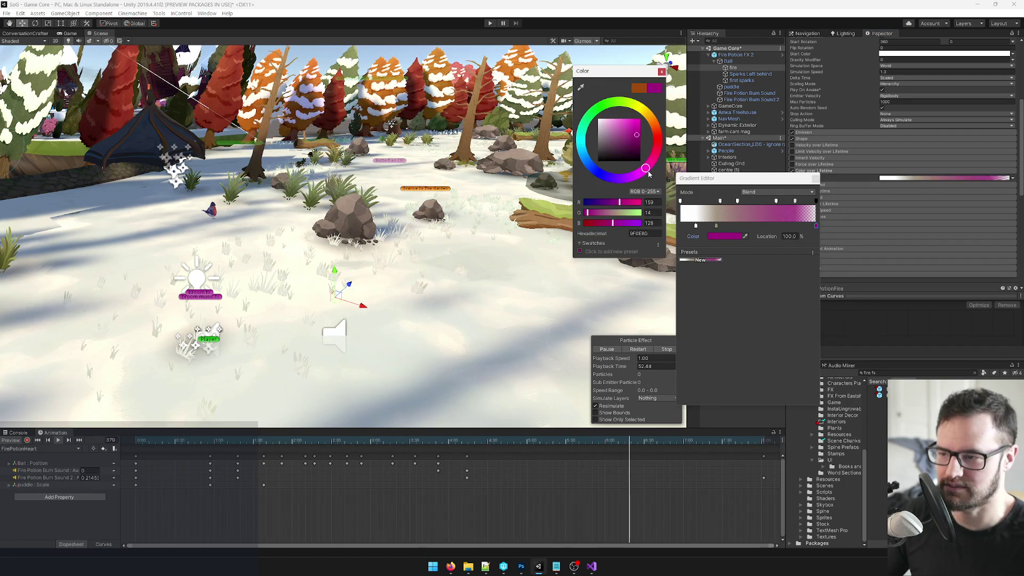
pyautogui.click(700, 169)
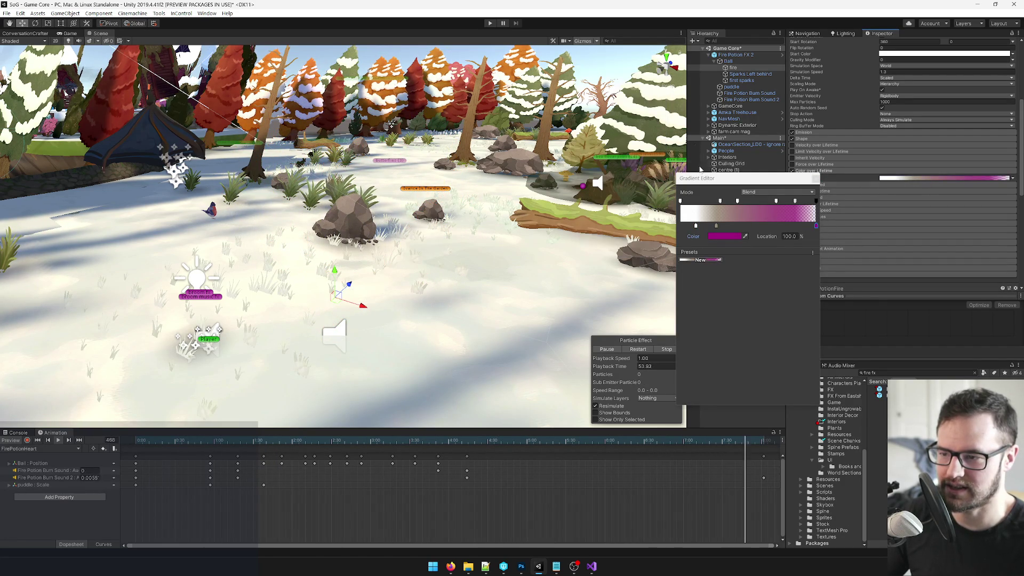
pyautogui.doubleClick(716, 226)
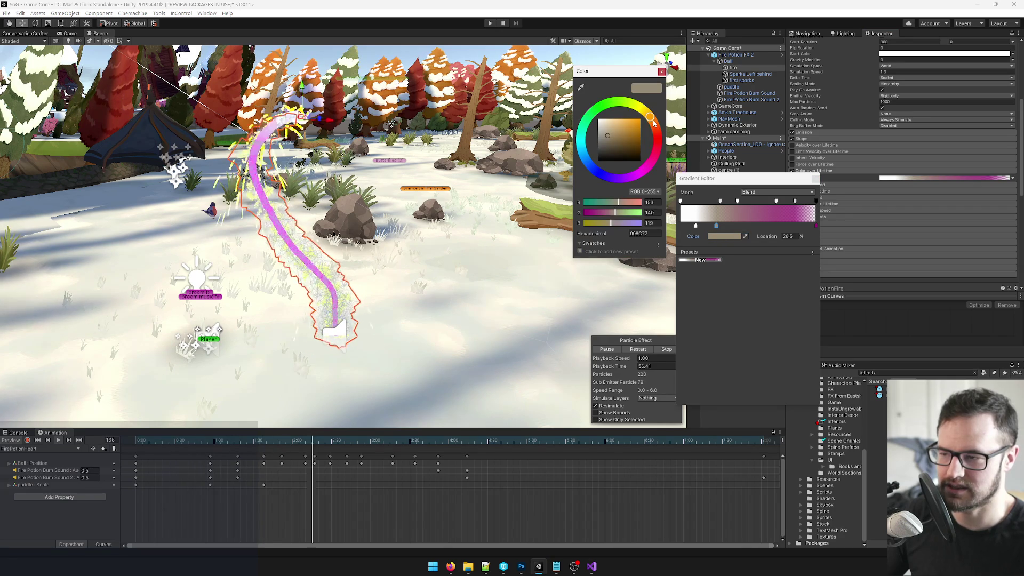
pyautogui.moveTo(653, 121); pyautogui.dragTo(630, 177)
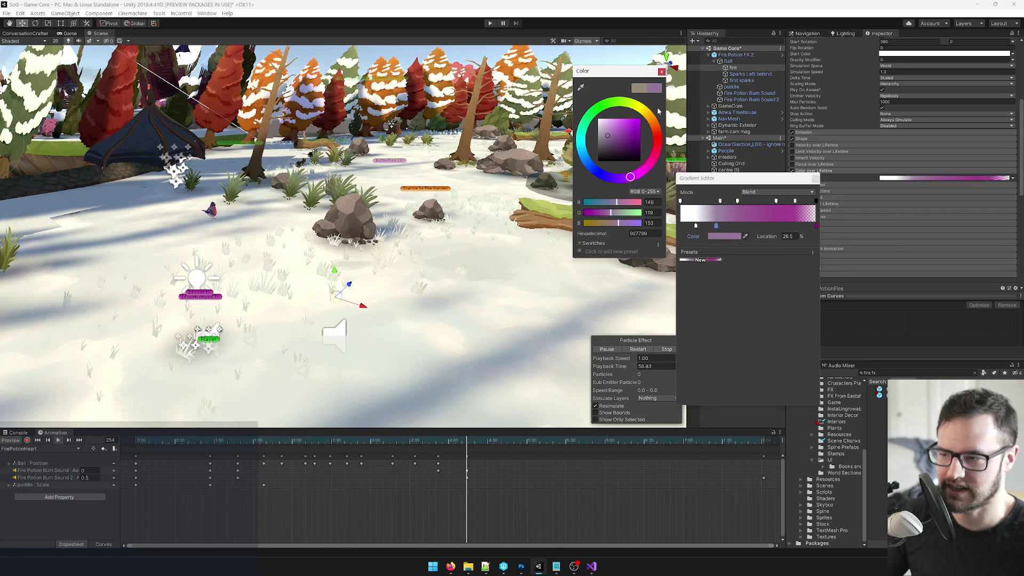
pyautogui.click(661, 71)
# Show the fire's Renderer settings and locate the FirePotionFire material.
pyautogui.scroll(-5, 872, 189)
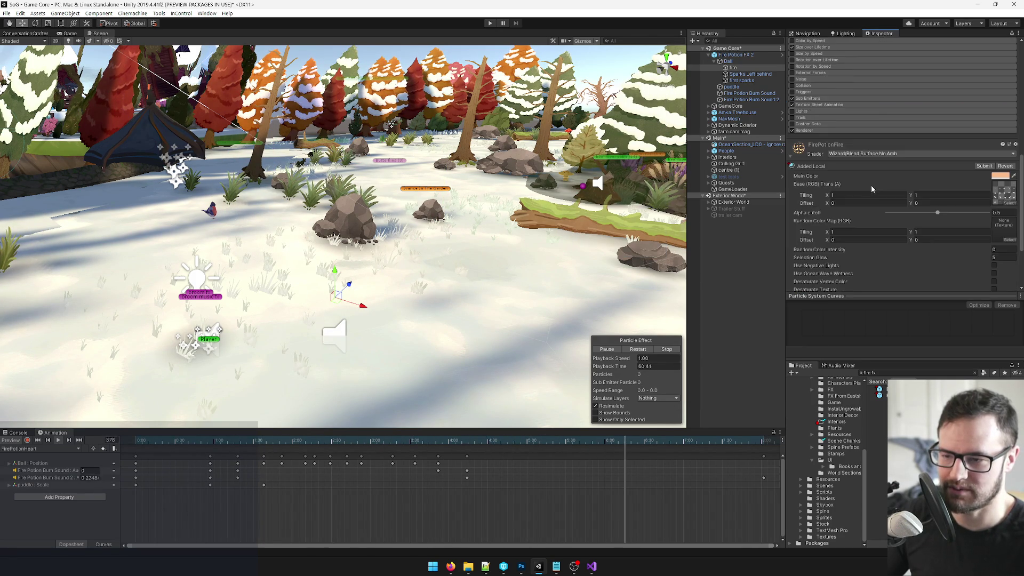
pyautogui.click(916, 147)
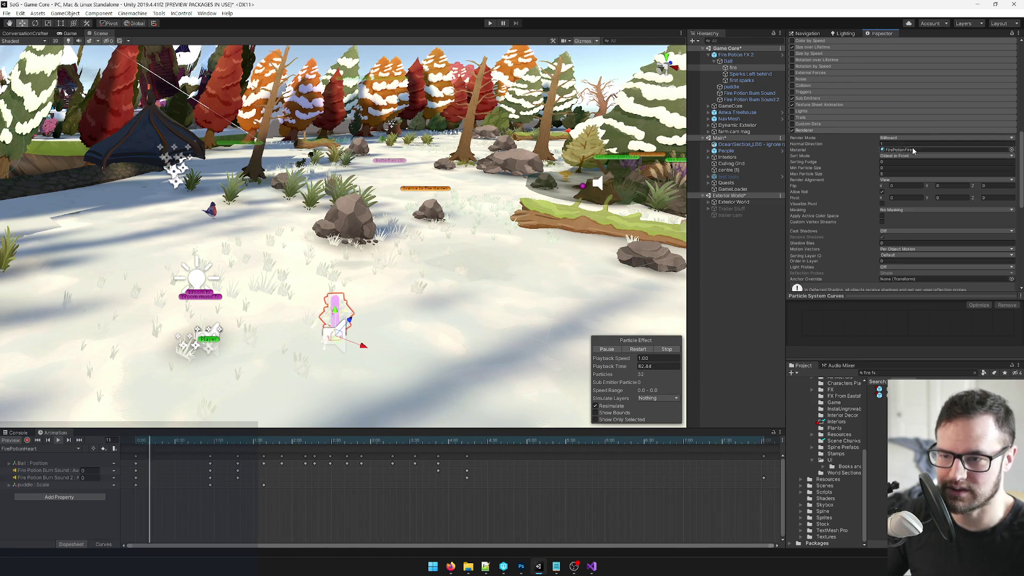
pyautogui.click(938, 150)
# Assign the FirePotionFire2 material to the fire particle system's Renderer.
pyautogui.doubleClick(938, 150)
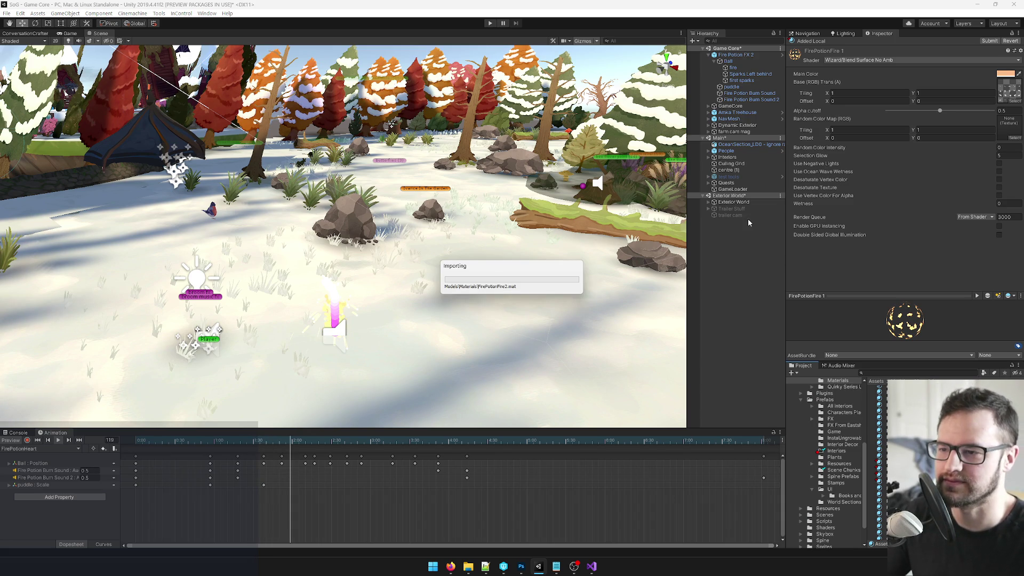
pyautogui.click(731, 63)
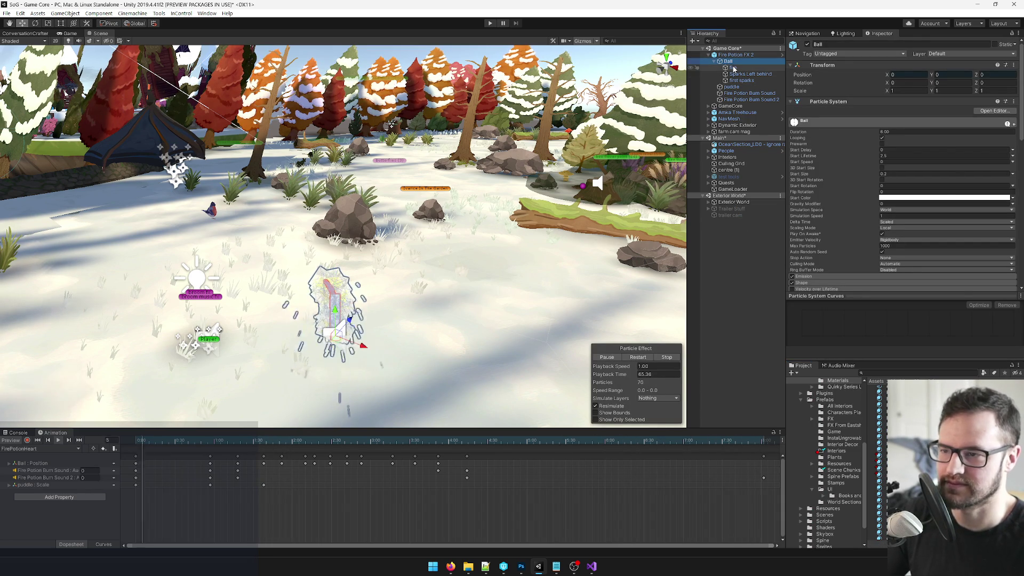
pyautogui.click(733, 68)
pyautogui.scroll(-10, 937, 151)
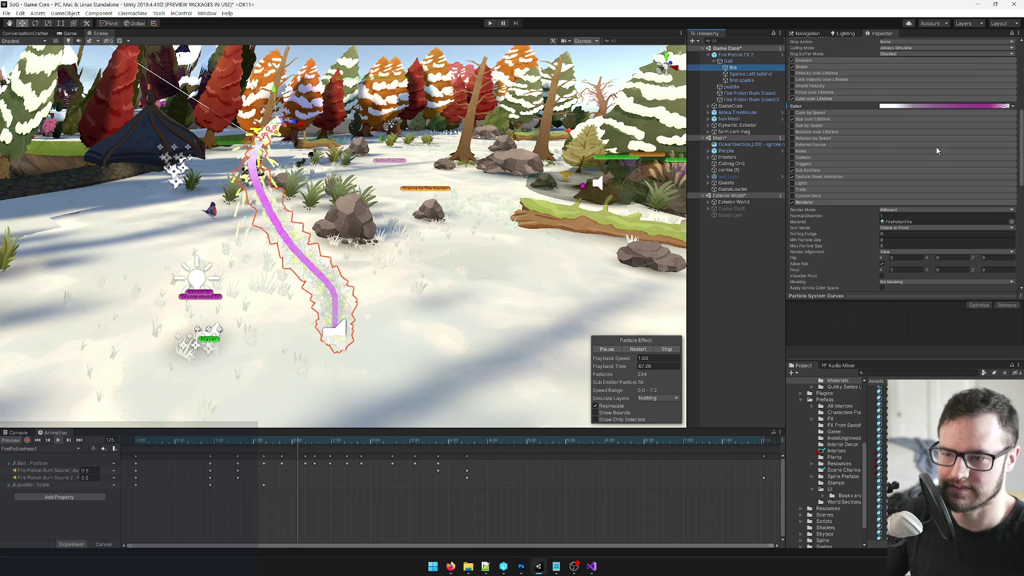
pyautogui.click(1011, 221)
pyautogui.doubleClick(320, 228)
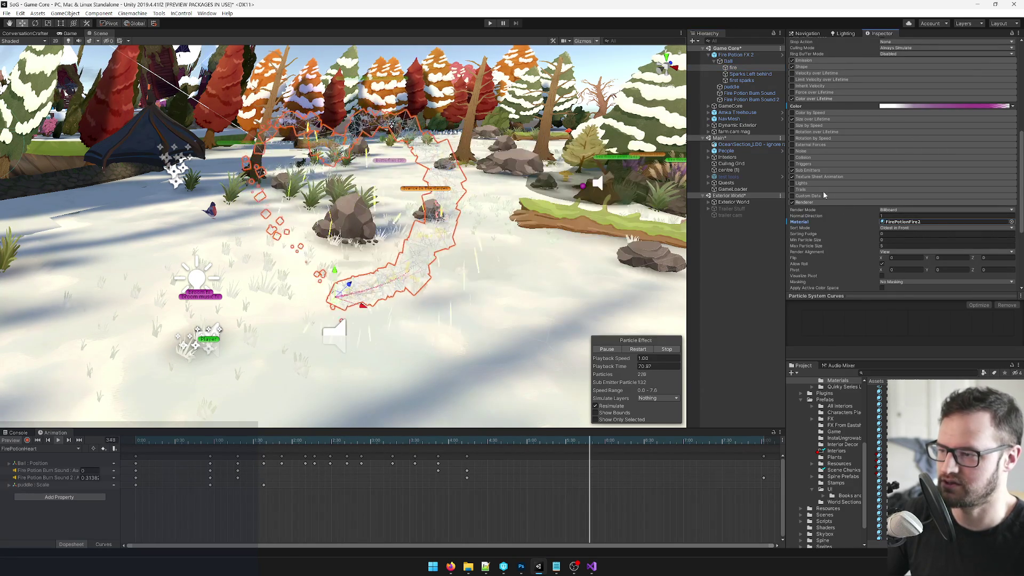
# Set FirePotionFire2's Main Color to pink FF88F7 and stop the animation preview.
pyautogui.doubleClick(938, 221)
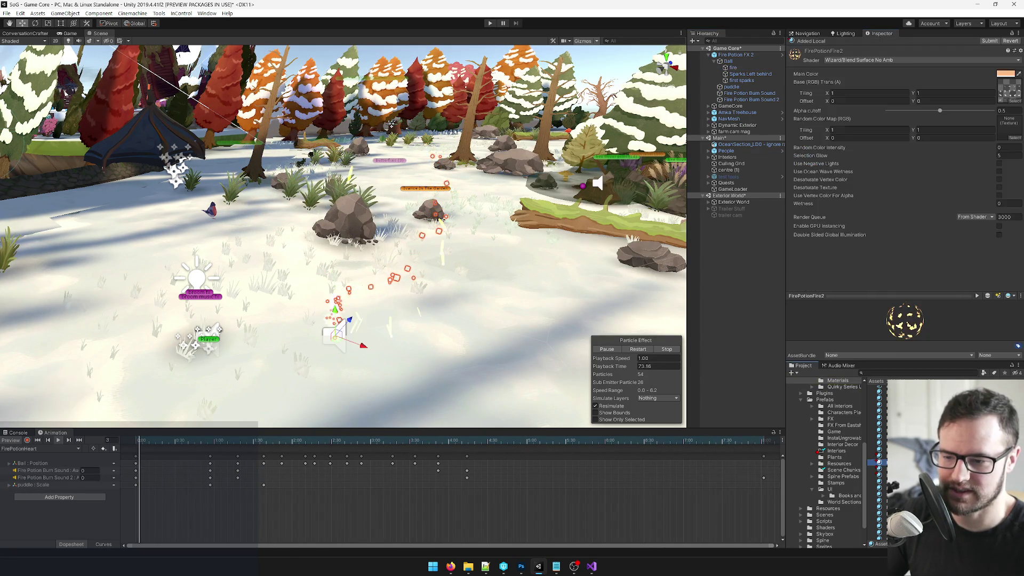
pyautogui.click(1005, 73)
pyautogui.moveTo(656, 122); pyautogui.dragTo(644, 177)
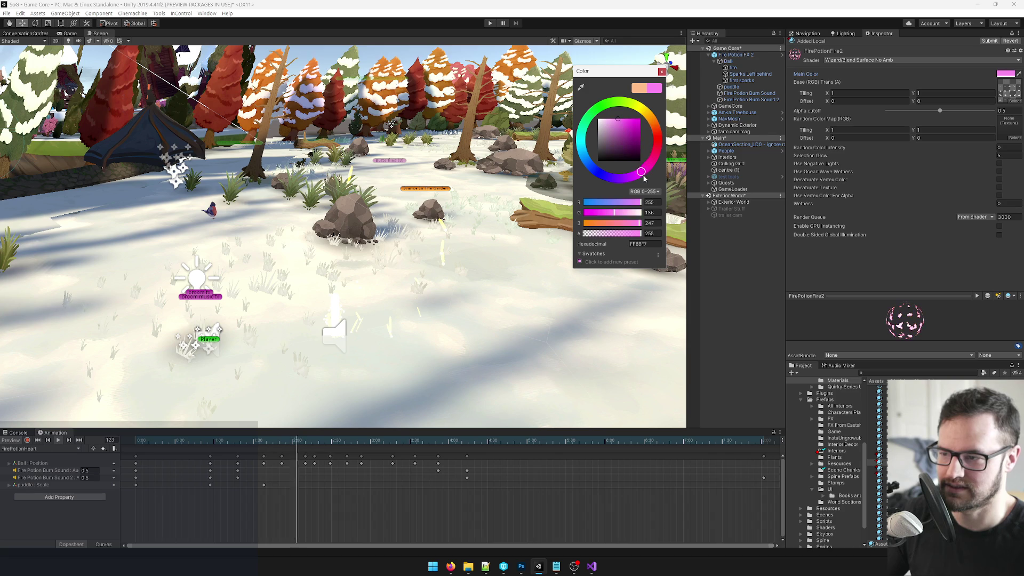
pyautogui.click(656, 81)
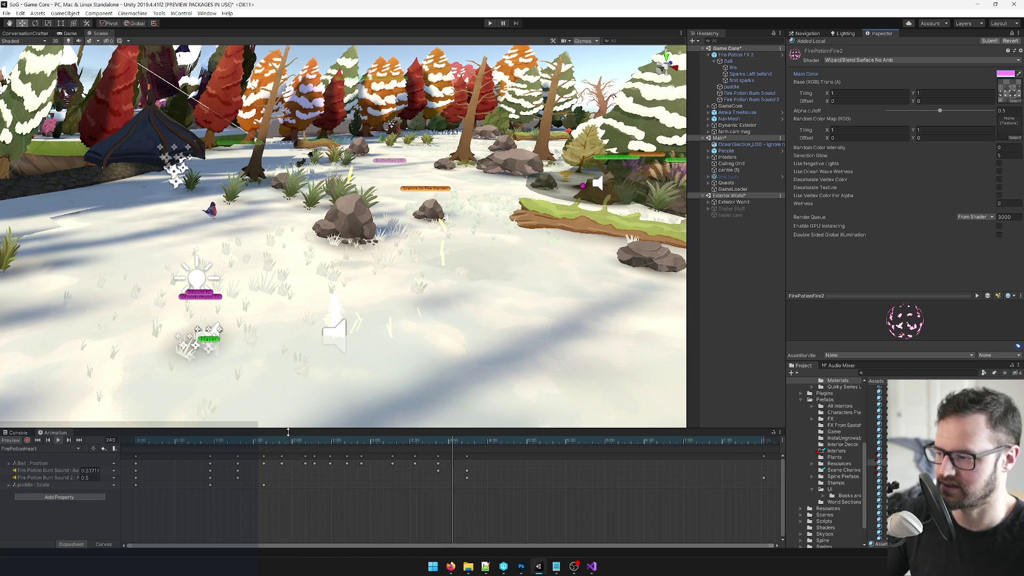
pyautogui.click(58, 440)
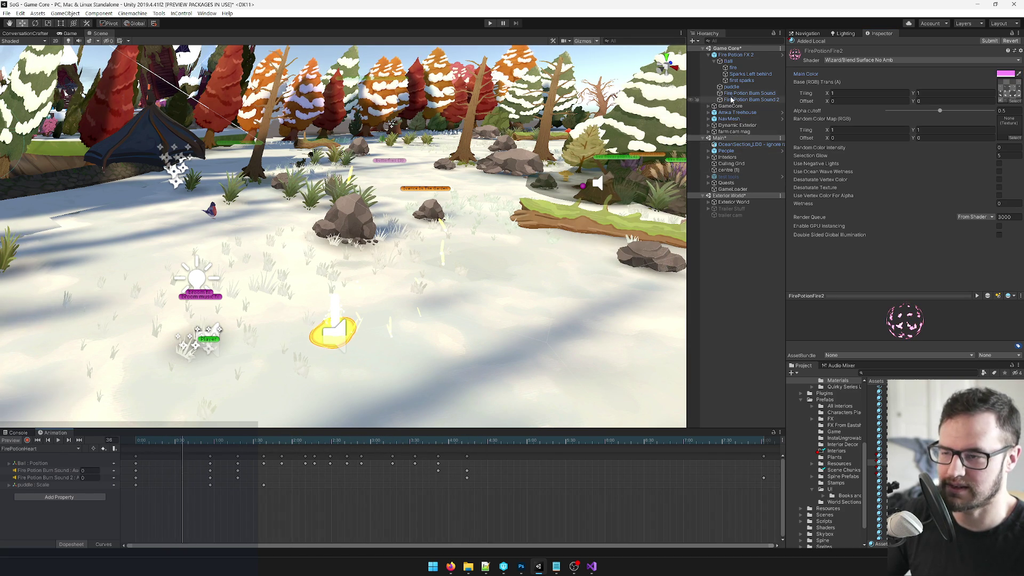
pyautogui.click(730, 86)
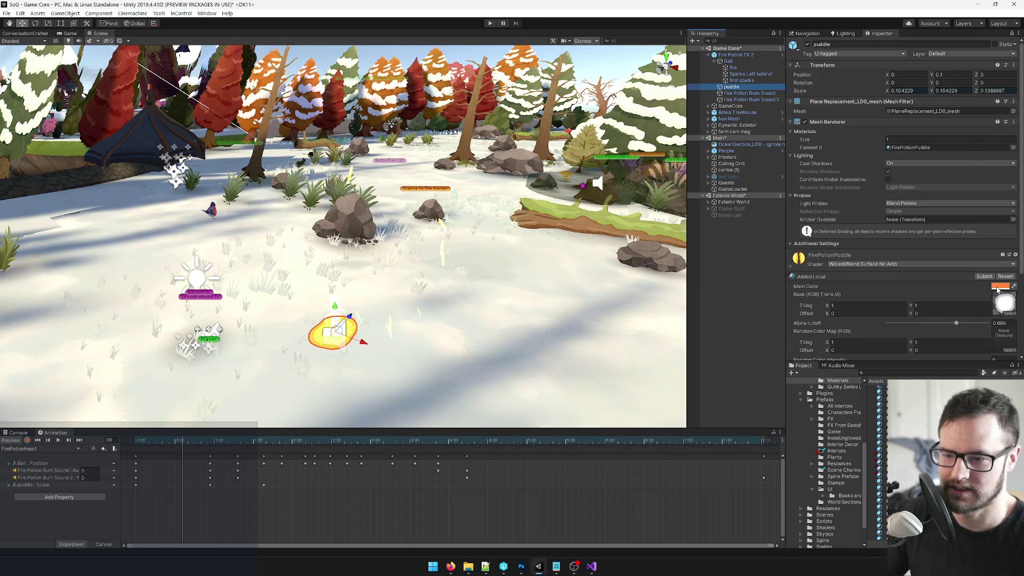
# Duplicate the FirePotionPuddle material as FirePotionPuddle2 and make its Main Color magenta.
pyautogui.scroll(-3, 937, 288)
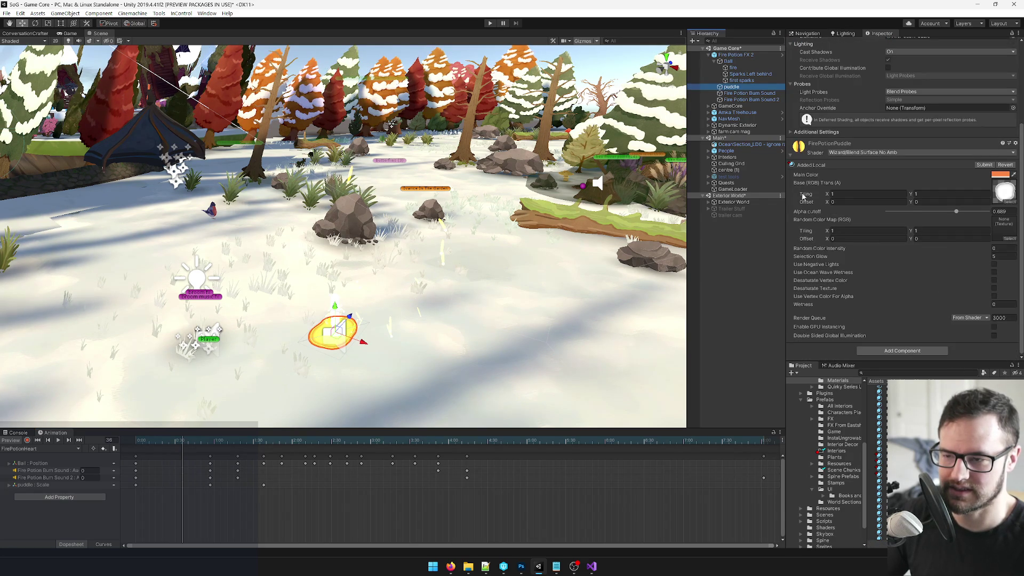
pyautogui.scroll(3, 940, 209)
pyautogui.click(915, 149)
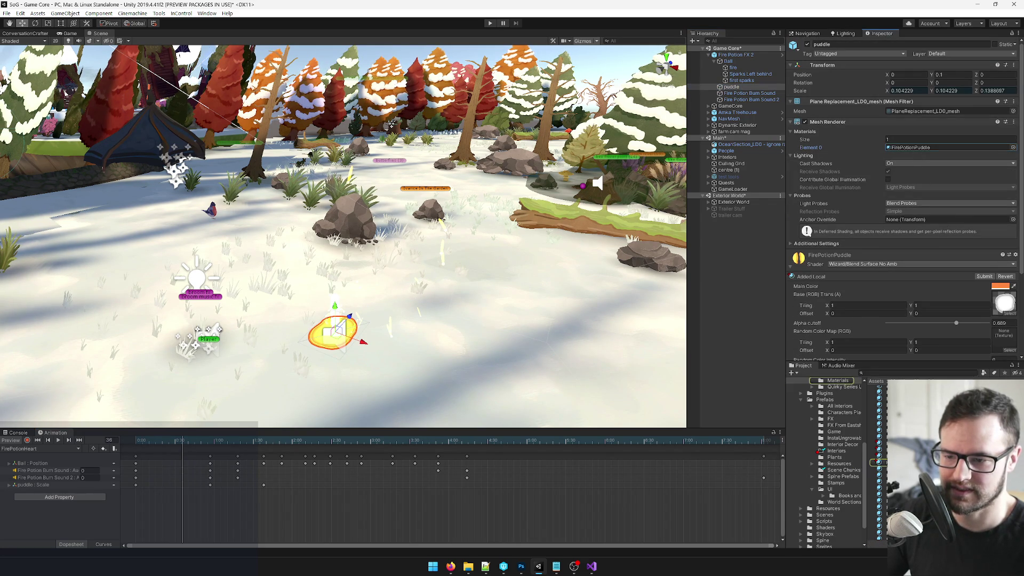
pyautogui.doubleClick(915, 148)
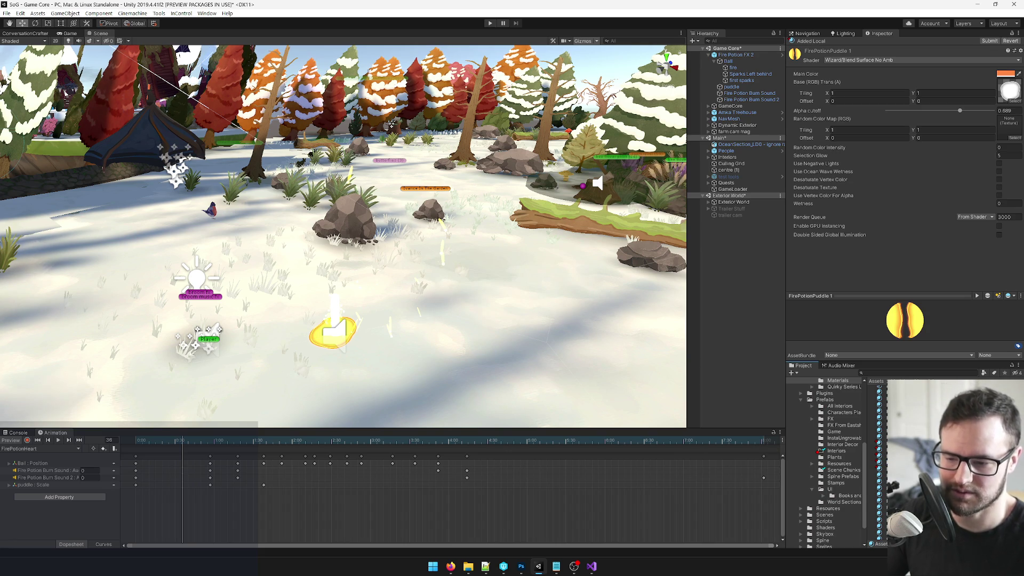
pyautogui.hotkey('ctrl', 'd')
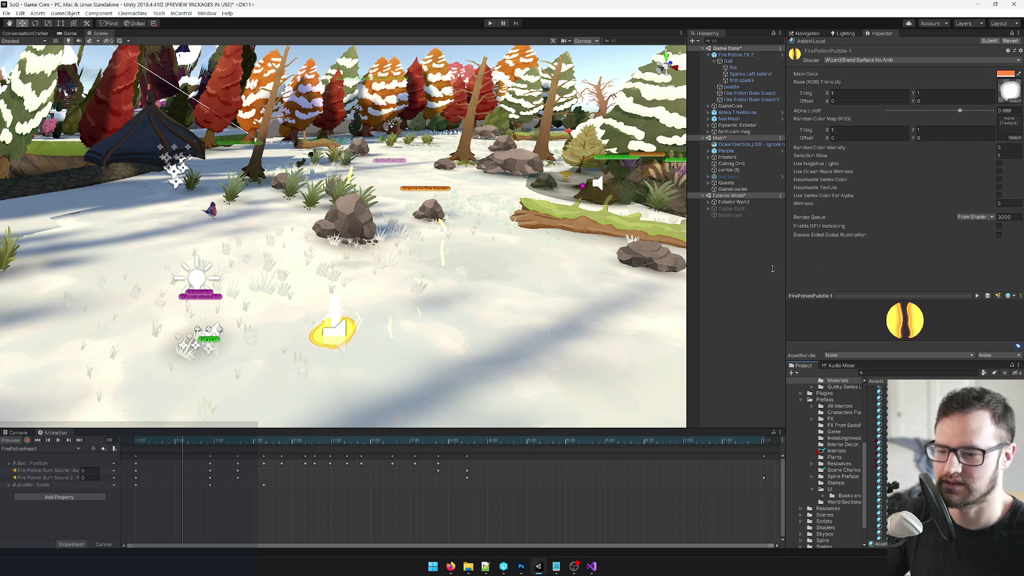
pyautogui.click(1006, 74)
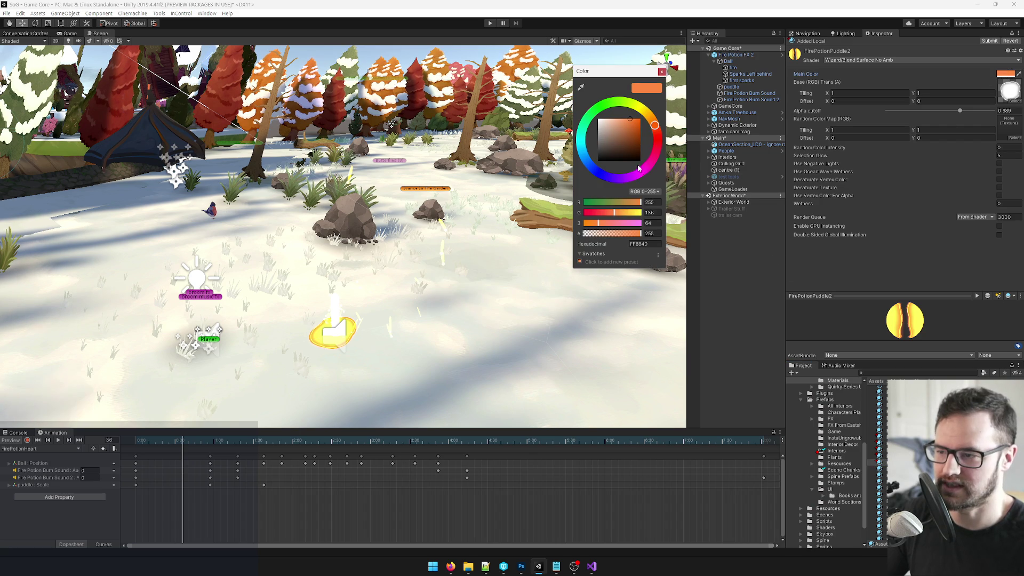
pyautogui.click(640, 173)
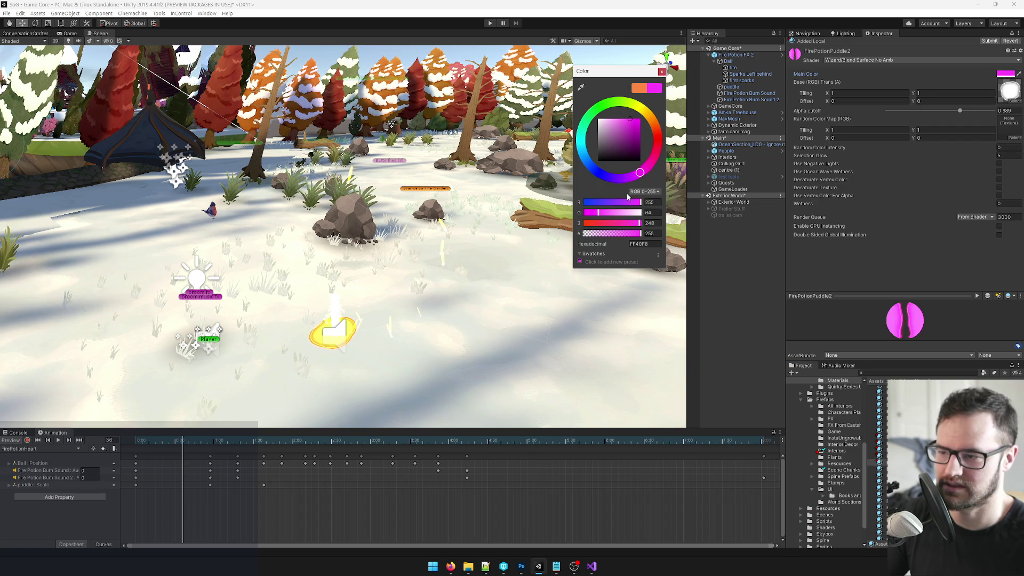
pyautogui.click(661, 71)
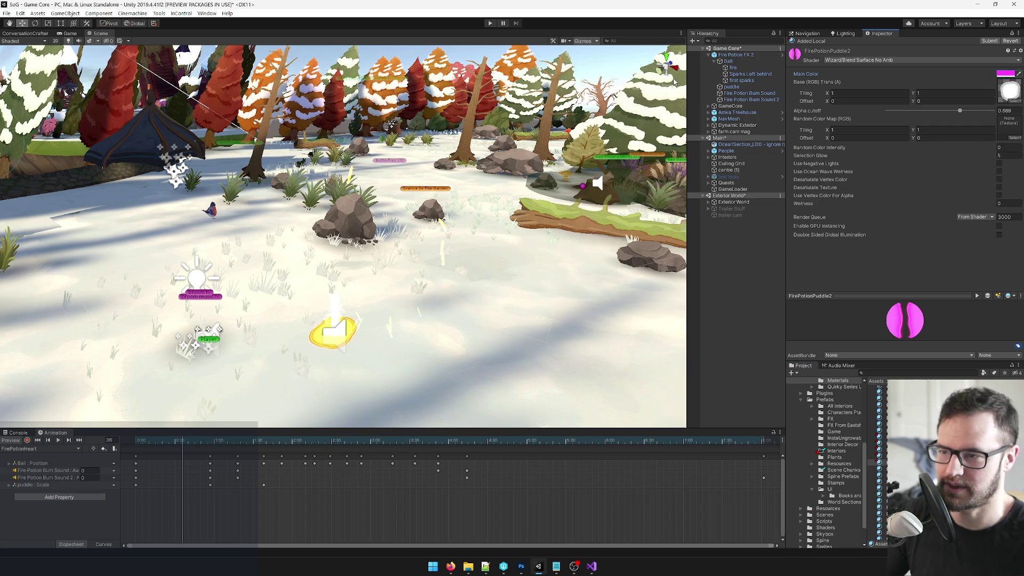
# Put FirePotionPuddle2 on the puddle's Element 0 and lighten its pink to FF64FA.
pyautogui.click(737, 87)
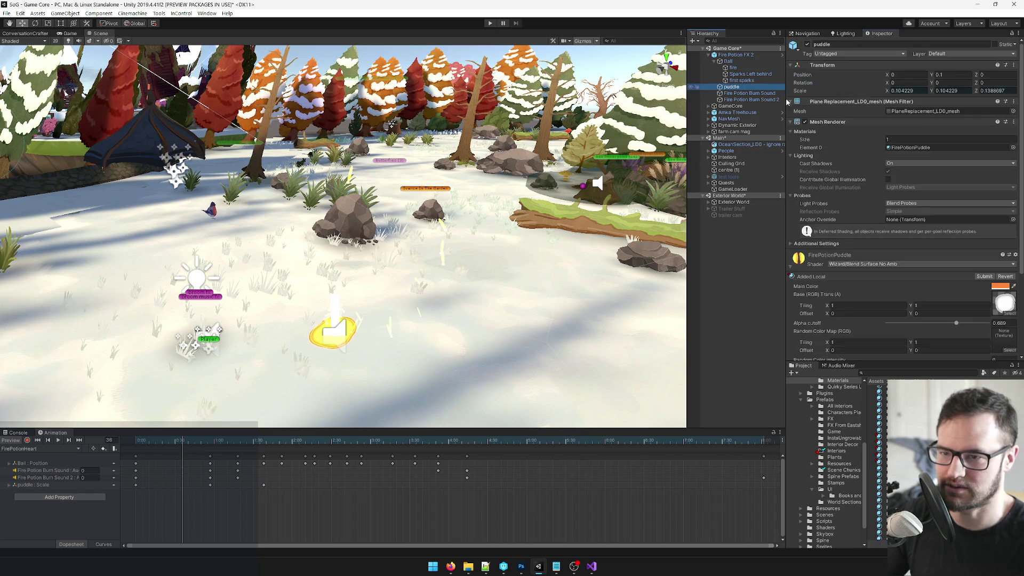
pyautogui.click(1012, 147)
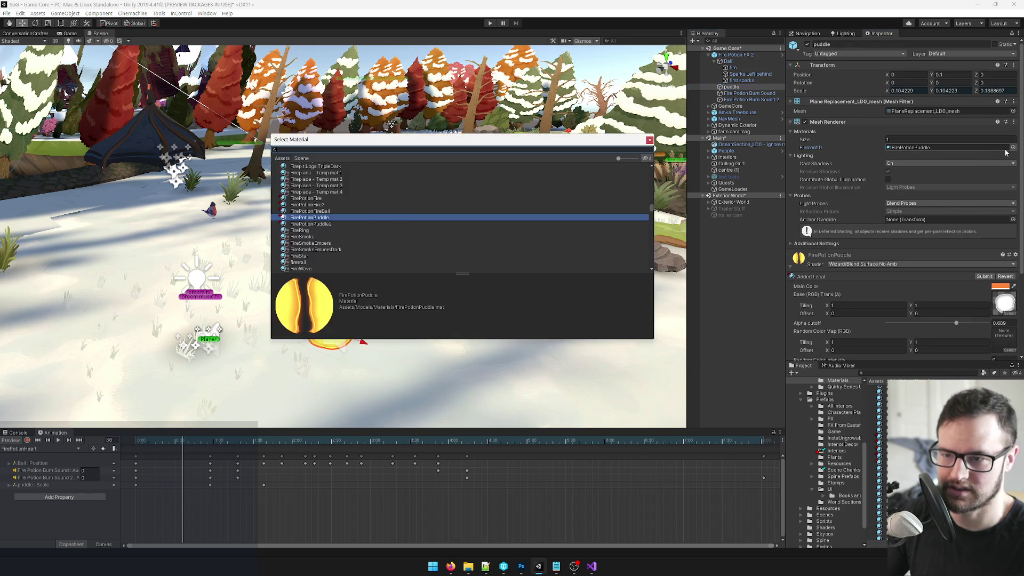
pyautogui.doubleClick(325, 224)
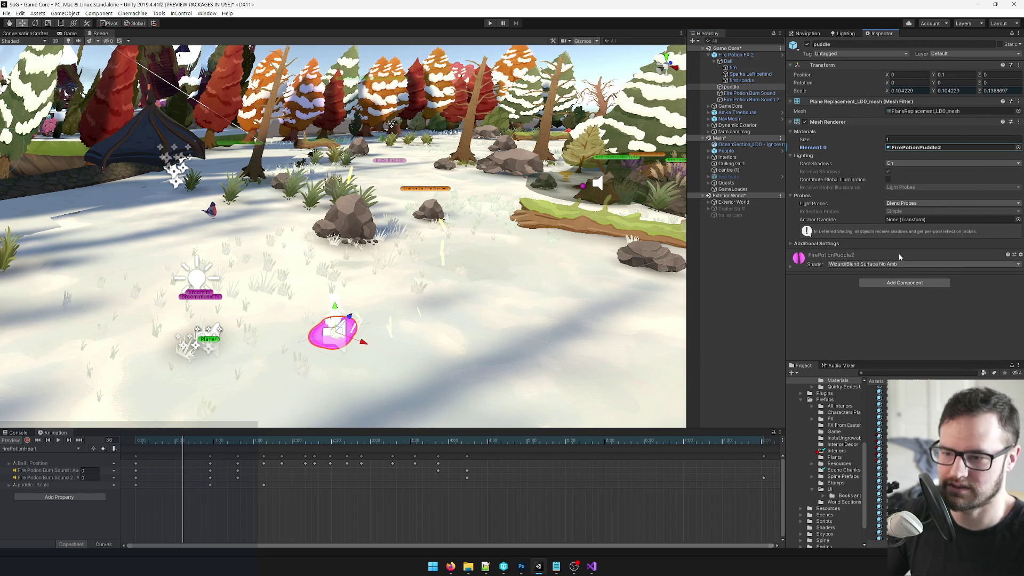
pyautogui.click(792, 263)
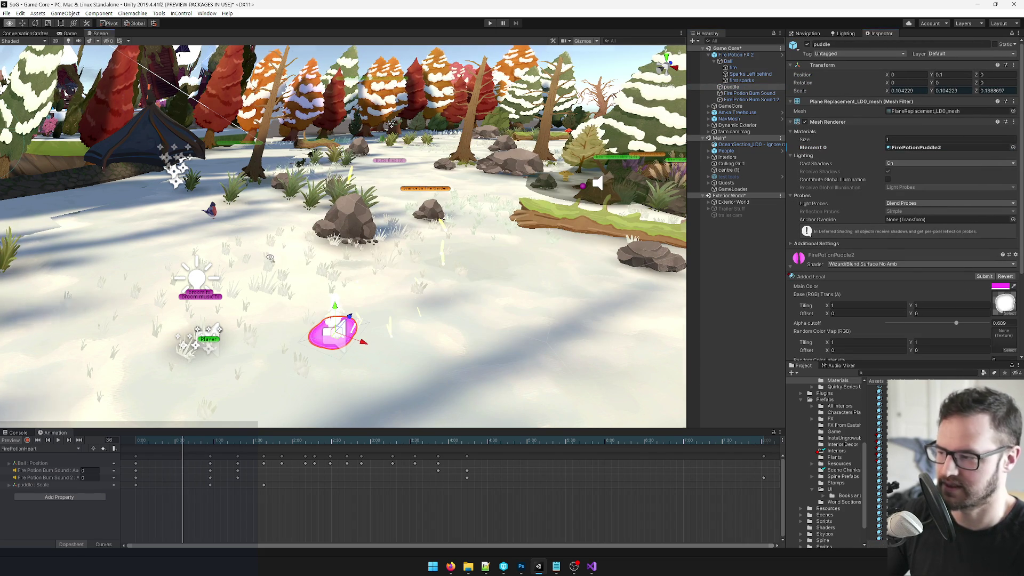
pyautogui.scroll(5, 341, 240)
pyautogui.scroll(-3, 285, 296)
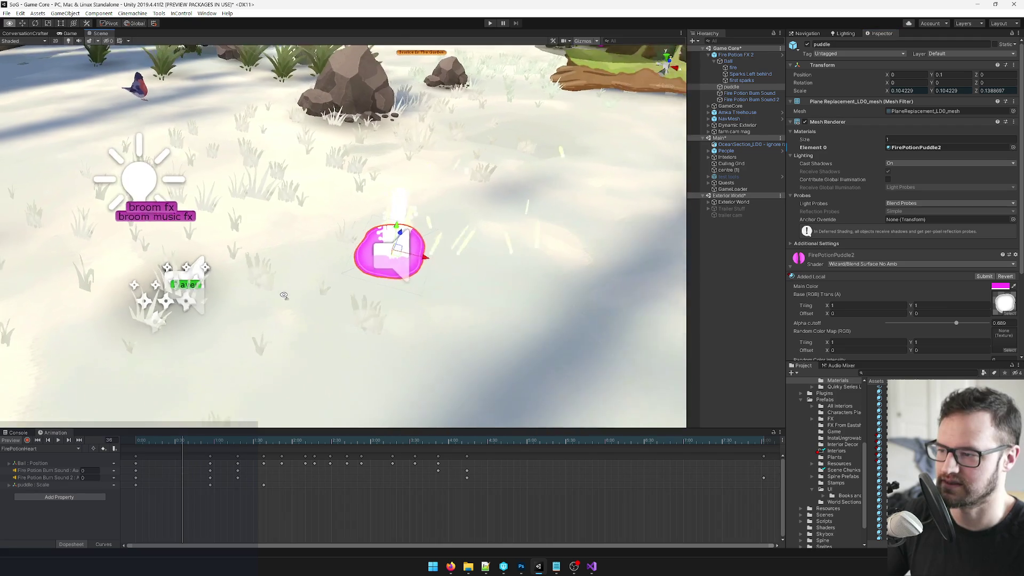
pyautogui.click(999, 286)
pyautogui.moveTo(627, 123); pyautogui.dragTo(624, 116)
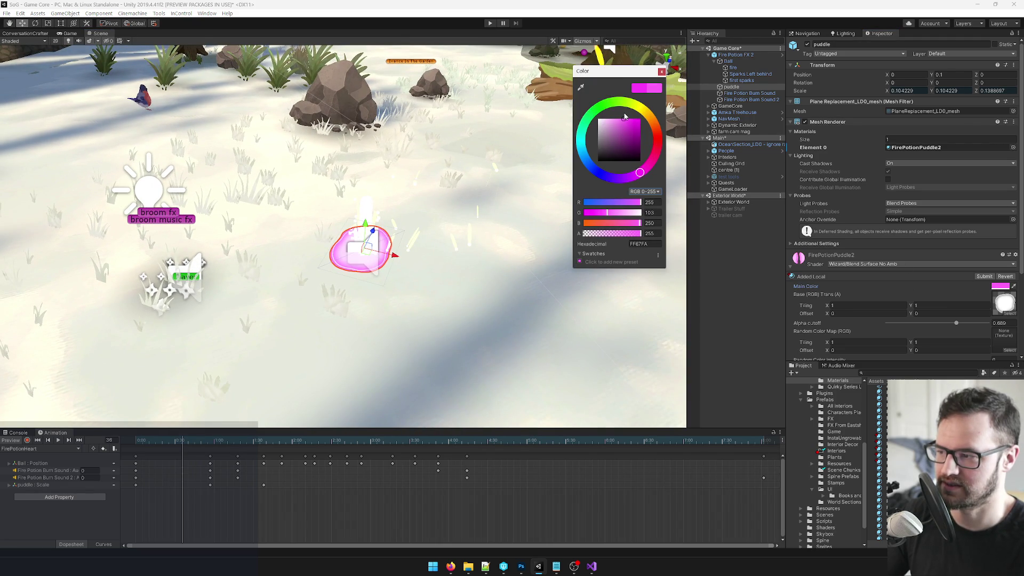
pyautogui.click(665, 88)
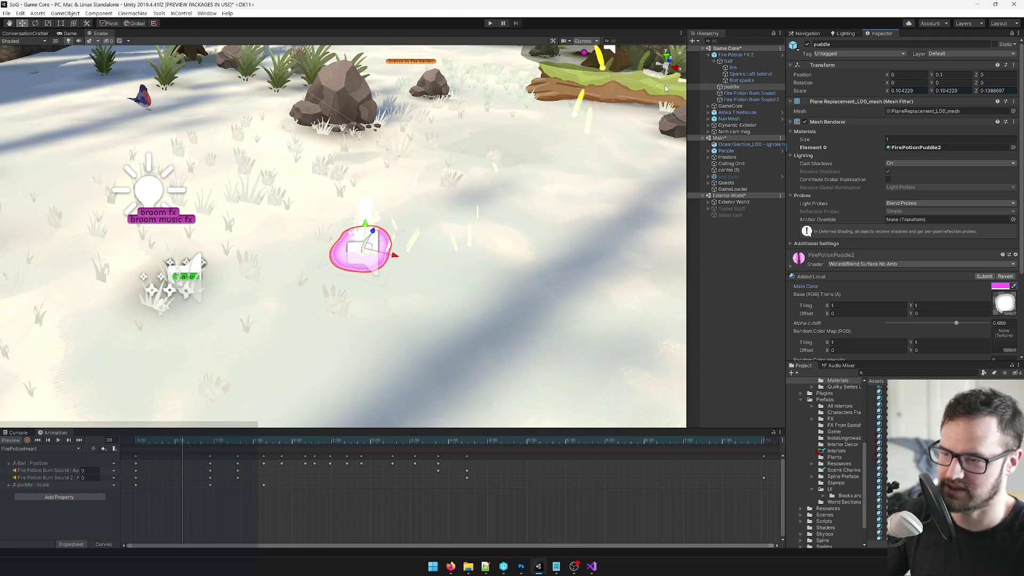
pyautogui.click(738, 80)
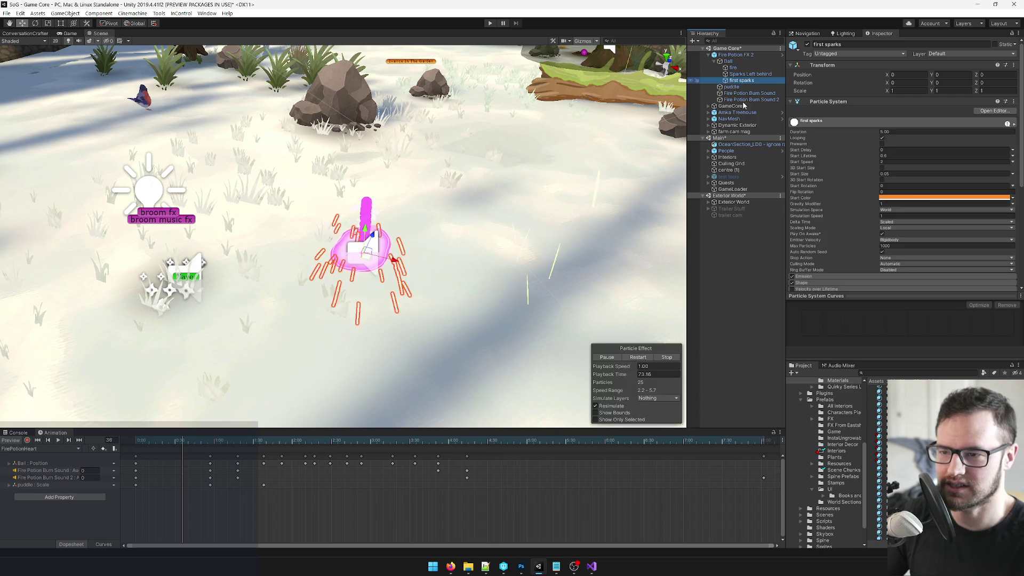
# Change the first sparks' Start Color from orange to magenta pink FF28E9.
pyautogui.click(943, 197)
pyautogui.click(642, 171)
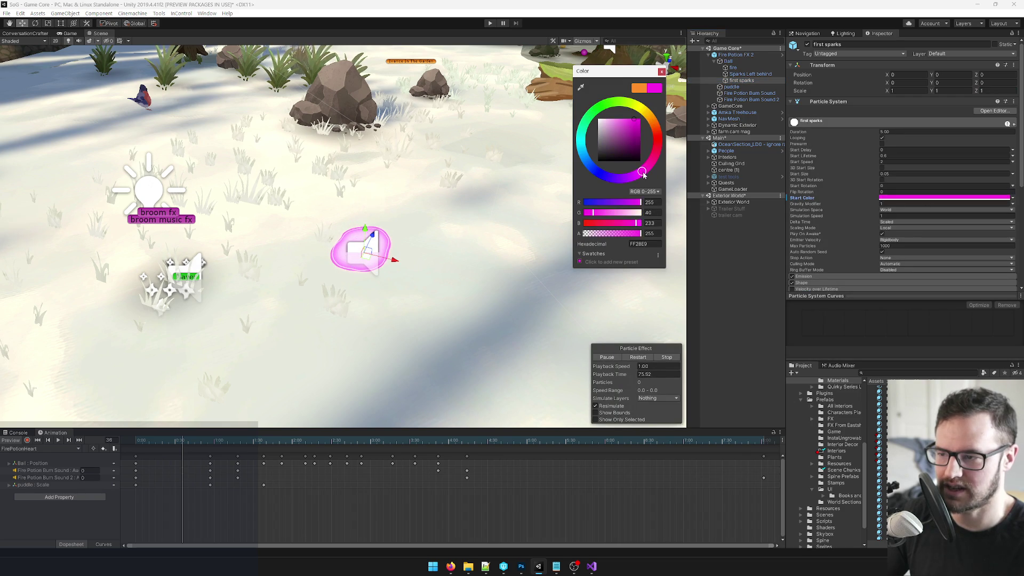
pyautogui.click(661, 72)
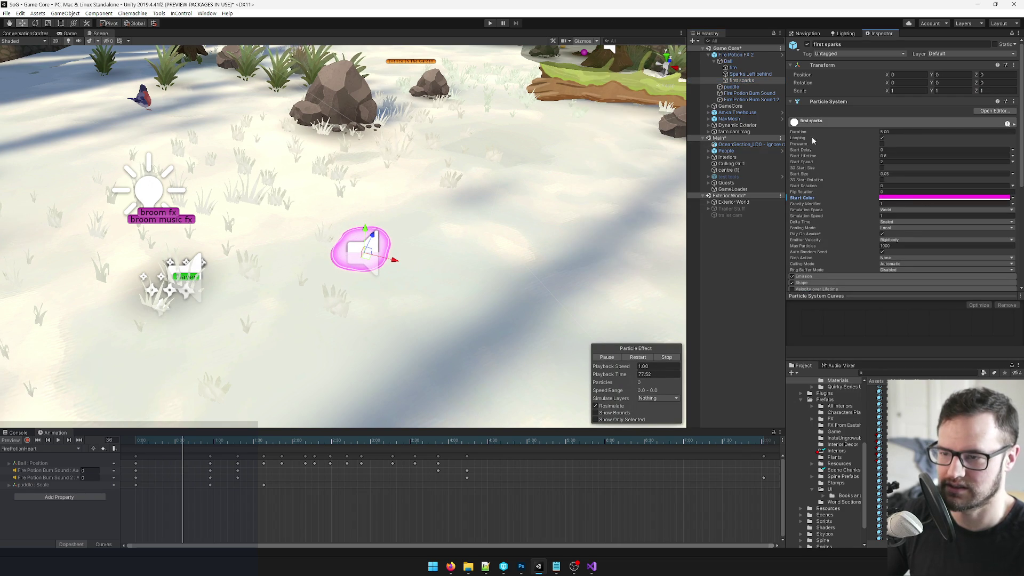
pyautogui.click(896, 199)
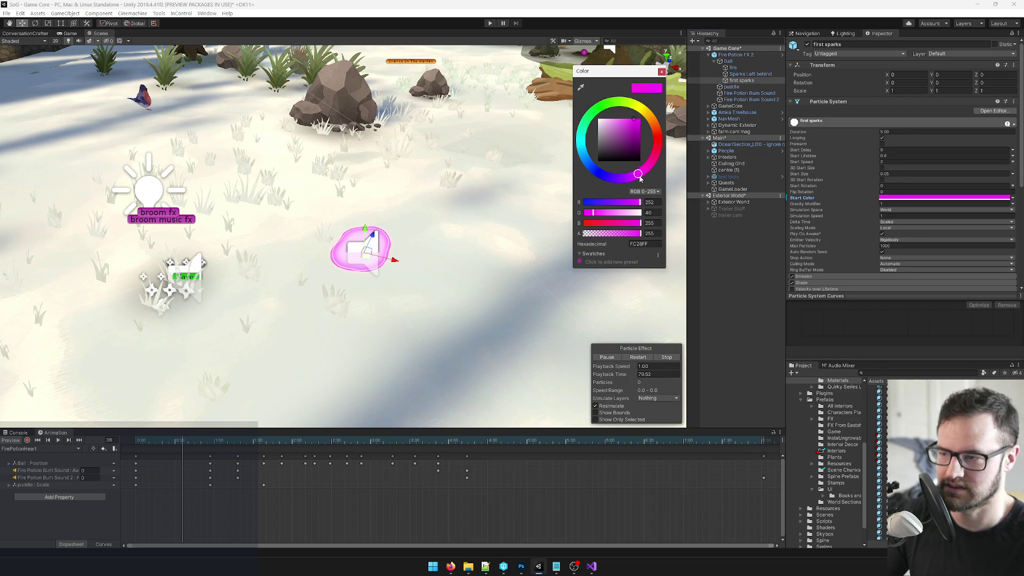
pyautogui.click(661, 72)
# Expand the sparks' Trails module and inspect its colour-over-lifetime gradient.
pyautogui.scroll(-5, 913, 181)
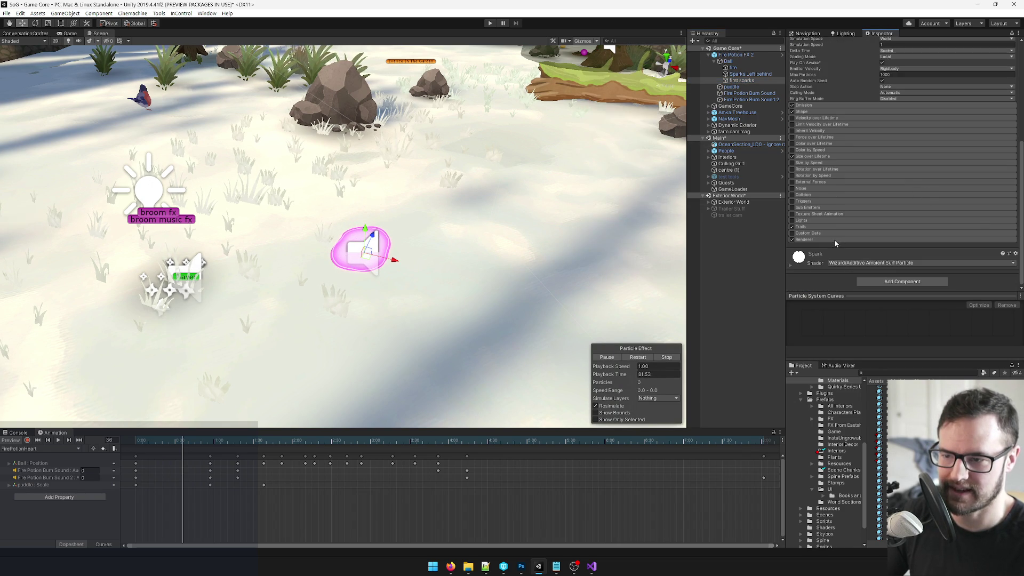
pyautogui.click(814, 226)
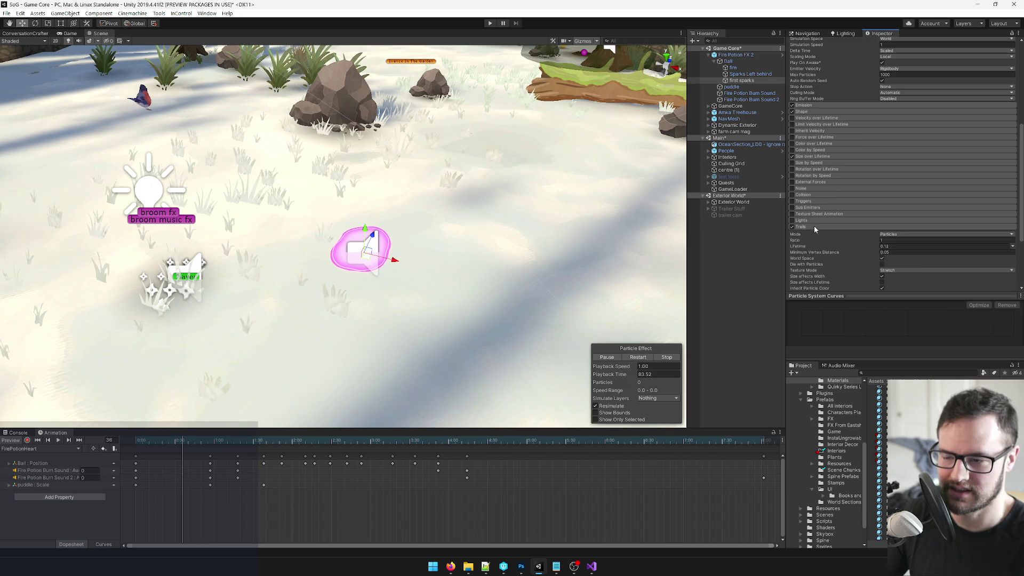
pyautogui.scroll(-3, 894, 242)
pyautogui.click(914, 206)
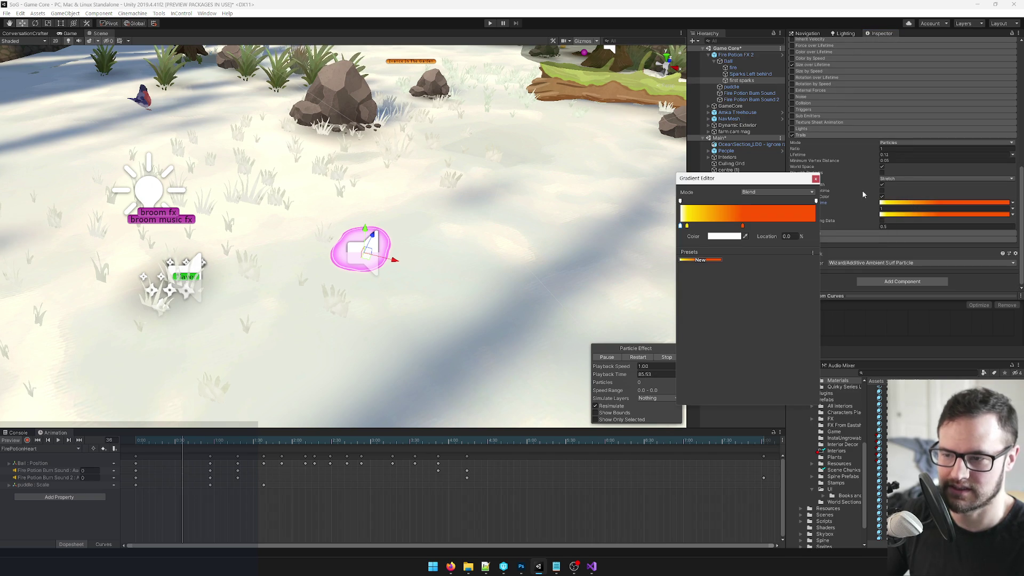
pyautogui.click(815, 179)
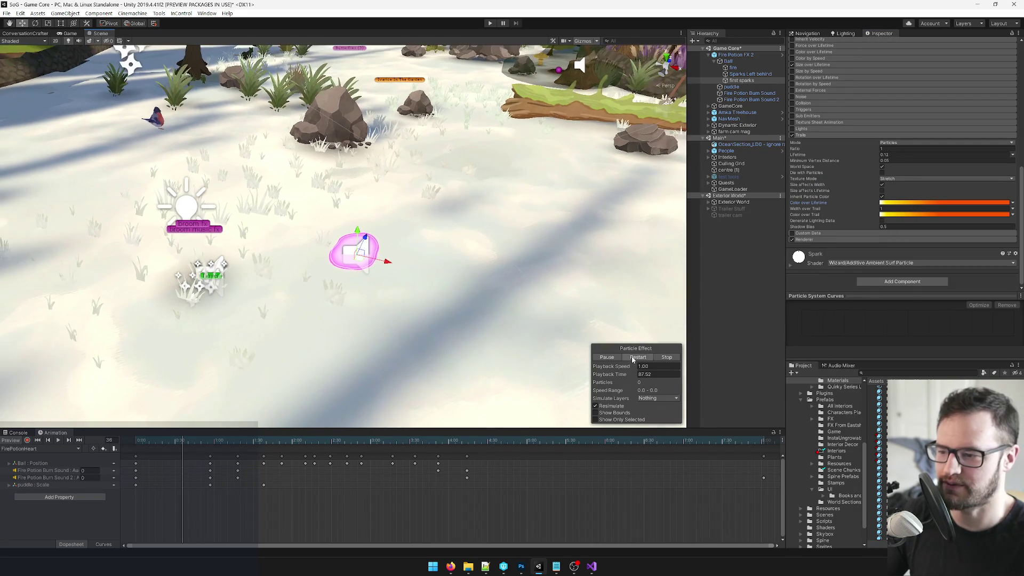
# Play the FirePotionHeart animation and watch the pink sparks in the Game view.
pyautogui.click(59, 440)
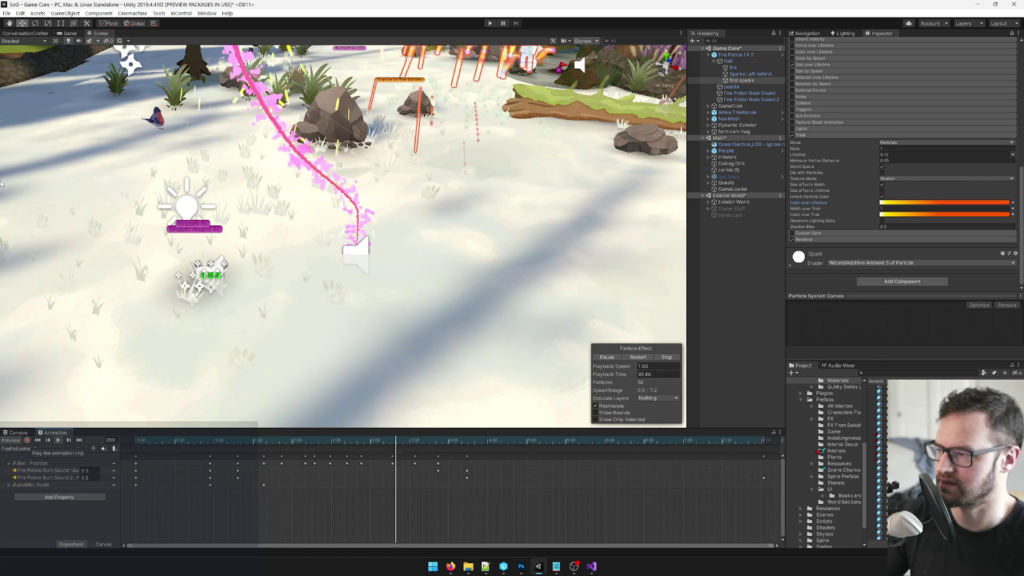
pyautogui.click(71, 34)
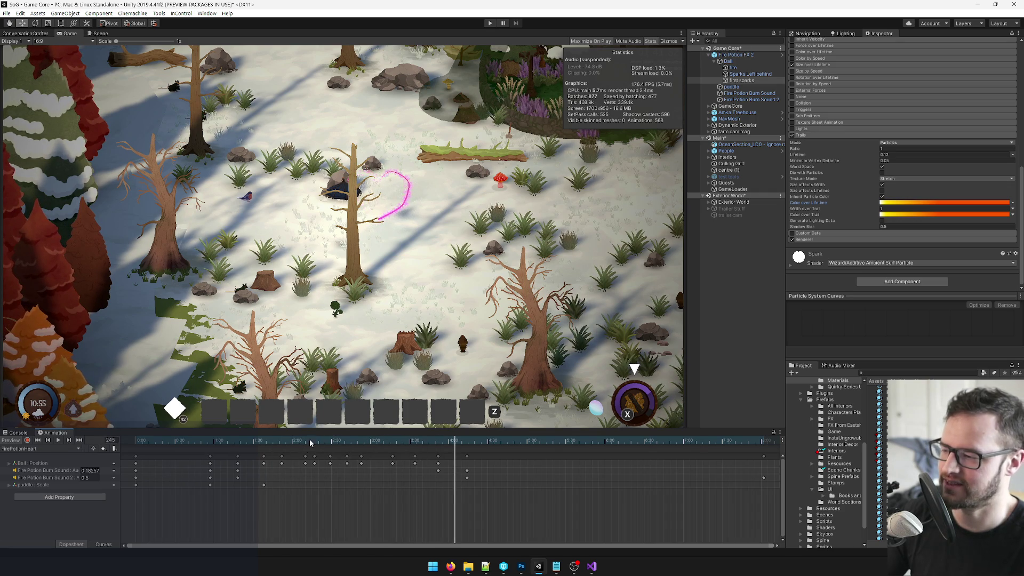
# Make the trail's Color over Lifetime gradient start purple instead of yellow, keeping the orange end.
pyautogui.click(907, 205)
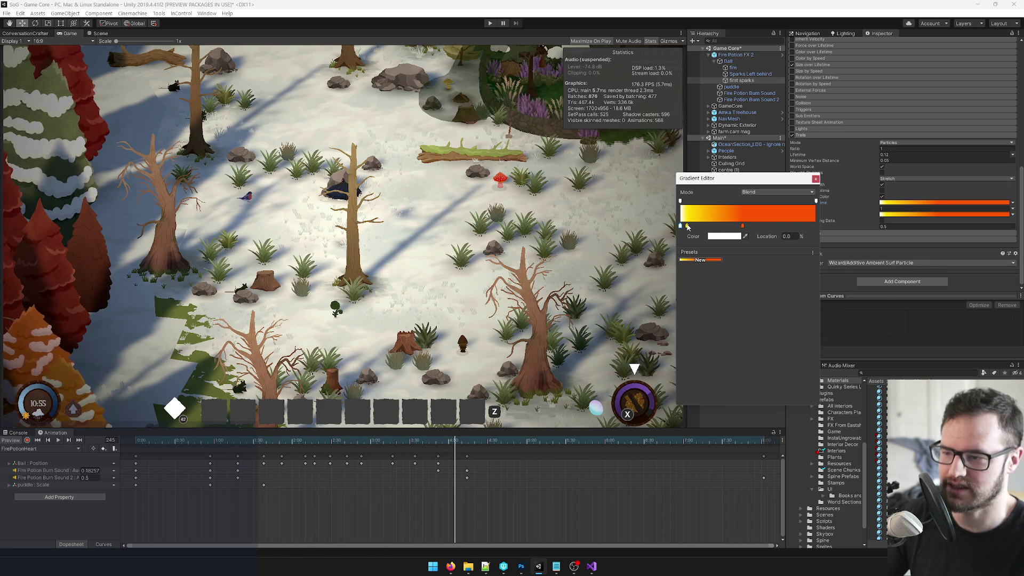
pyautogui.click(709, 237)
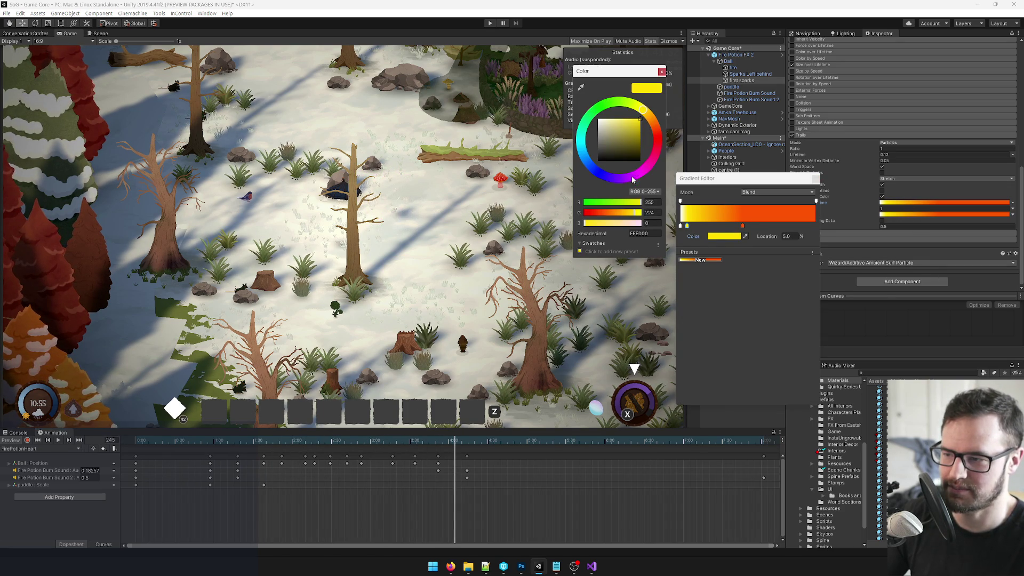
pyautogui.moveTo(632, 179); pyautogui.dragTo(630, 185)
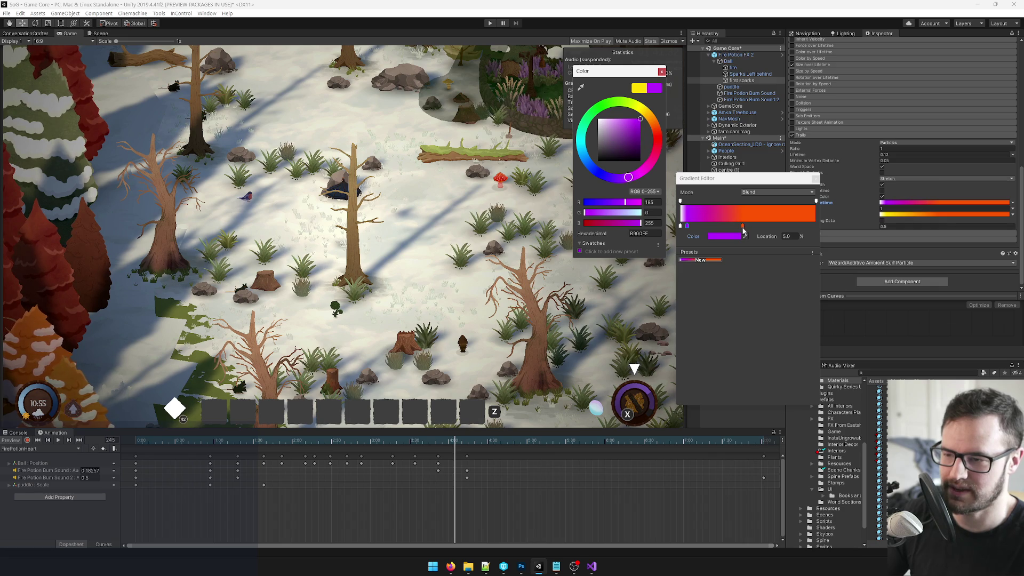
pyautogui.click(743, 226)
pyautogui.click(735, 237)
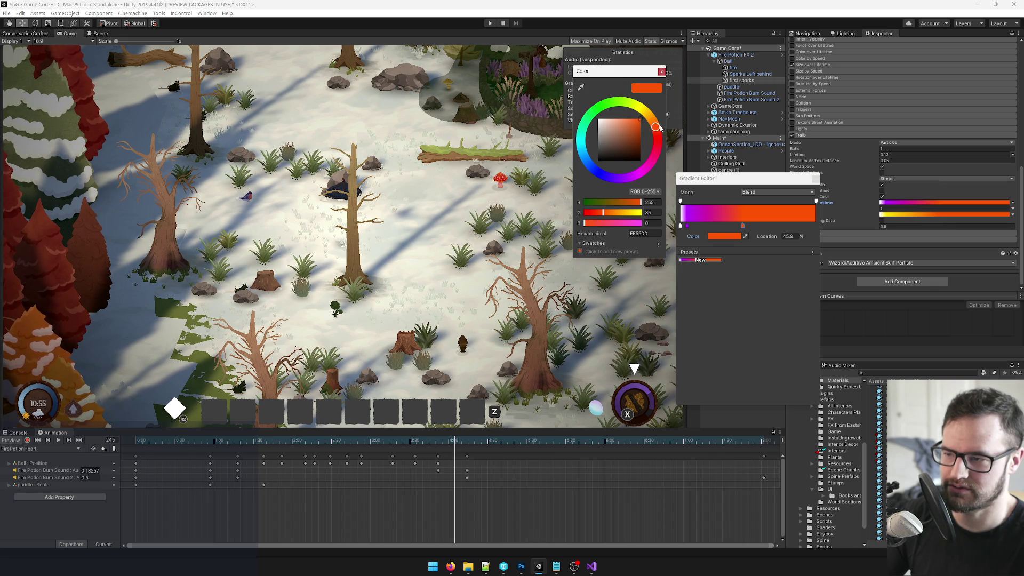
pyautogui.click(661, 71)
pyautogui.click(815, 178)
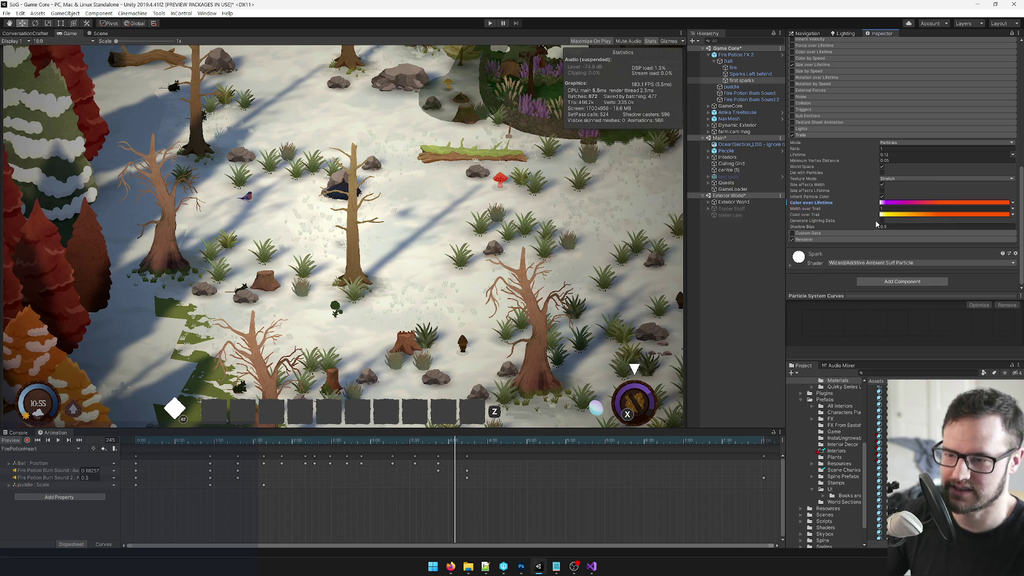
# Turn the first key of the Color over Trail gradient magenta and replay the animation.
pyautogui.click(888, 214)
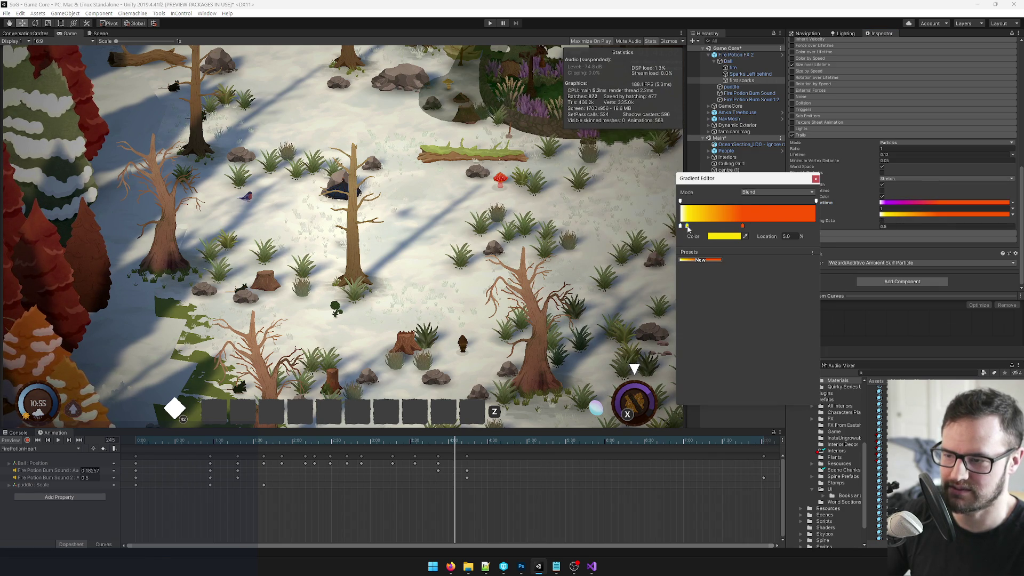
pyautogui.click(722, 237)
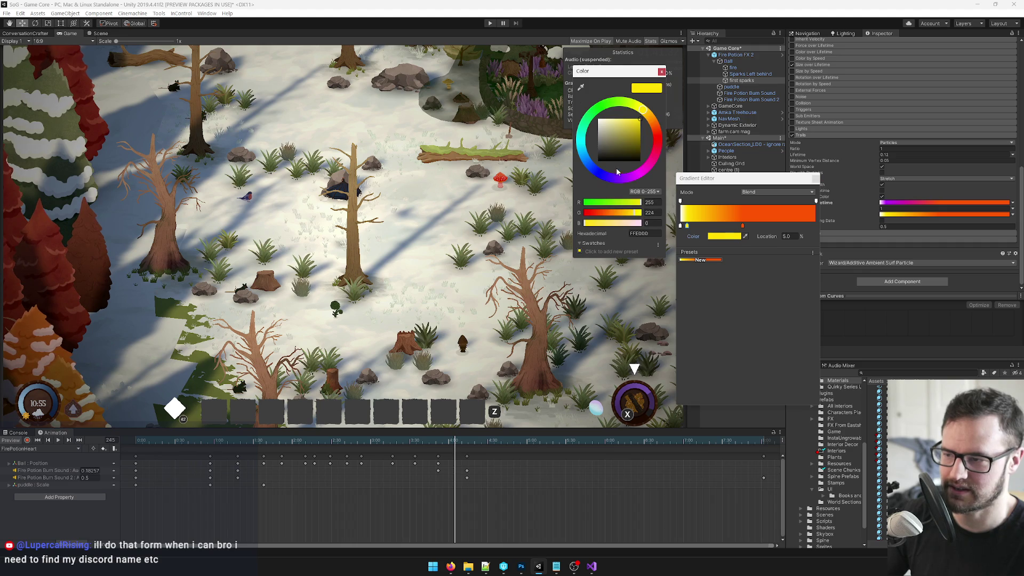
pyautogui.moveTo(618, 171); pyautogui.dragTo(640, 183)
pyautogui.click(661, 71)
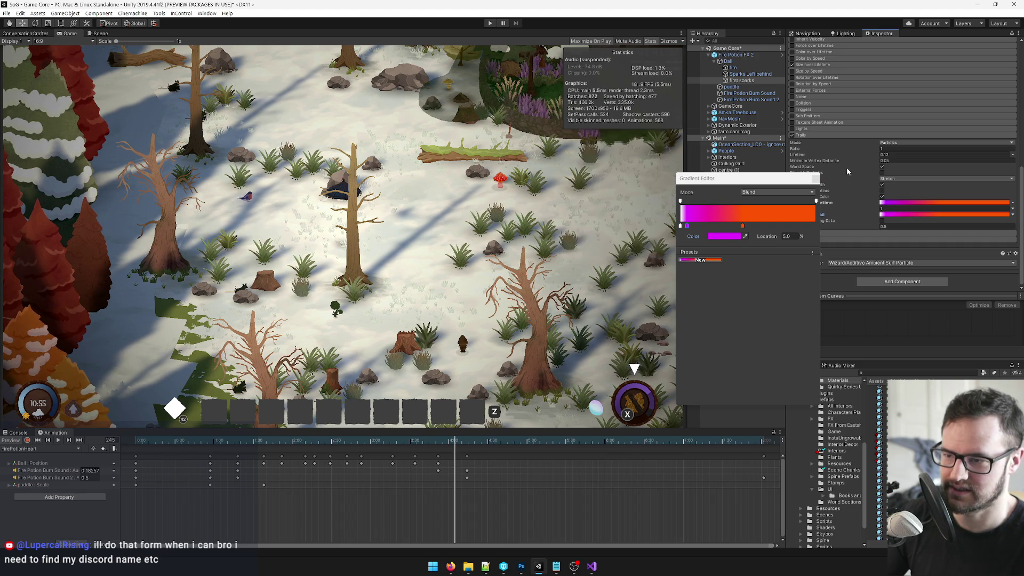
pyautogui.click(817, 179)
pyautogui.click(58, 440)
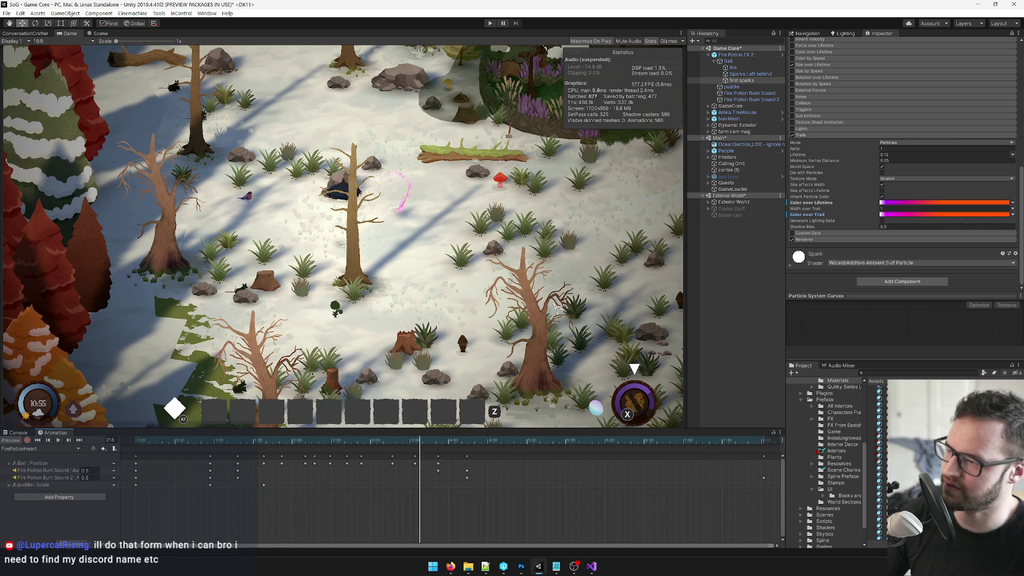
pyautogui.click(746, 70)
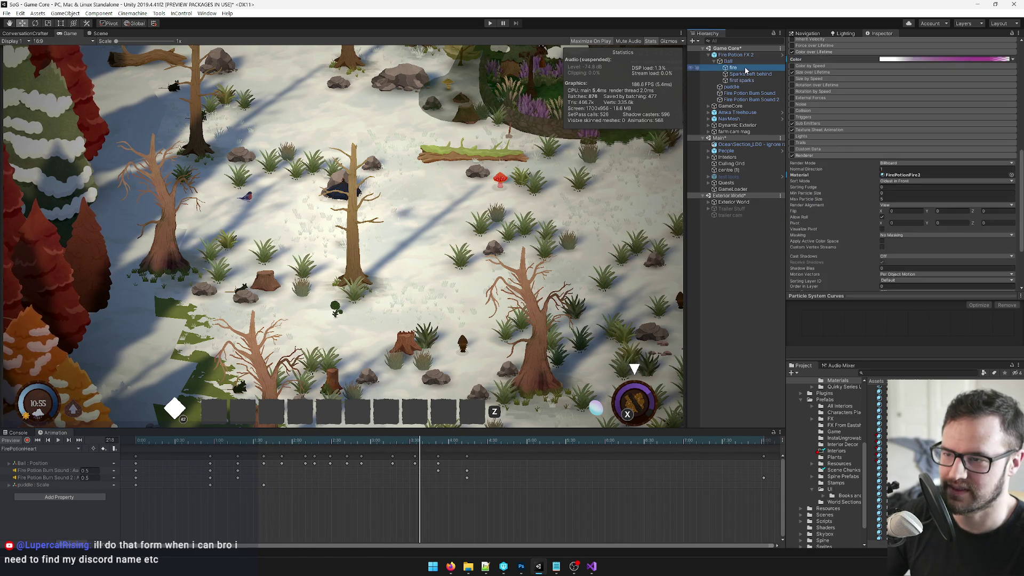
# Tint the fire particles' Start Color pink and preview the animation.
pyautogui.scroll(6, 923, 64)
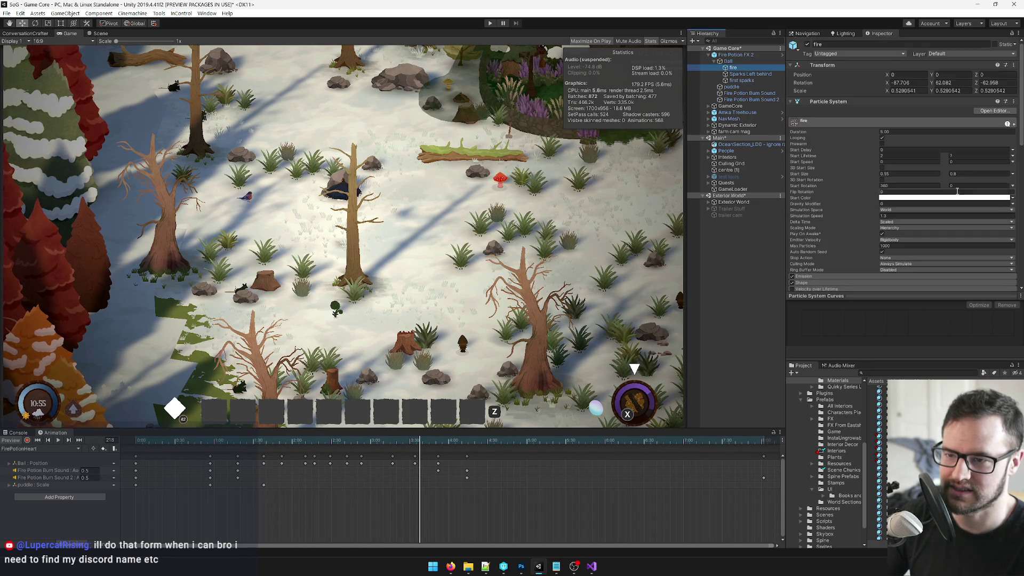
pyautogui.click(900, 126)
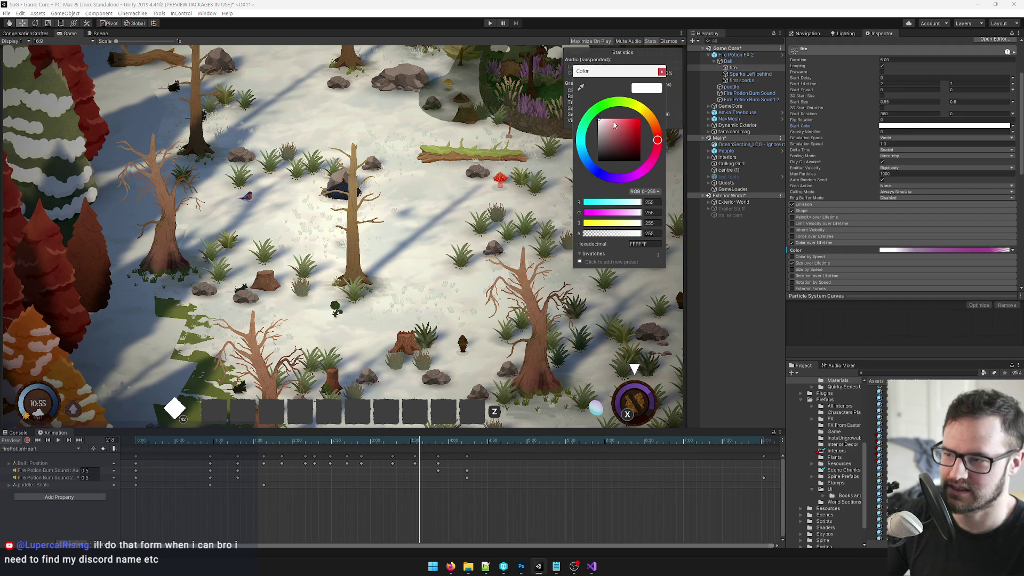
pyautogui.moveTo(614, 125); pyautogui.dragTo(612, 120)
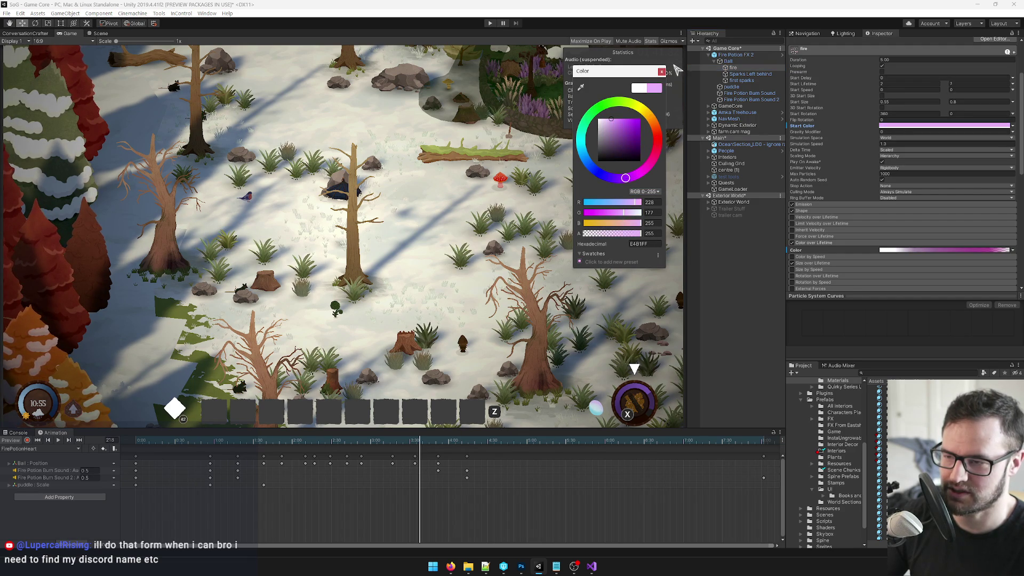
pyautogui.click(661, 71)
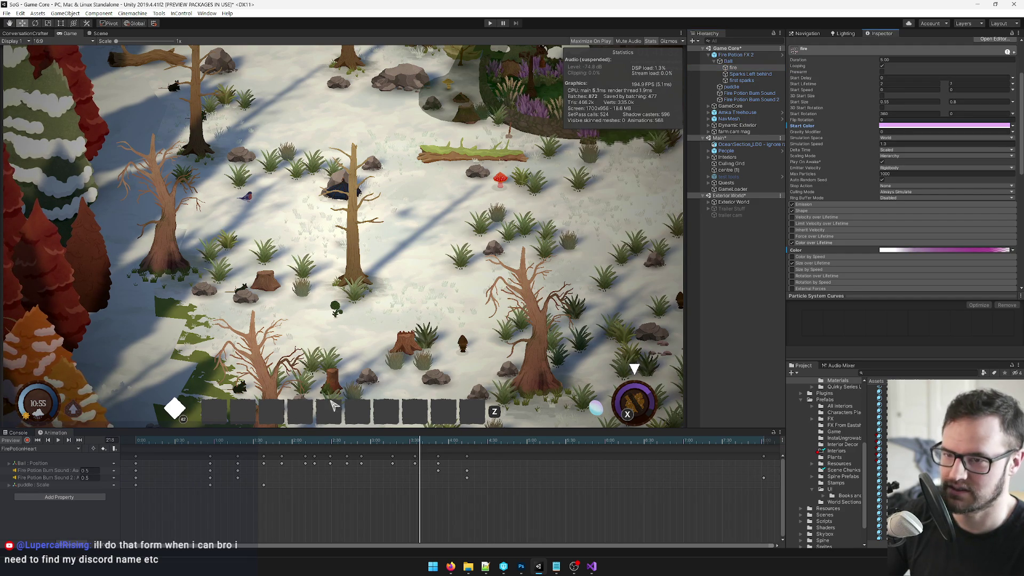
pyautogui.click(58, 440)
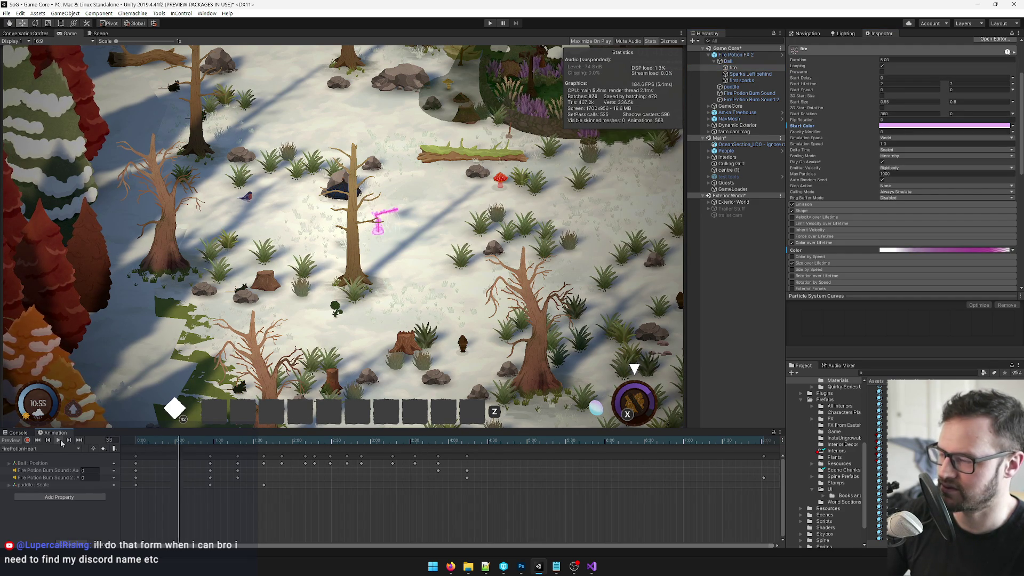
pyautogui.click(59, 440)
# Strengthen the fire's Start Color to pink-purple CB67FF and replay the animation.
pyautogui.click(922, 126)
pyautogui.moveTo(624, 124); pyautogui.dragTo(623, 118)
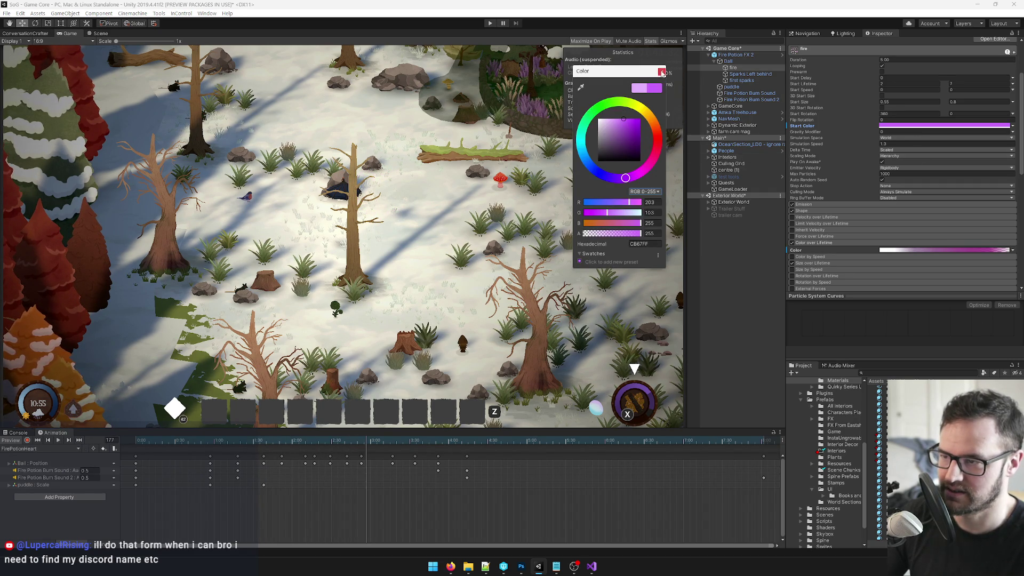
pyautogui.click(662, 72)
pyautogui.click(59, 440)
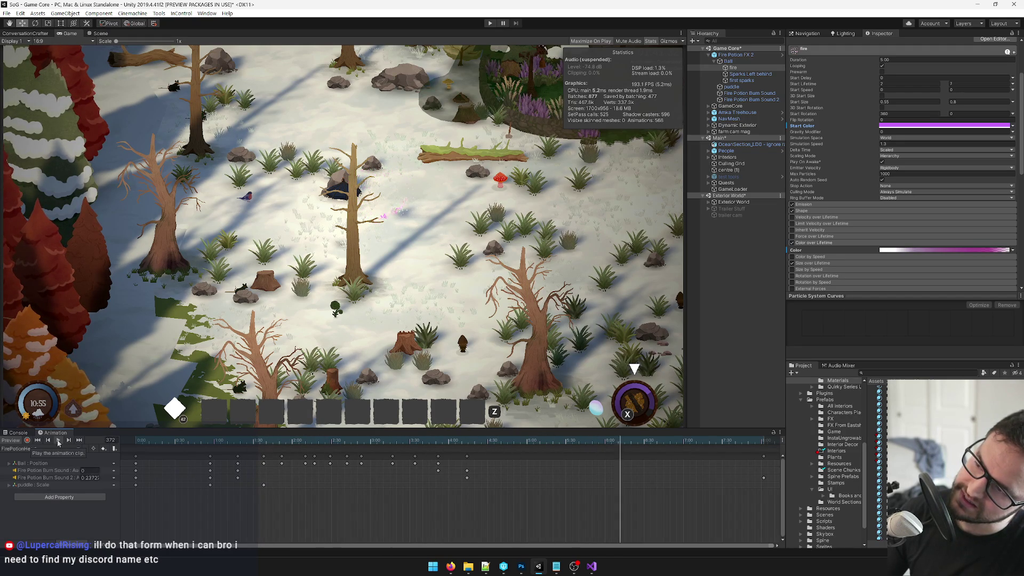
pyautogui.click(60, 440)
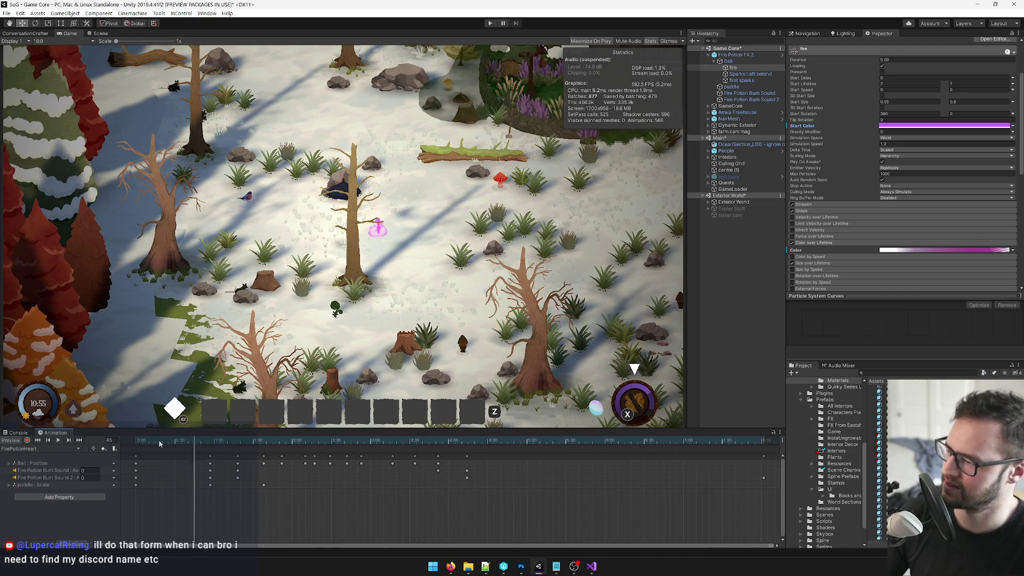
pyautogui.click(59, 440)
# Shift FirePotionFire2's Main Color to a more saturated magenta, replay, and rewind to frame one.
pyautogui.scroll(-3, 940, 211)
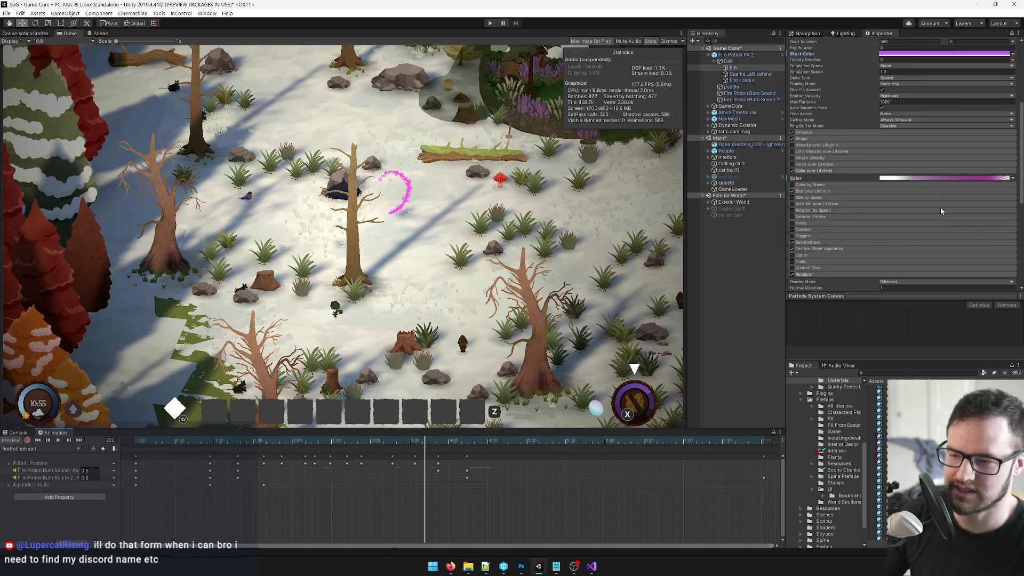
pyautogui.scroll(-3, 941, 211)
pyautogui.click(814, 178)
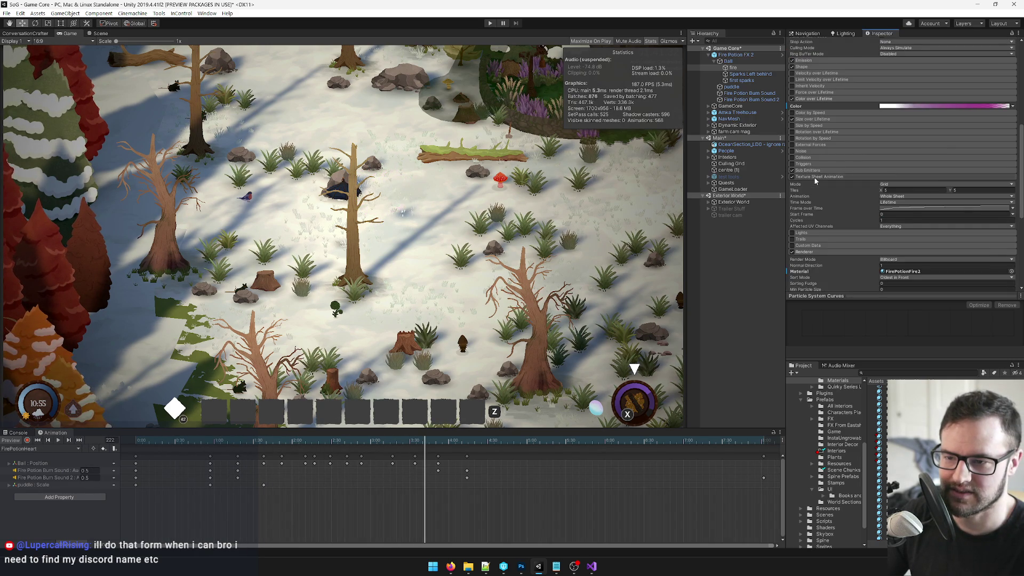
pyautogui.scroll(-5, 900, 199)
pyautogui.click(821, 254)
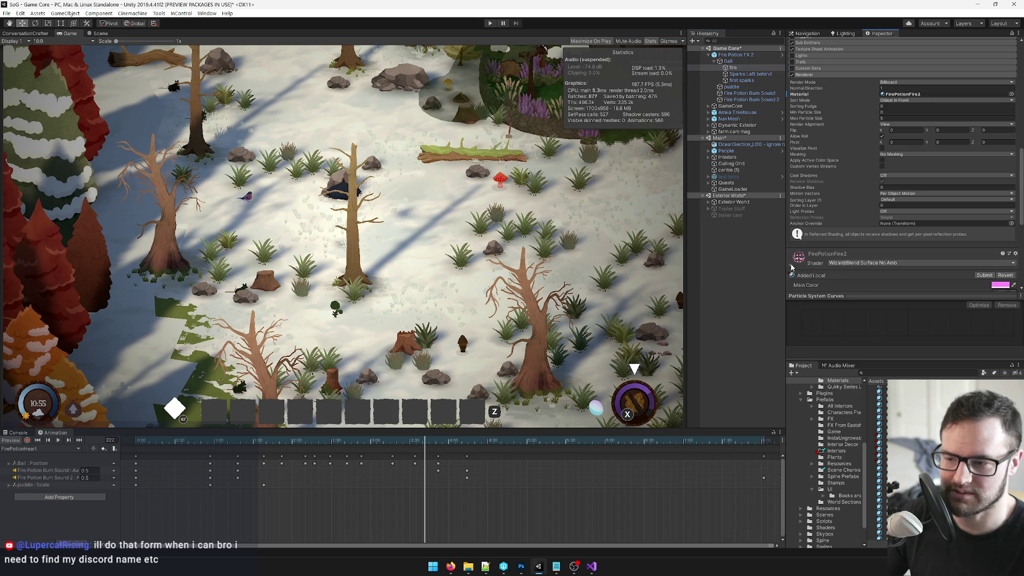
pyautogui.scroll(-5, 949, 160)
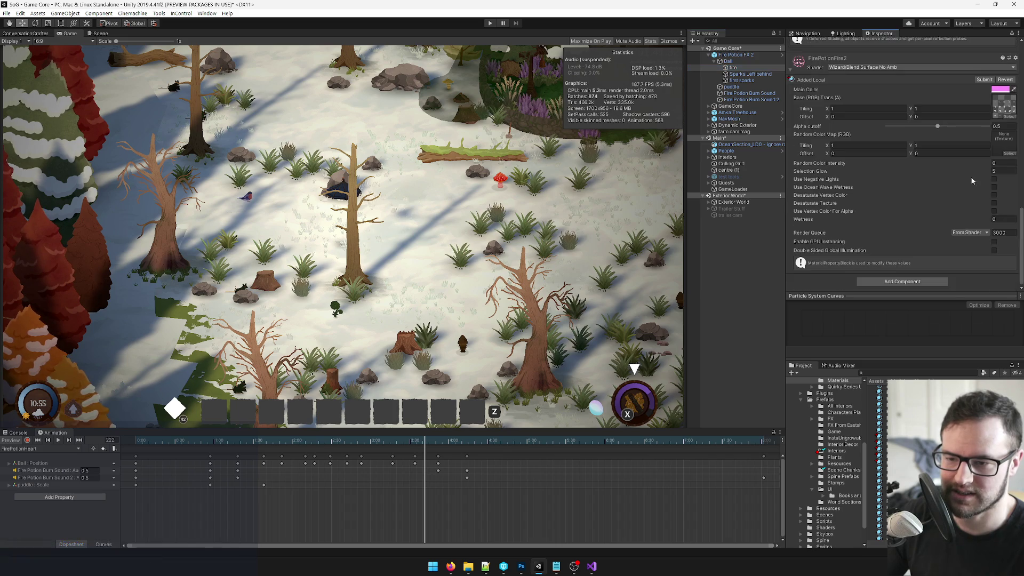
pyautogui.click(1000, 89)
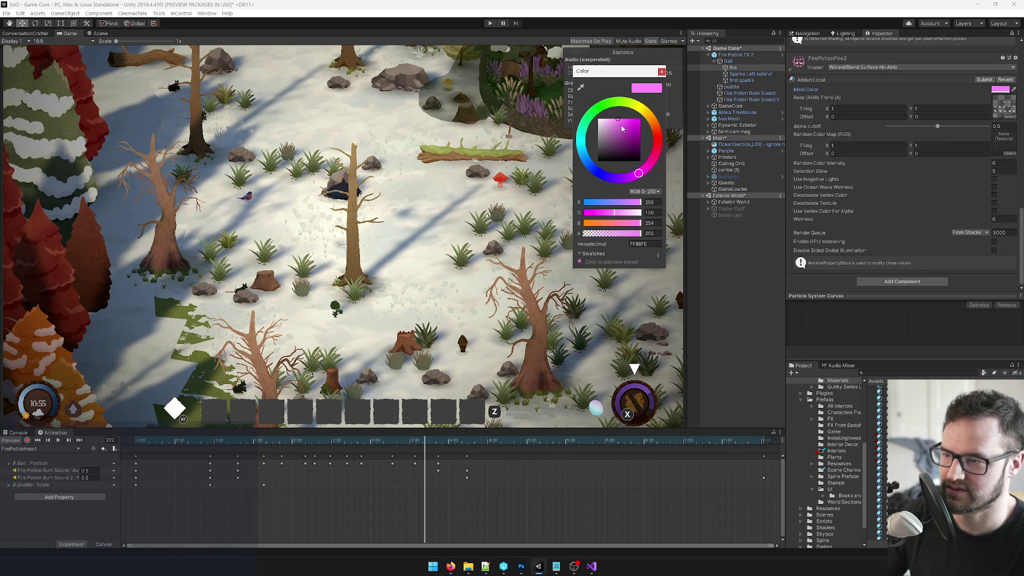
pyautogui.moveTo(623, 120); pyautogui.dragTo(638, 118)
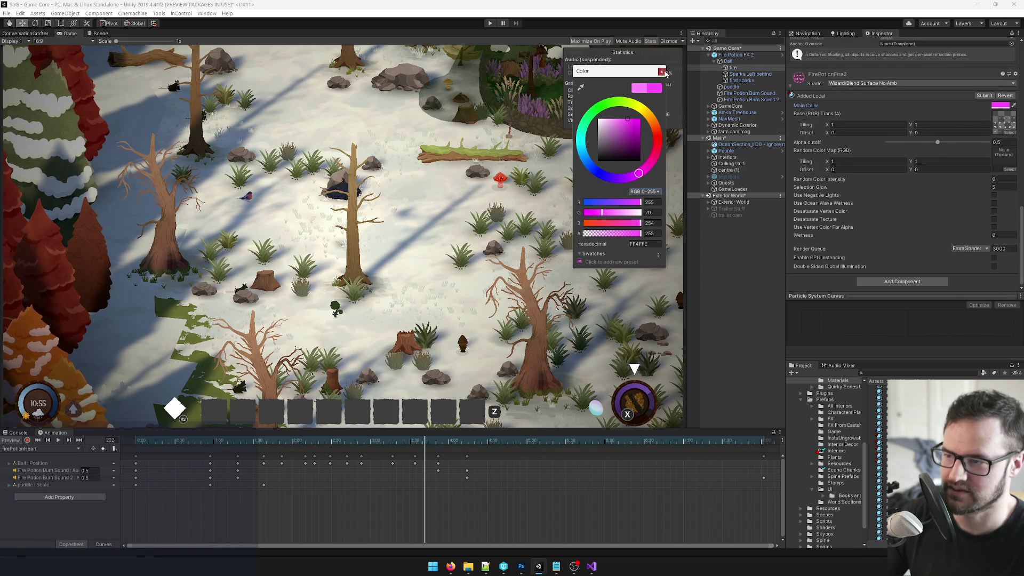
pyautogui.click(243, 397)
pyautogui.click(59, 441)
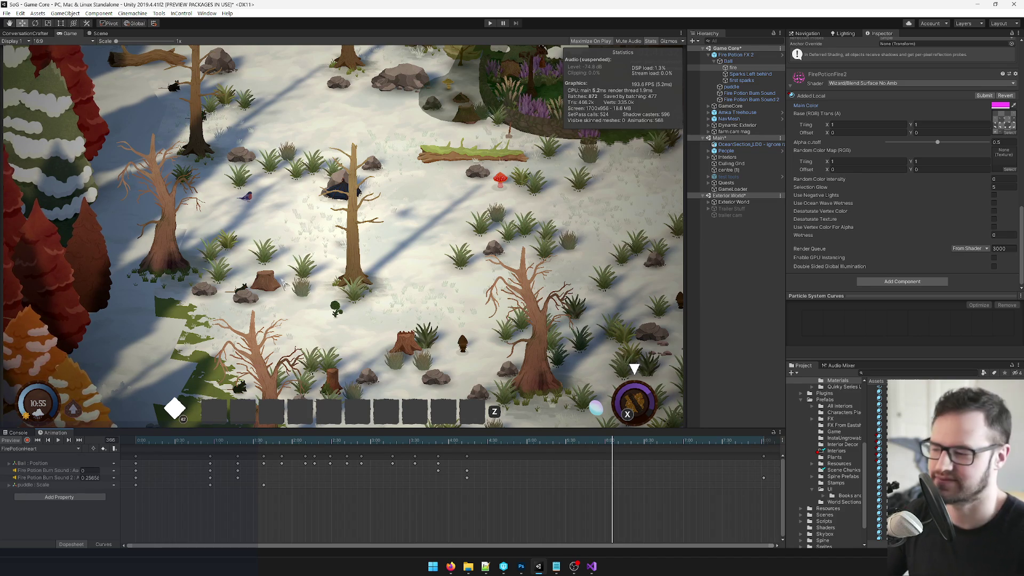
pyautogui.moveTo(236, 440); pyautogui.dragTo(133, 442)
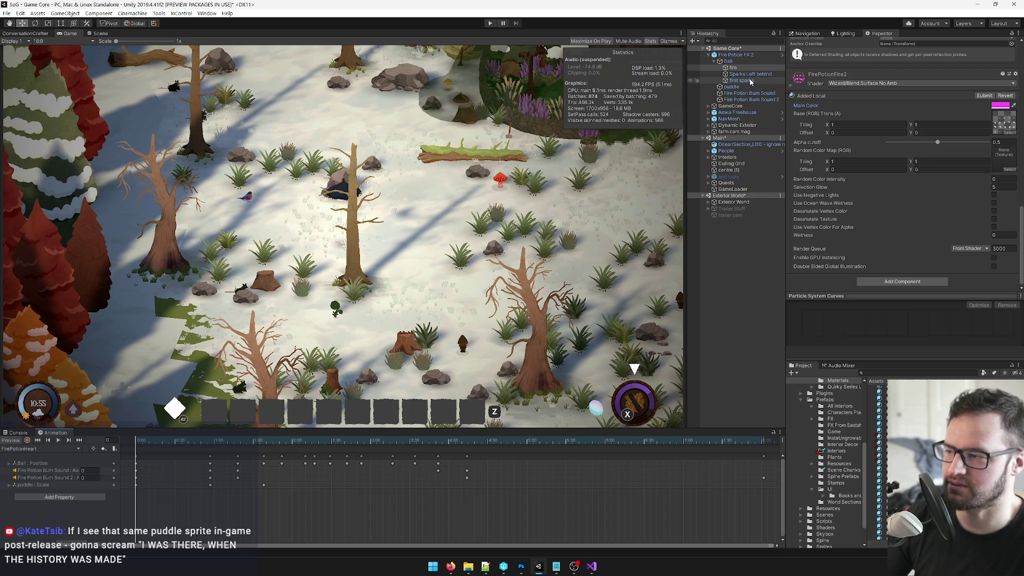
# Apply all overrides on the Fire Potion FX 2 root to its prefab.
pyautogui.click(729, 61)
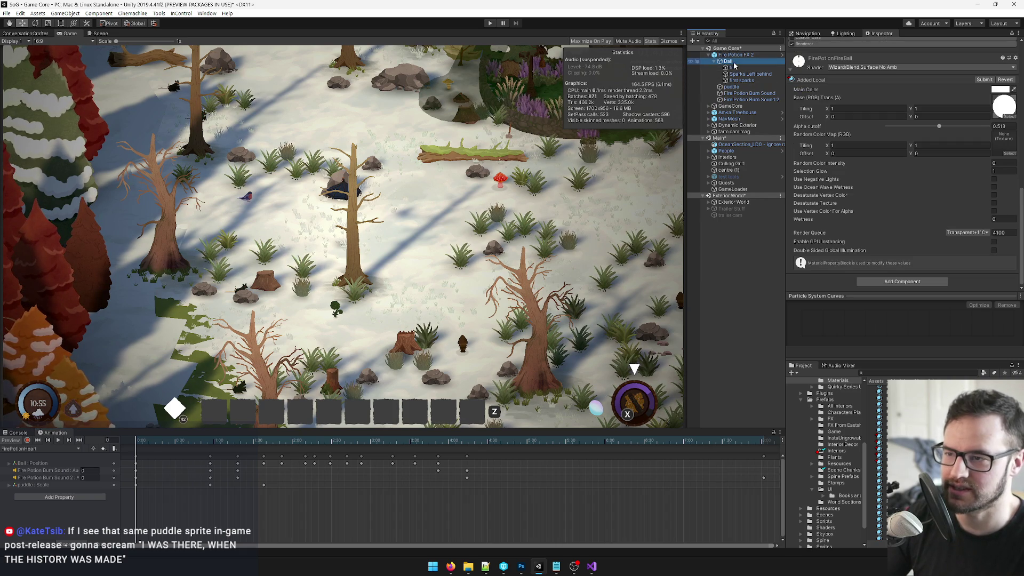
pyautogui.click(735, 55)
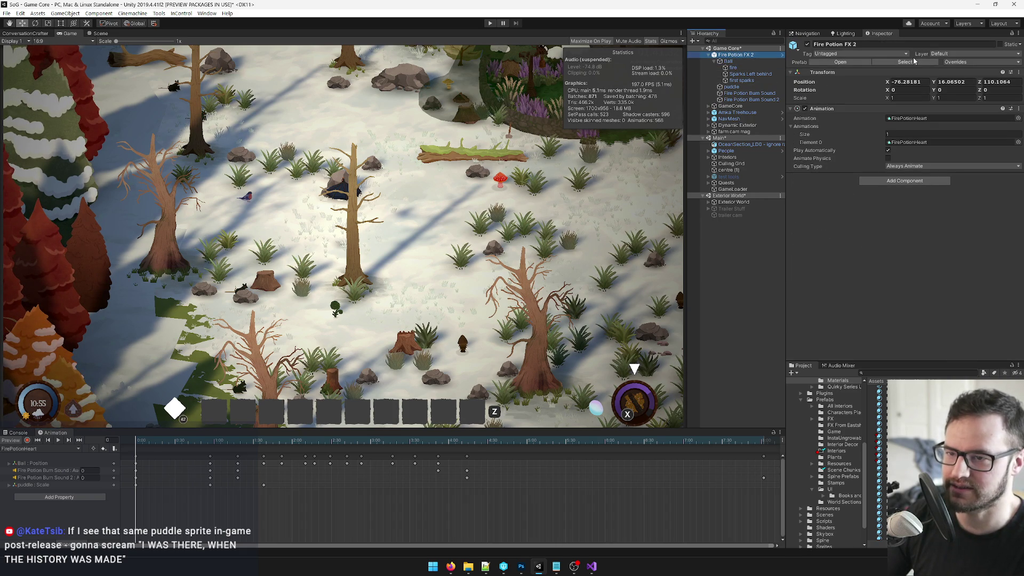
pyautogui.click(738, 99)
pyautogui.click(735, 54)
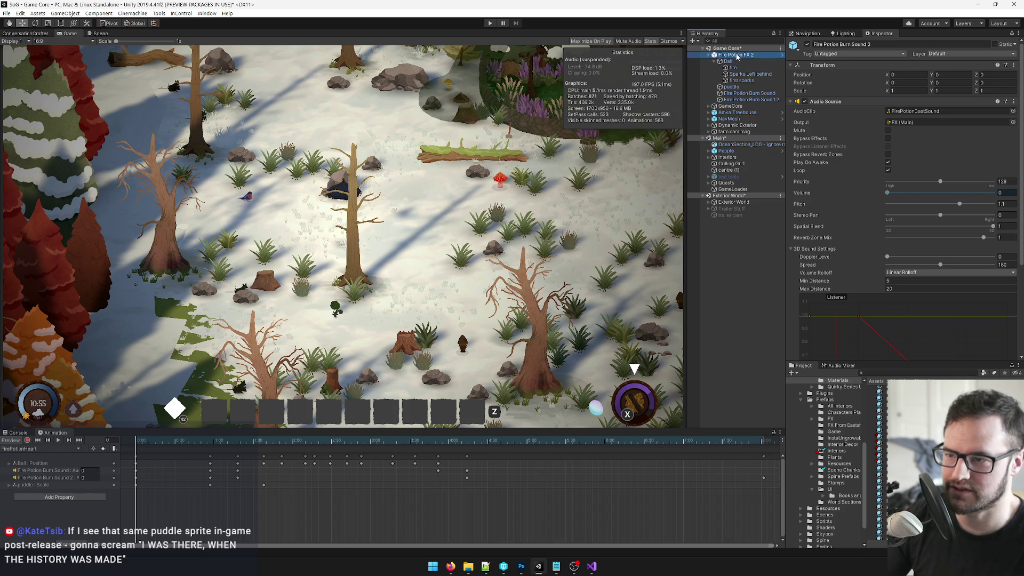
pyautogui.click(964, 62)
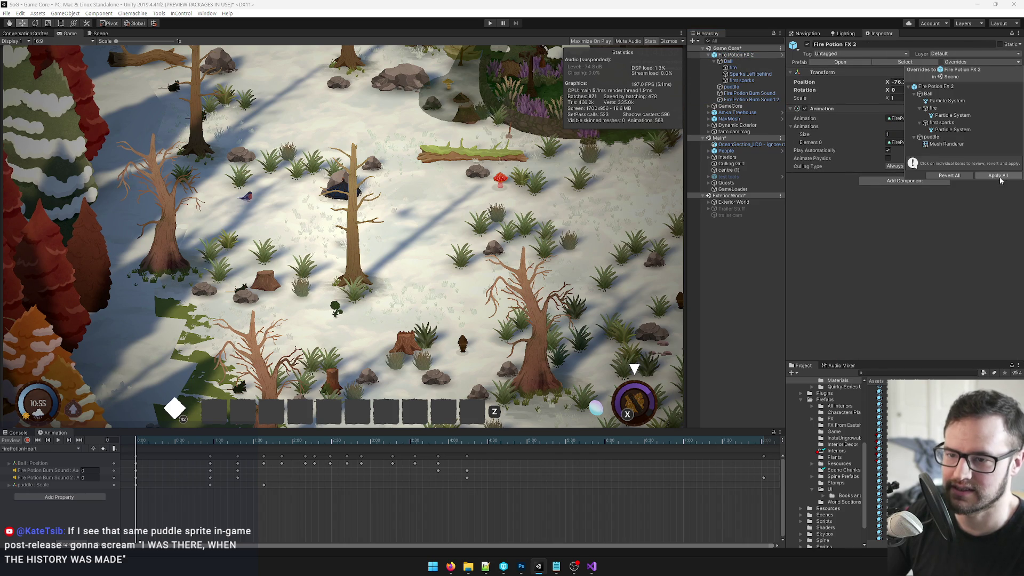
pyautogui.click(998, 175)
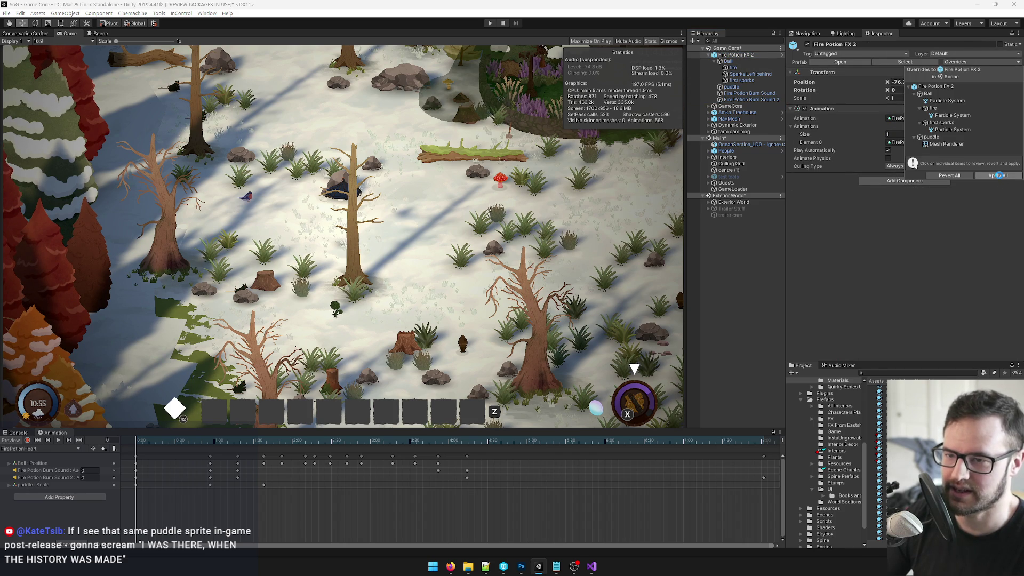
# Open the Fire Potion FX 2 prefab in Prefab Mode and frame it in the Scene view.
pyautogui.click(837, 62)
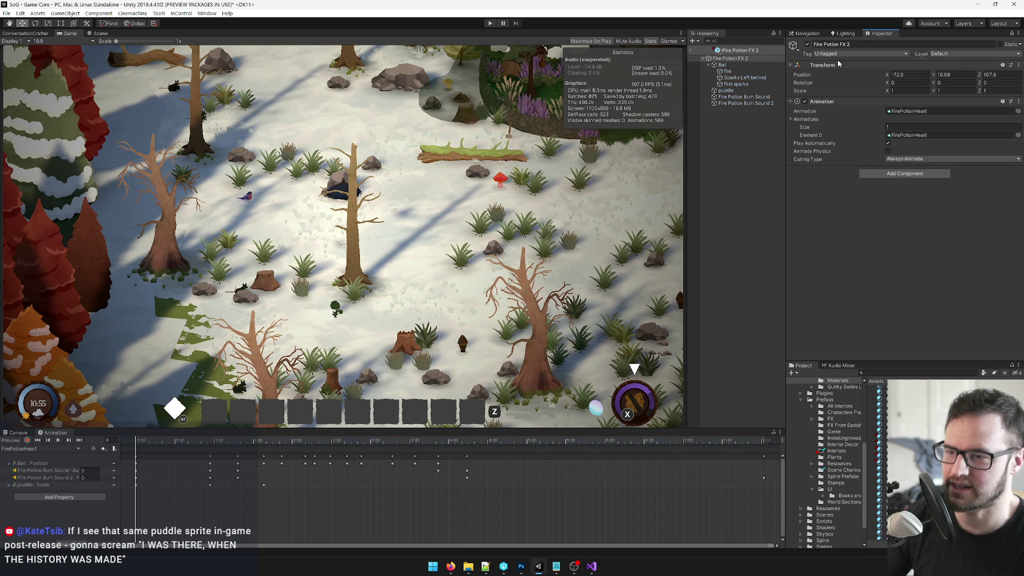
pyautogui.click(98, 33)
pyautogui.press('f')
pyautogui.moveTo(436, 210); pyautogui.dragTo(434, 201)
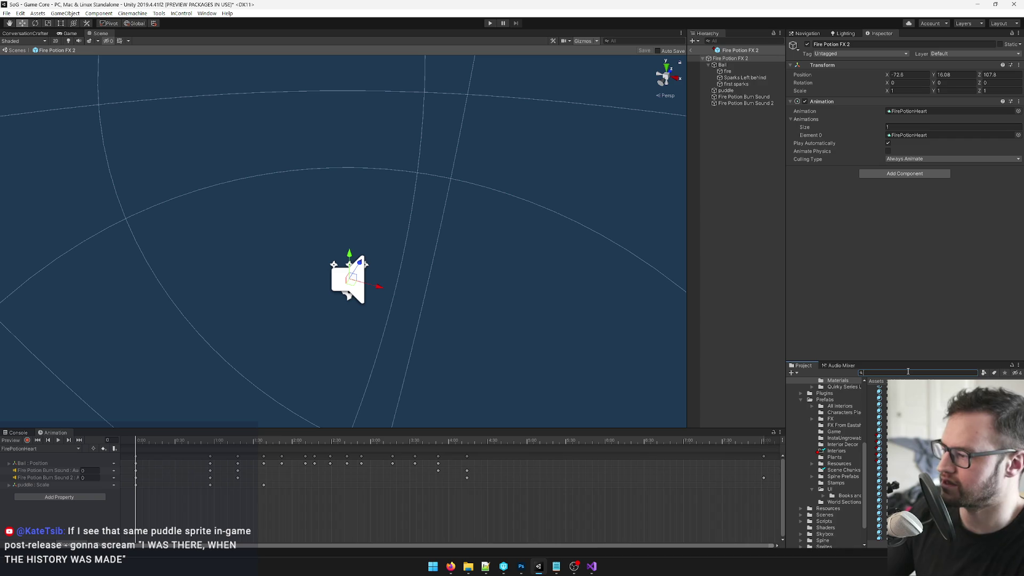
# Find FirePotionHeart via a 'pot' search, duplicate it as FirePotionSpiral, and scrub the new clip.
pyautogui.write('firepotio')
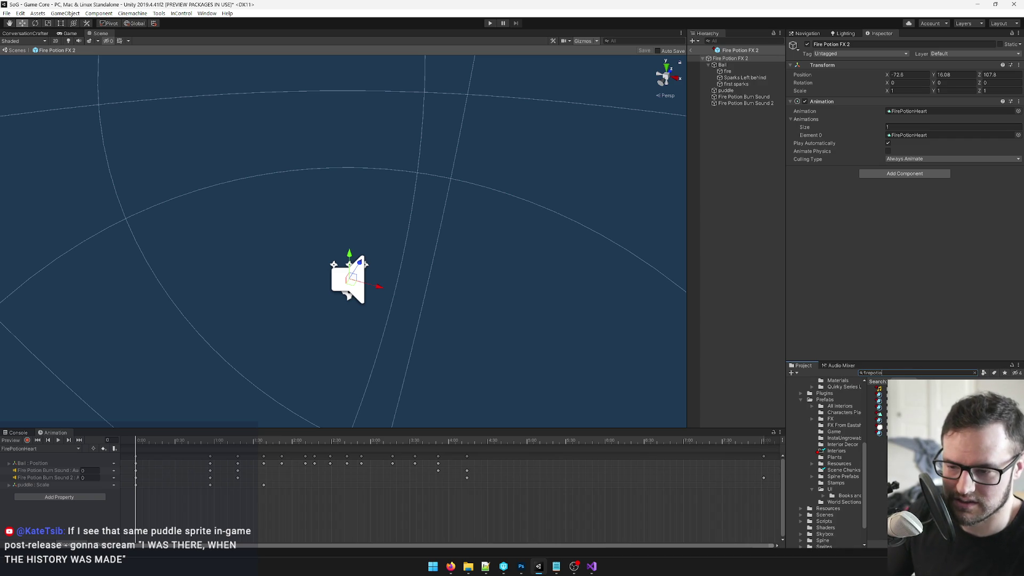
pyautogui.click(879, 414)
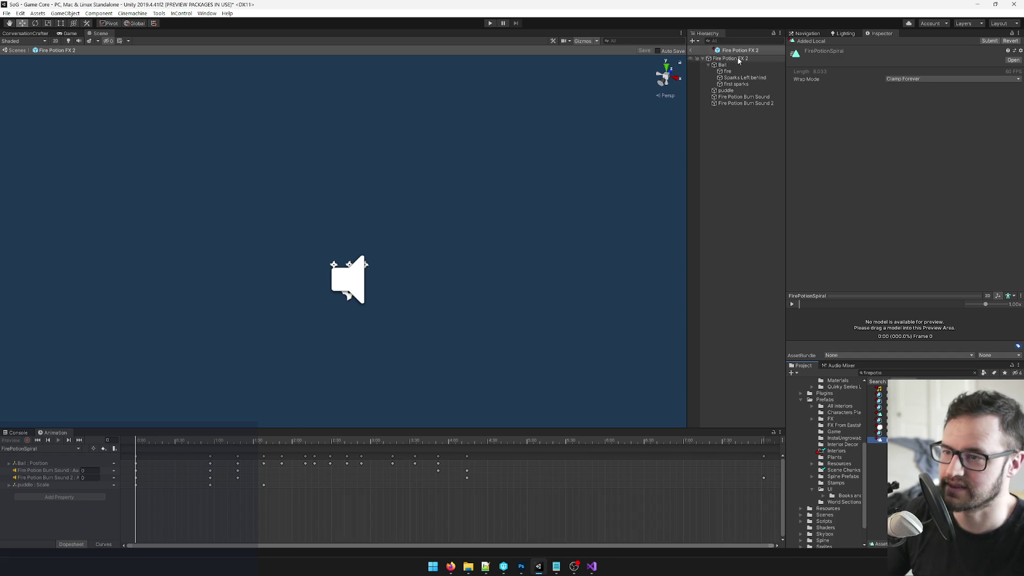
pyautogui.moveTo(152, 439)
pyautogui.mouseDown()
pyautogui.moveTo(359, 440)
pyautogui.moveTo(291, 440)
pyautogui.mouseUp()
pyautogui.hotkey('shift', ',')
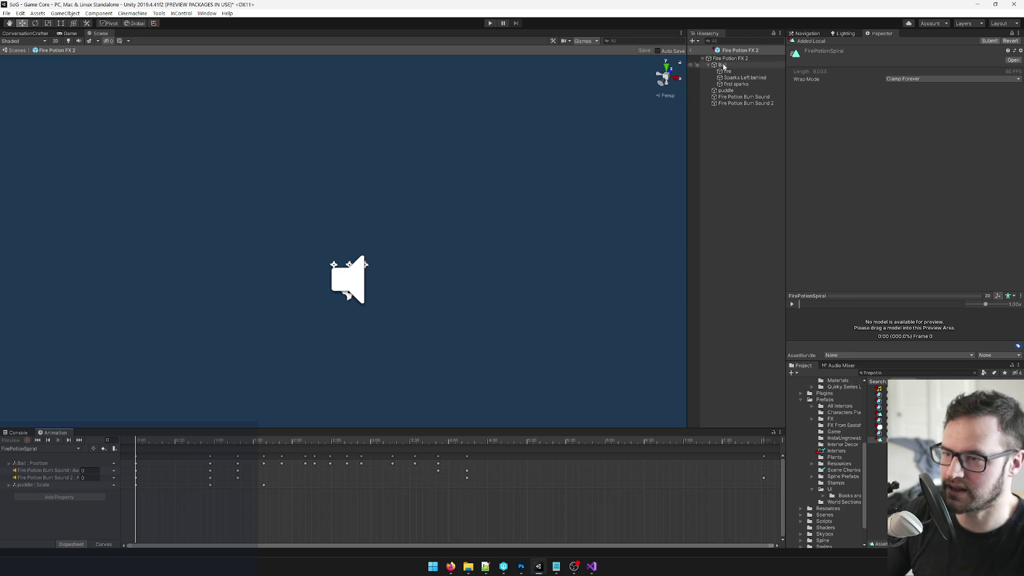
# Expand Ball's Position track and select its keyframes between 1:00 and 2:00.
pyautogui.click(211, 456)
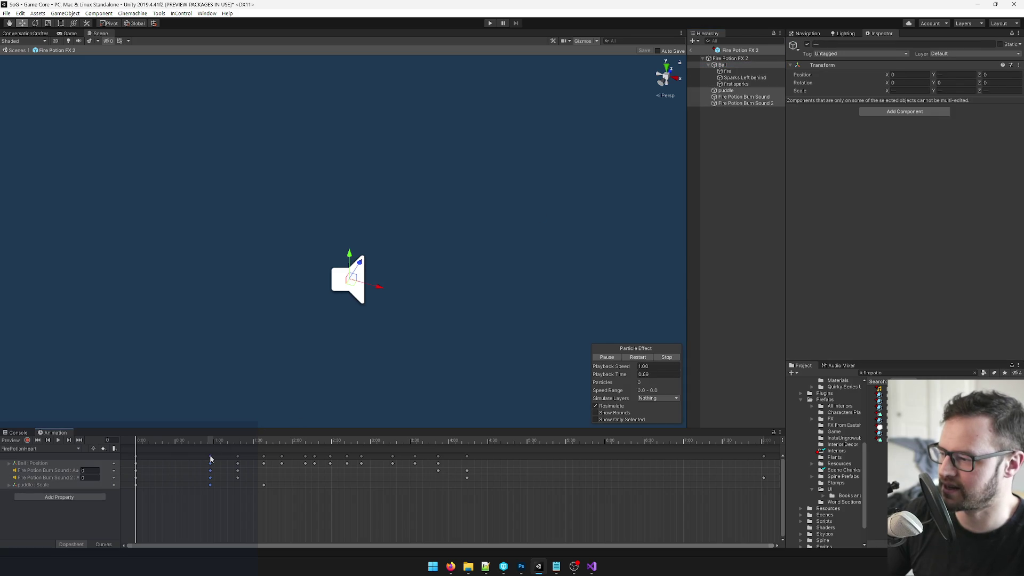
pyautogui.click(467, 457)
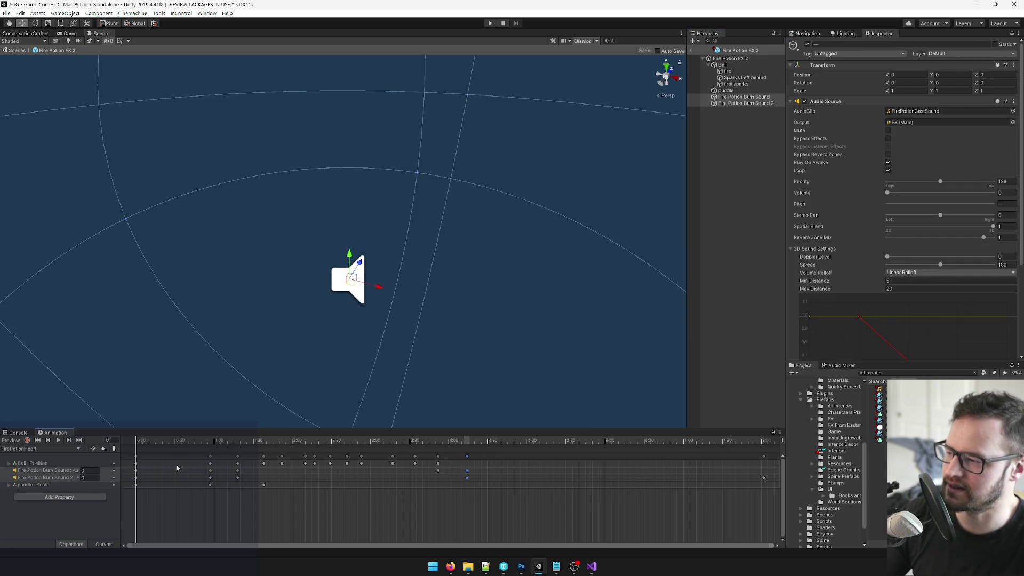
pyautogui.click(9, 463)
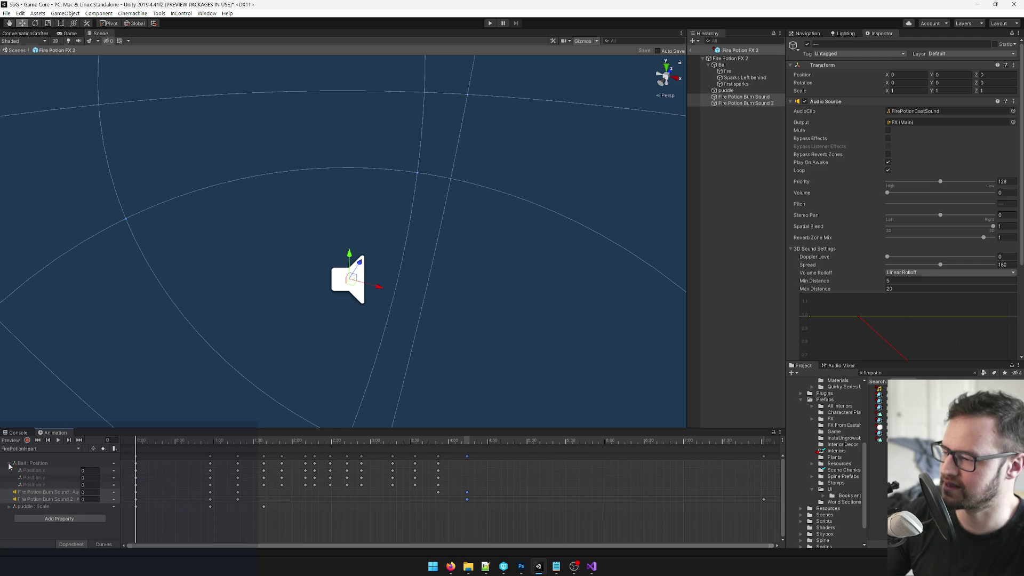
pyautogui.click(210, 470)
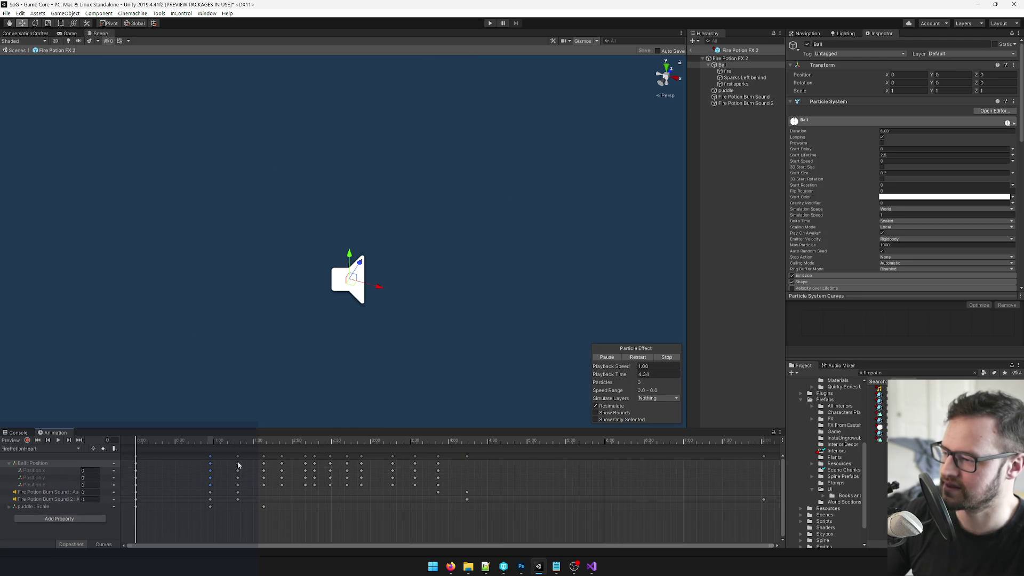
pyautogui.click(284, 466)
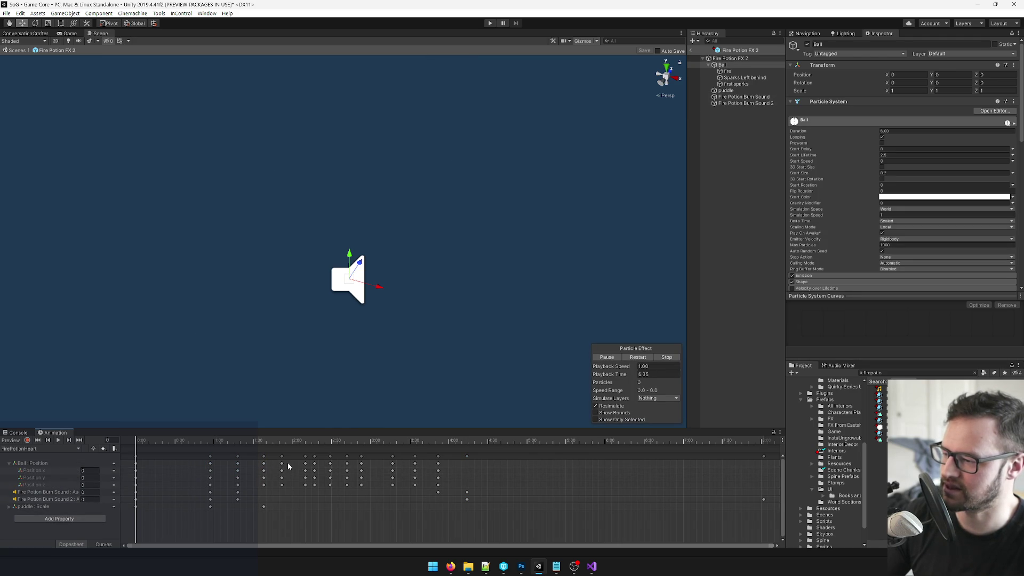
pyautogui.moveTo(207, 466); pyautogui.dragTo(286, 488)
pyautogui.keyDown('shift'); pyautogui.click(306, 463); pyautogui.keyUp('shift')
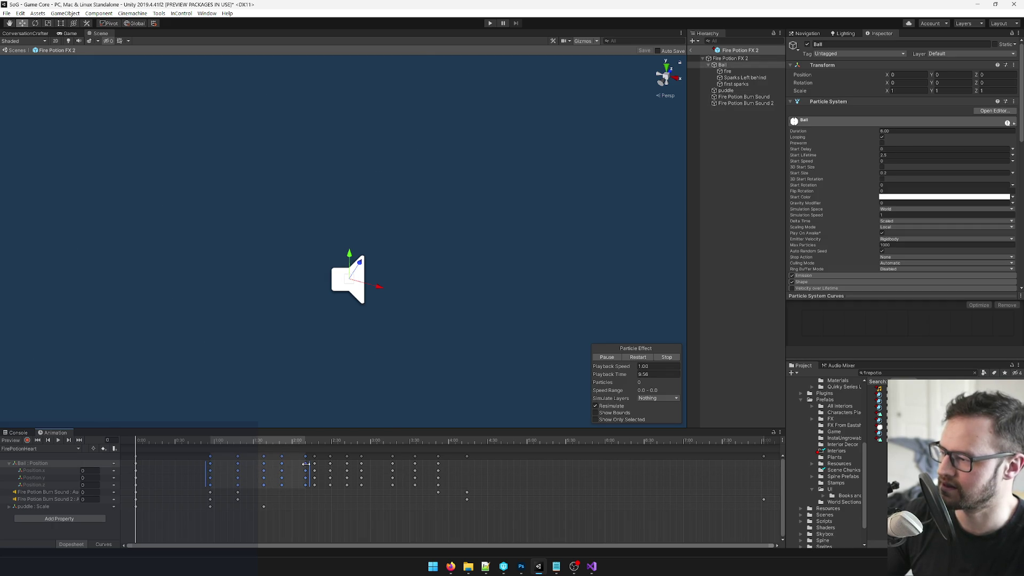
# Assign FirePotionSpiral to Fire Potion FX 2's Animations list and reduce its Size to 1.
pyautogui.click(729, 58)
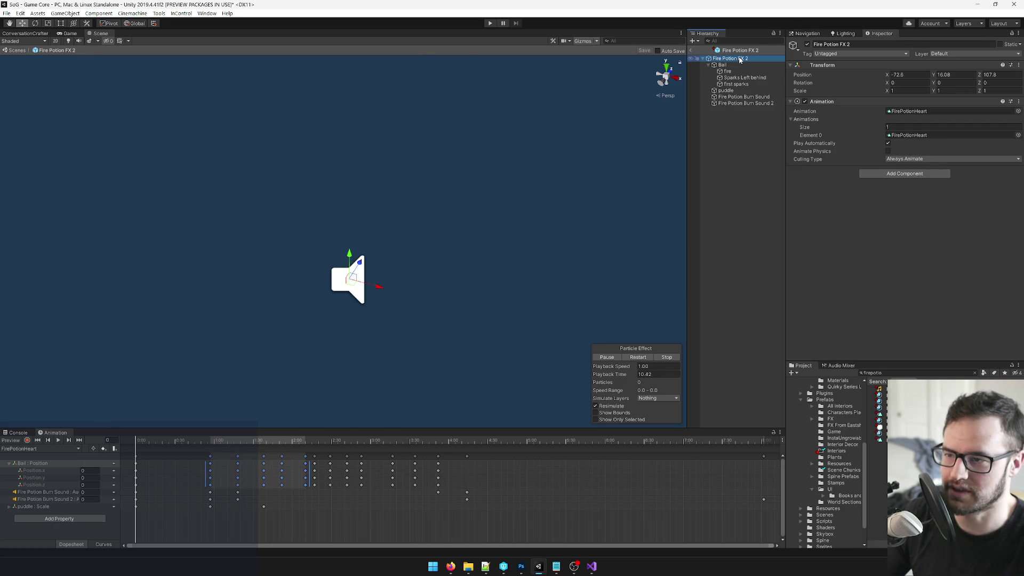
pyautogui.click(1018, 112)
pyautogui.doubleClick(338, 223)
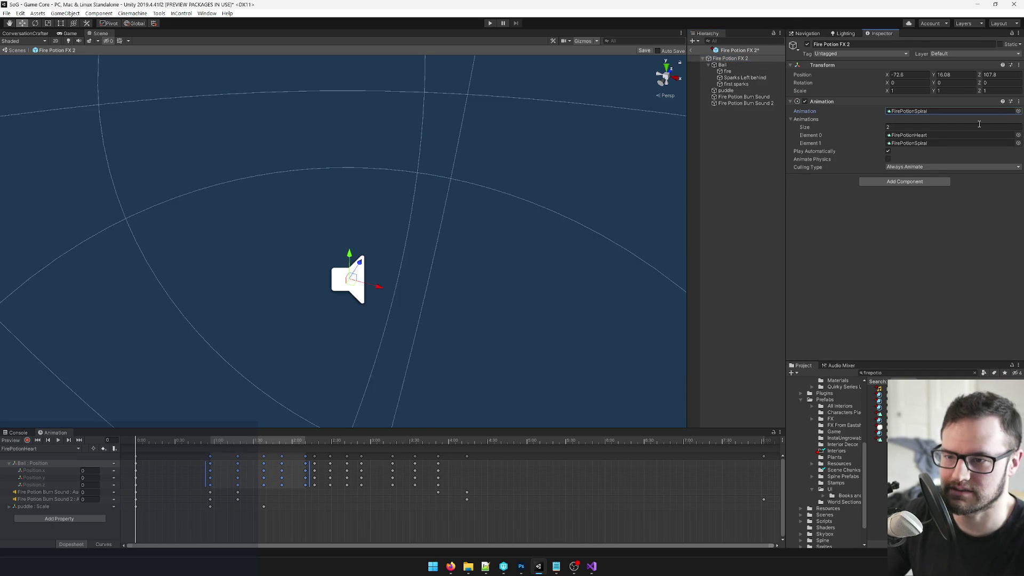
pyautogui.click(1017, 135)
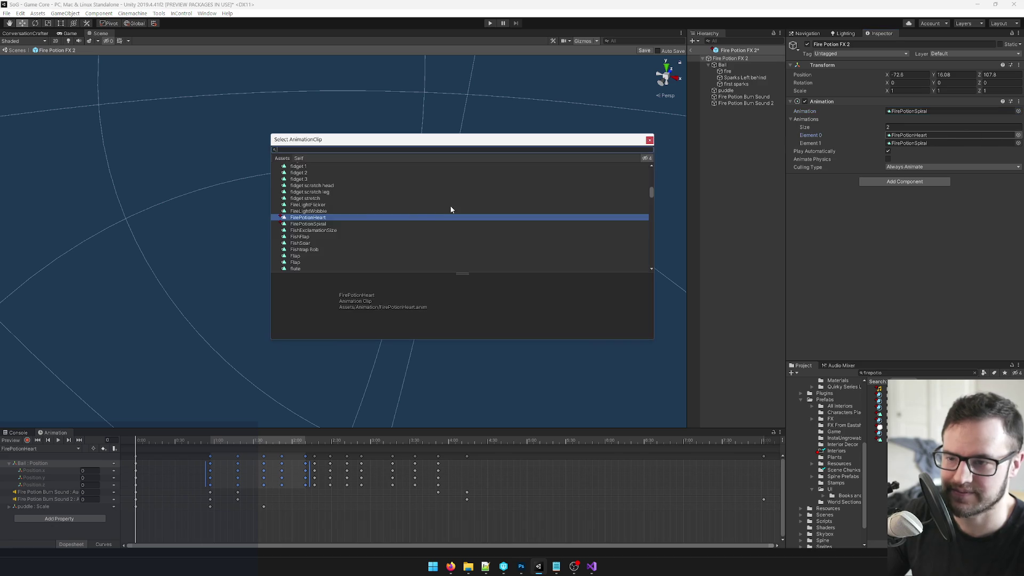
pyautogui.doubleClick(330, 224)
pyautogui.click(914, 125)
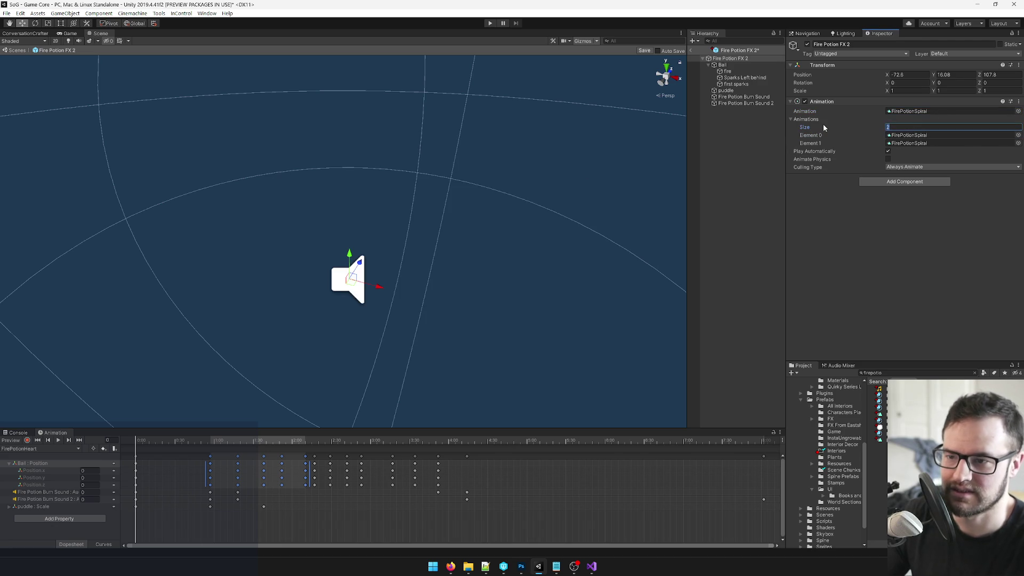
pyautogui.write('1')
pyautogui.press('Return')
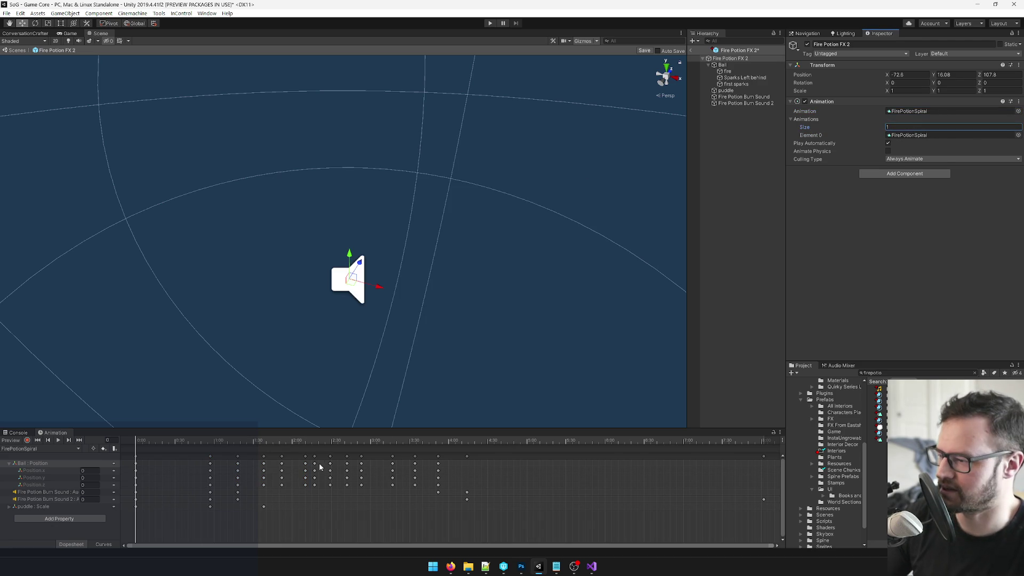
# Delete Ball's position keyframes from the start through about 1:30.
pyautogui.click(136, 470)
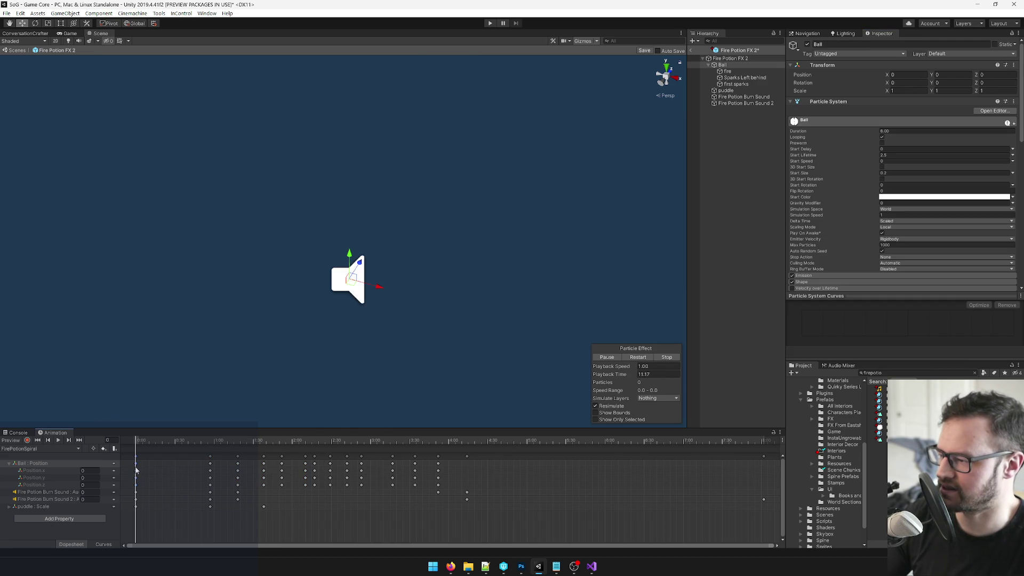
pyautogui.keyDown('shift'); pyautogui.click(210, 468); pyautogui.keyUp('shift')
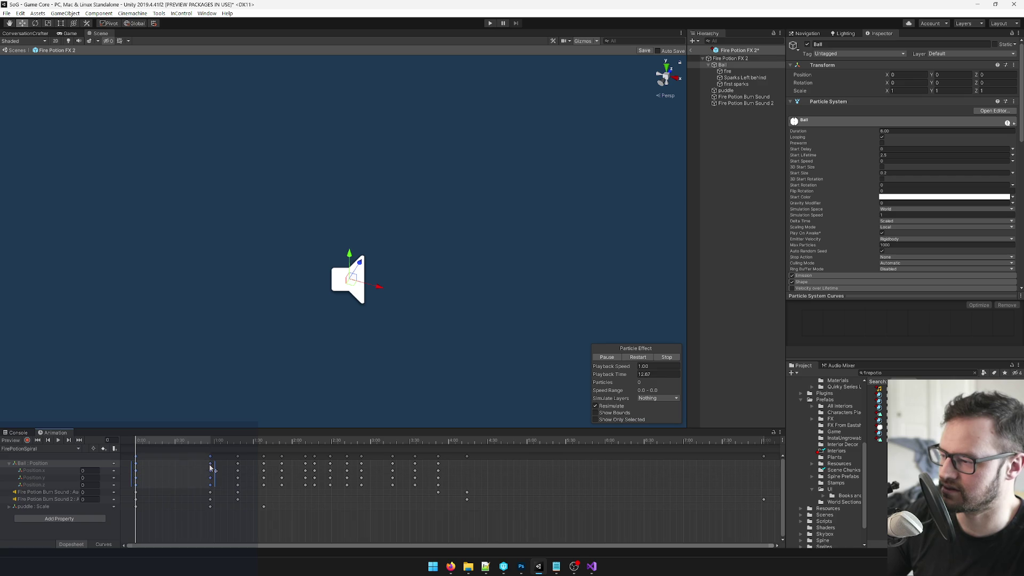
pyautogui.keyDown('shift'); pyautogui.click(237, 463); pyautogui.keyUp('shift')
pyautogui.keyDown('shift'); pyautogui.click(263, 463); pyautogui.keyUp('shift')
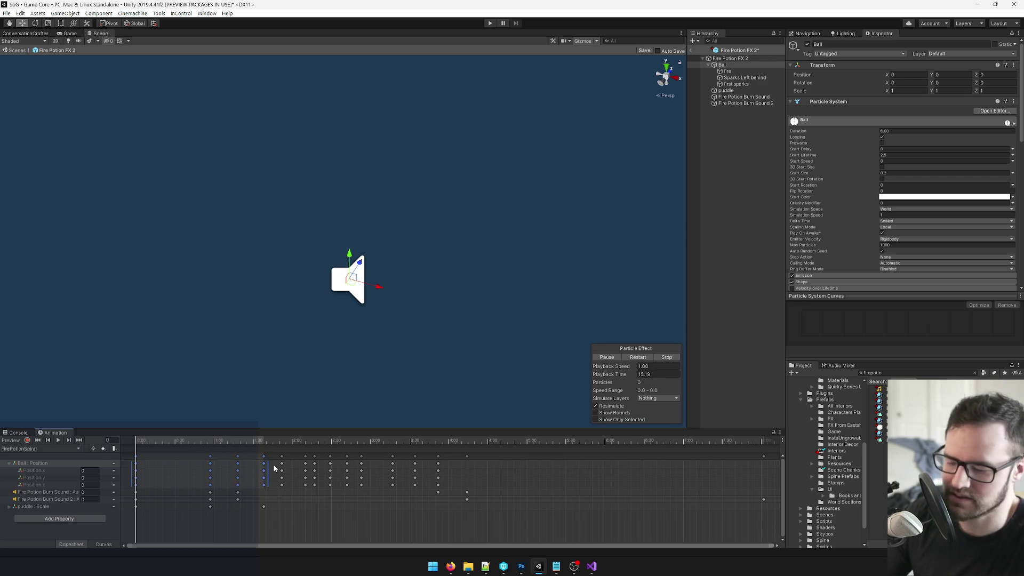
pyautogui.press('Delete')
# Delete all remaining Ball position keyframes up to 4:00 and play the preview.
pyautogui.click(282, 463)
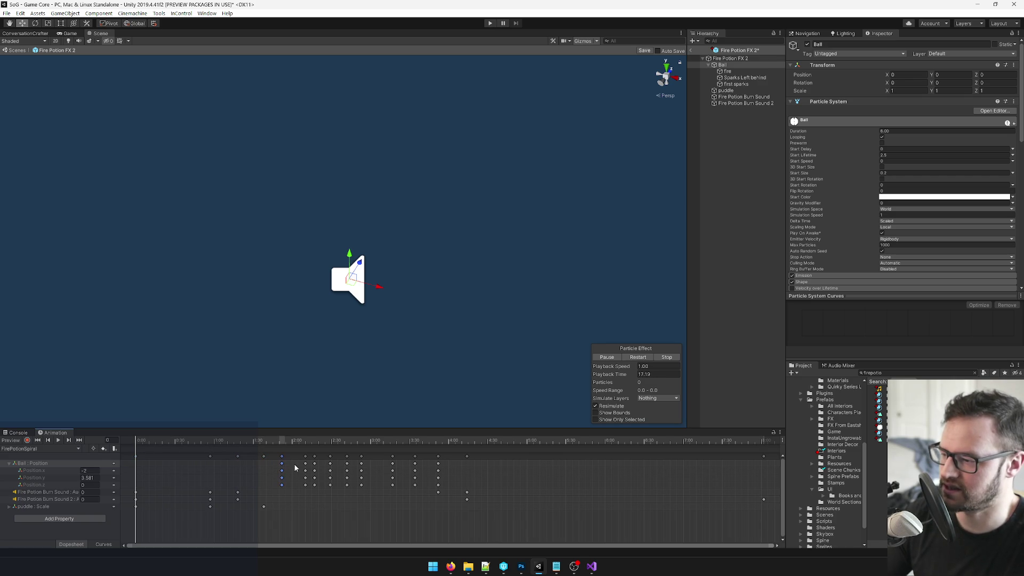
pyautogui.keyDown('shift'); pyautogui.click(305, 464); pyautogui.keyUp('shift')
pyautogui.click(329, 467)
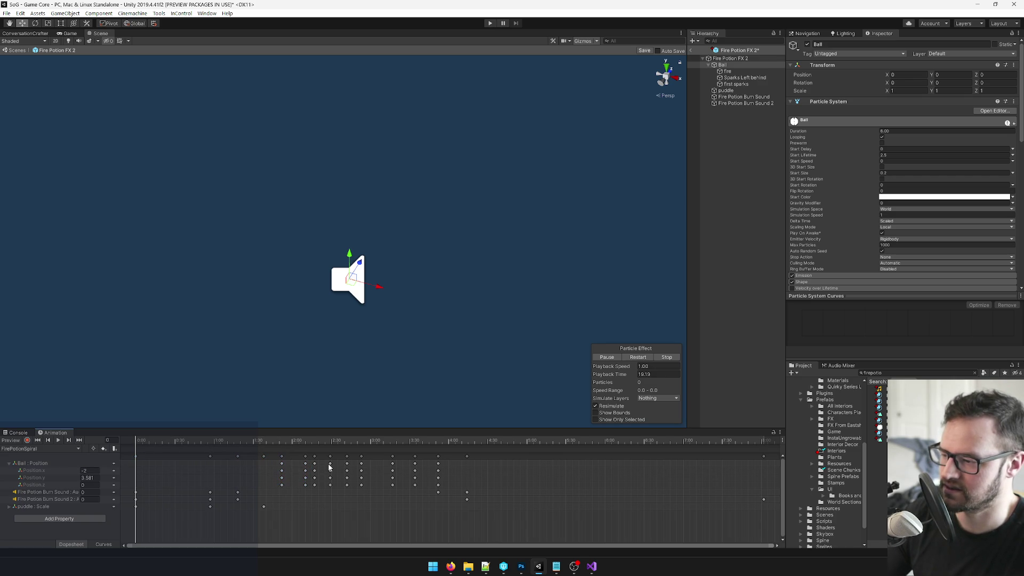
pyautogui.click(315, 467)
pyautogui.keyDown('shift'); pyautogui.click(305, 467); pyautogui.keyUp('shift')
pyautogui.keyDown('shift'); pyautogui.click(282, 467); pyautogui.keyUp('shift')
pyautogui.keyDown('shift'); pyautogui.click(331, 467); pyautogui.keyUp('shift')
pyautogui.keyDown('shift'); pyautogui.click(346, 463); pyautogui.keyUp('shift')
pyautogui.keyDown('shift'); pyautogui.click(362, 463); pyautogui.keyUp('shift')
pyautogui.keyDown('shift'); pyautogui.click(392, 463); pyautogui.keyUp('shift')
pyautogui.keyDown('shift'); pyautogui.click(415, 463); pyautogui.keyUp('shift')
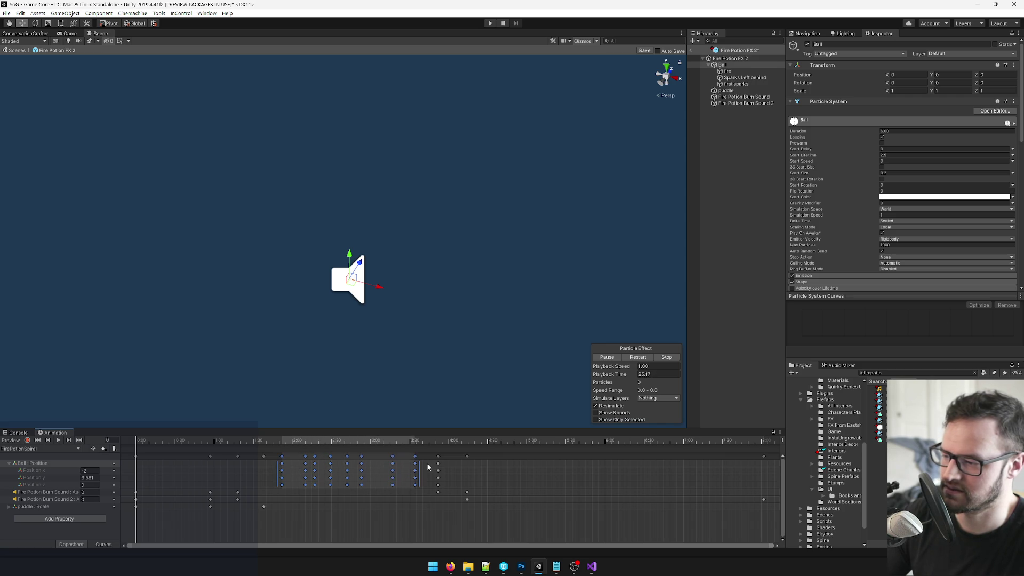
pyautogui.keyDown('shift'); pyautogui.click(437, 467); pyautogui.keyUp('shift')
pyautogui.press('Delete')
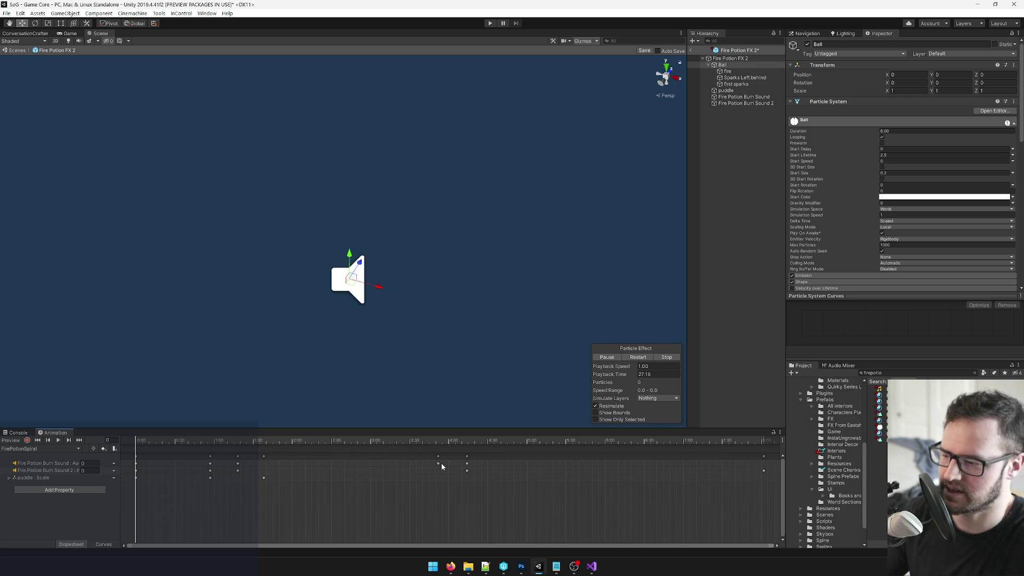
pyautogui.click(58, 440)
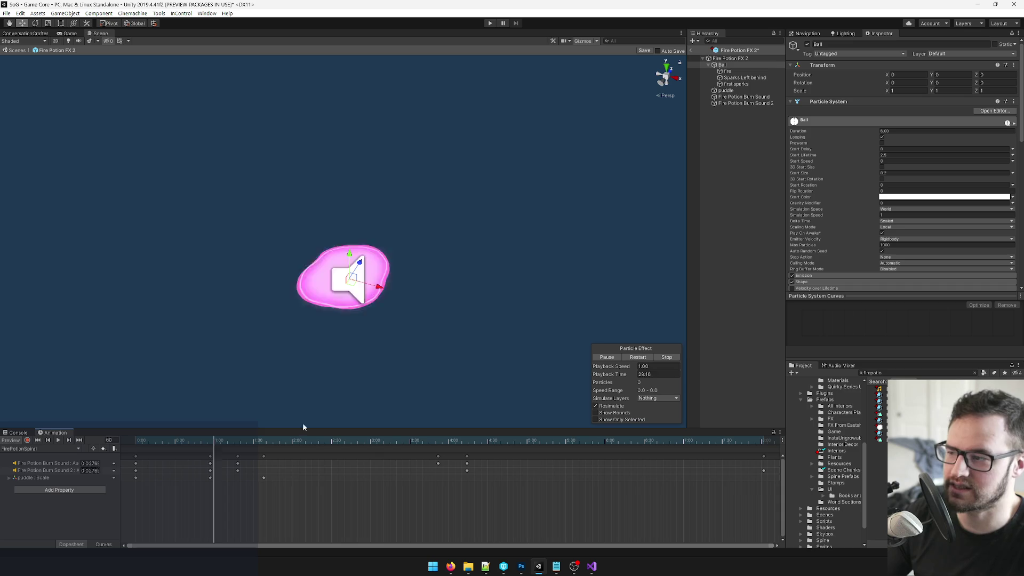
# Create an empty object directly under Fire Potion FX 2 and name it 'Spiral Center'.
pyautogui.click(708, 65)
pyautogui.rightClick(722, 65)
pyautogui.click(753, 143)
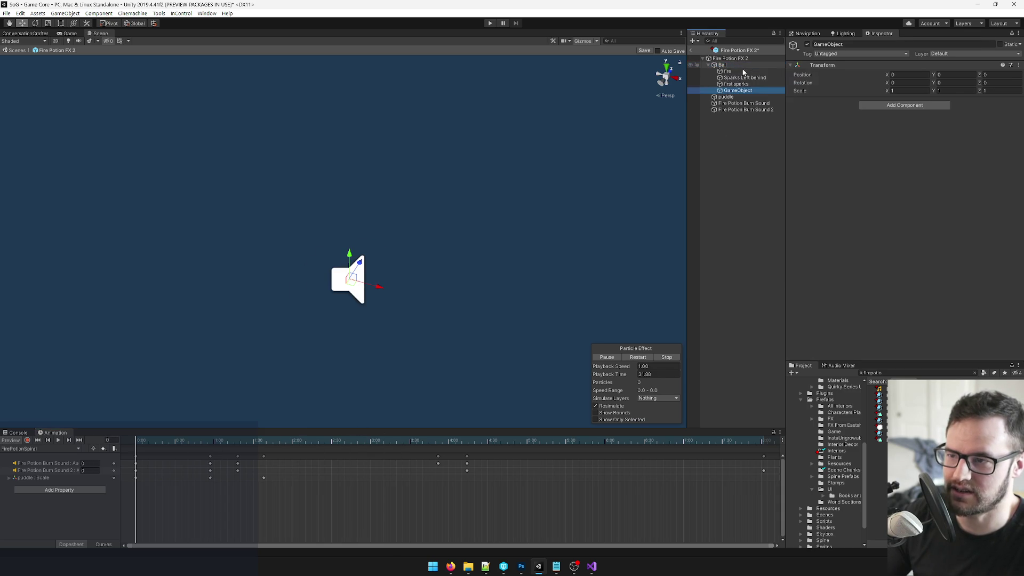
pyautogui.moveTo(728, 66); pyautogui.dragTo(728, 63)
pyautogui.click(874, 44)
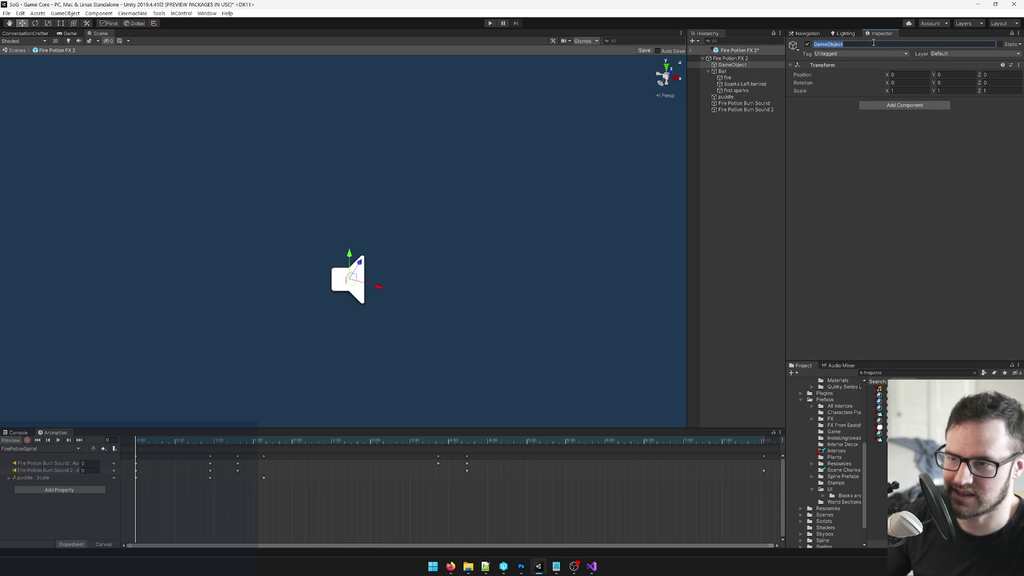
pyautogui.write('Sp')
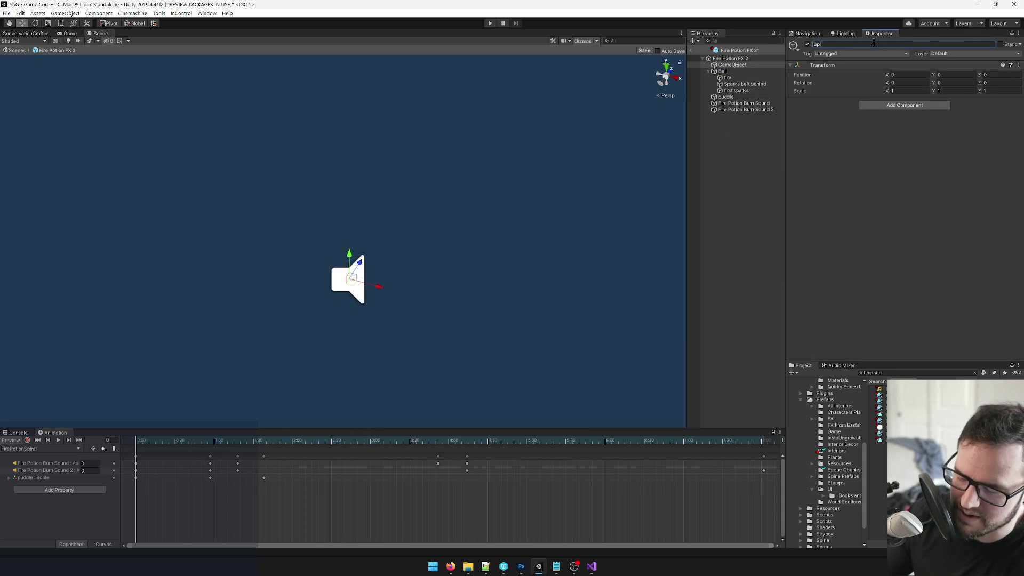
pyautogui.write('iral Center')
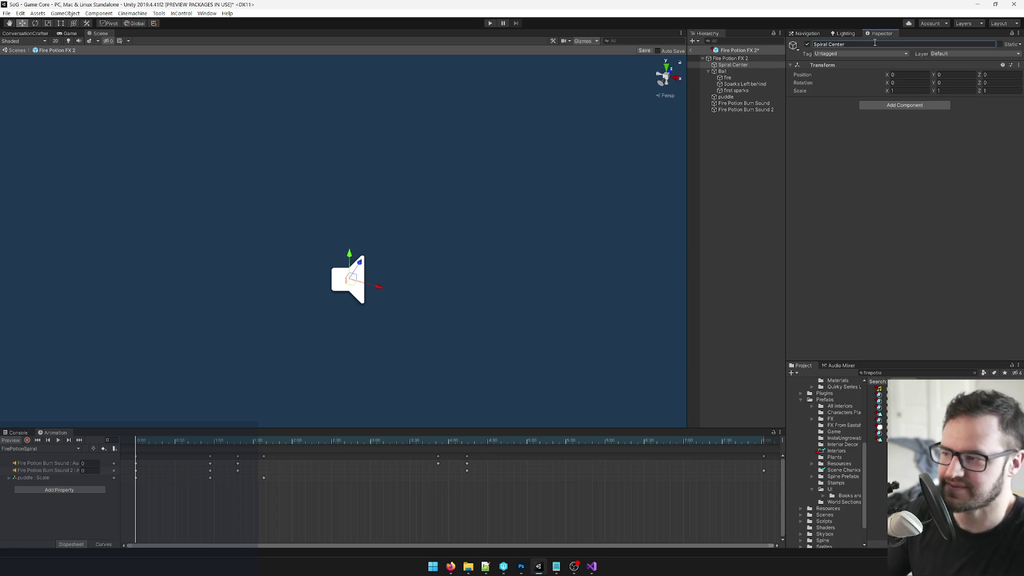
# Set Spiral Center's Y position to 1.1 and make Ball its child.
pyautogui.click(941, 74)
pyautogui.click(941, 75)
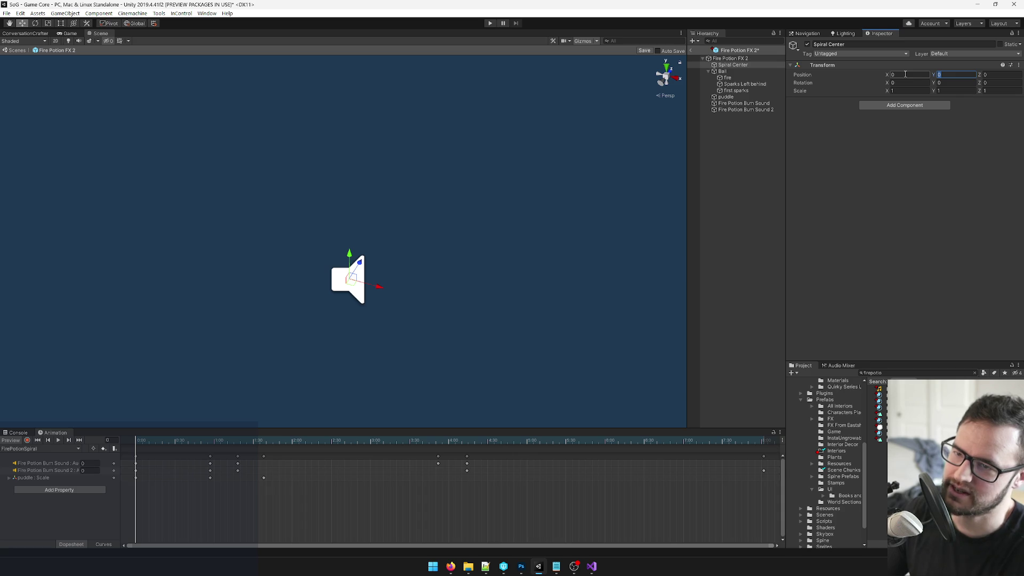
pyautogui.write('1.1')
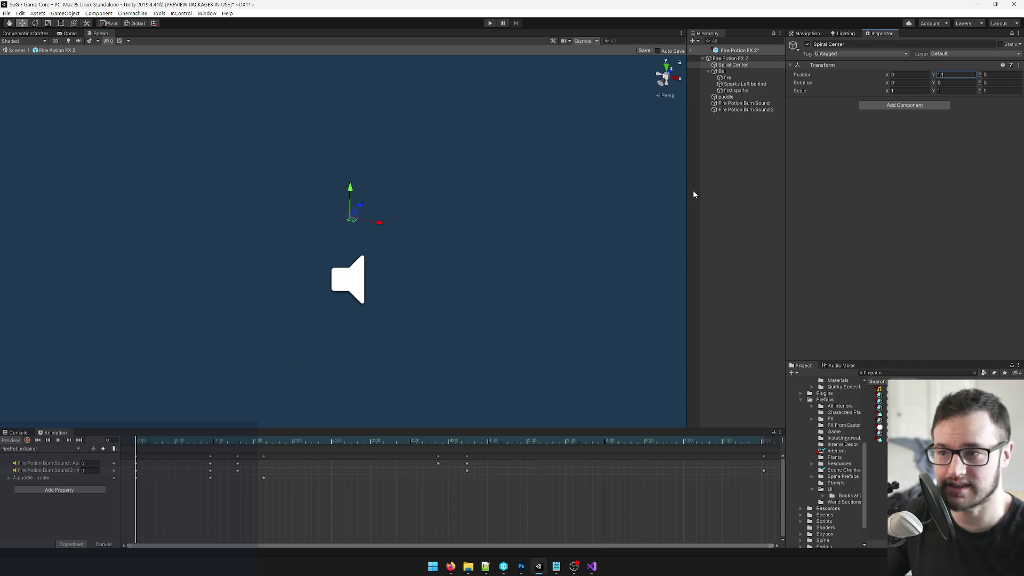
pyautogui.click(724, 71)
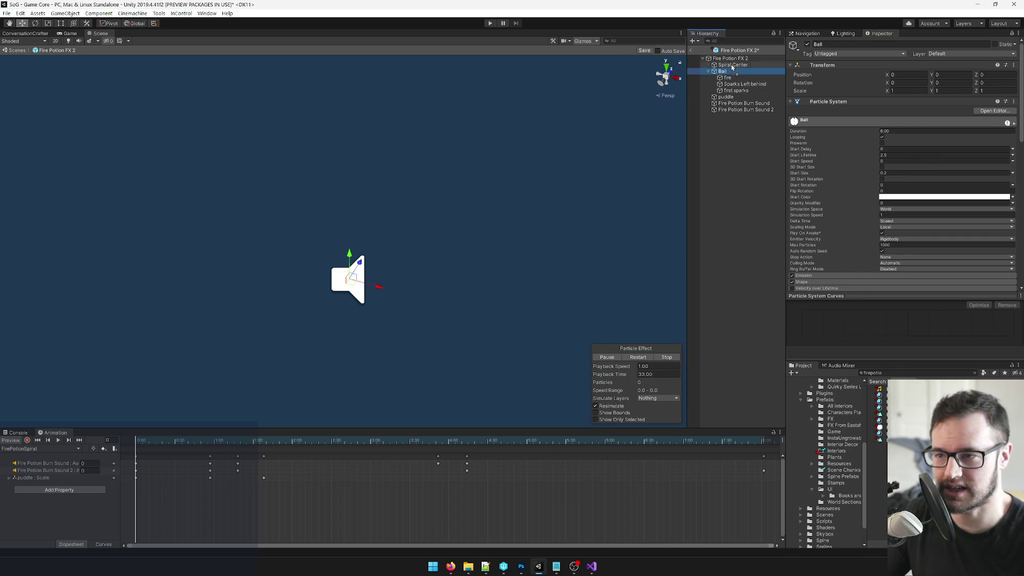
pyautogui.moveTo(732, 66); pyautogui.dragTo(733, 65)
pyautogui.click(734, 65)
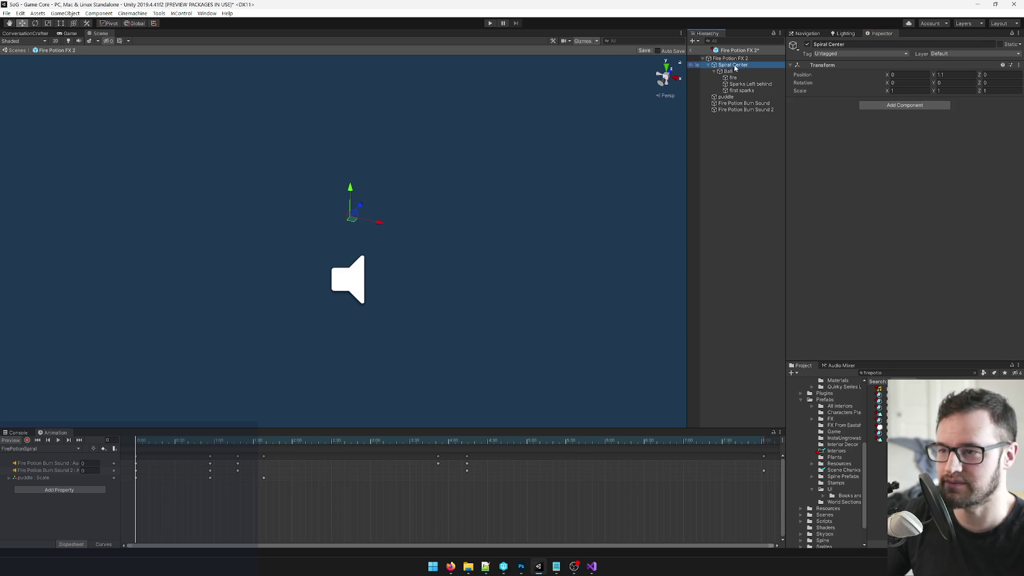
# Scrub through the FirePotionSpiral animation to check it, then return to the first frame.
pyautogui.click(736, 58)
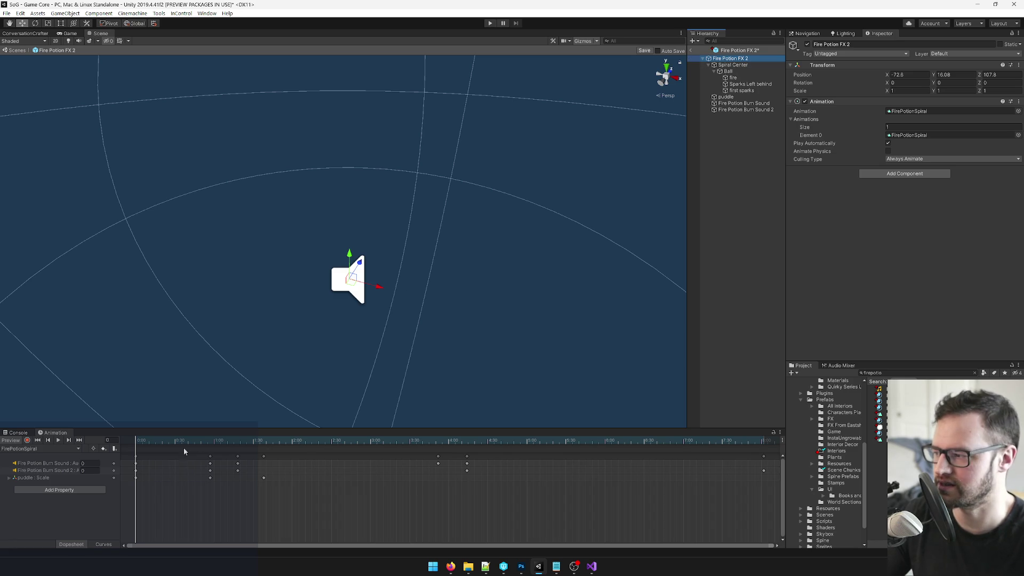
pyautogui.click(733, 65)
pyautogui.scroll(-5, 306, 481)
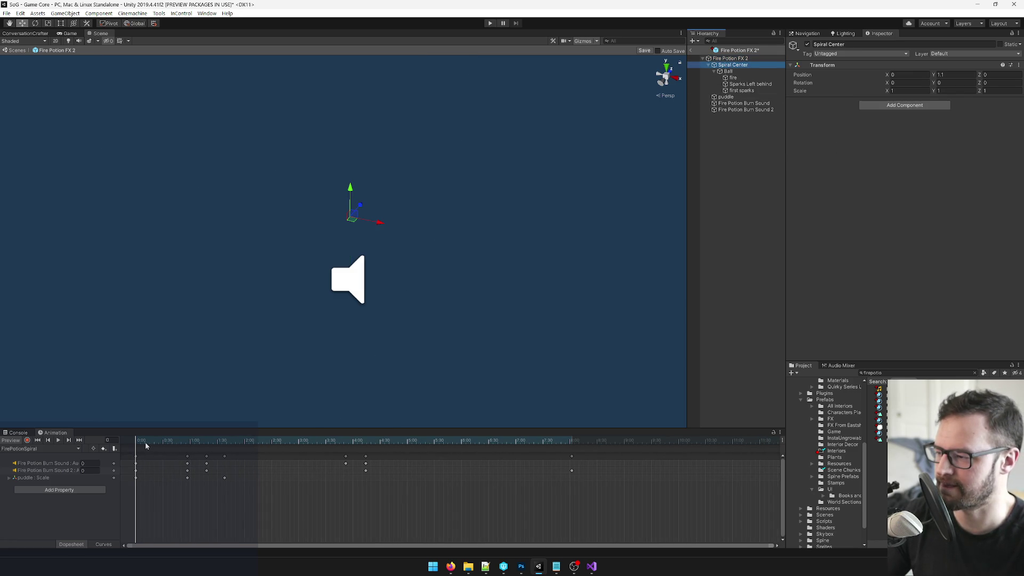
pyautogui.moveTo(141, 441); pyautogui.dragTo(366, 450)
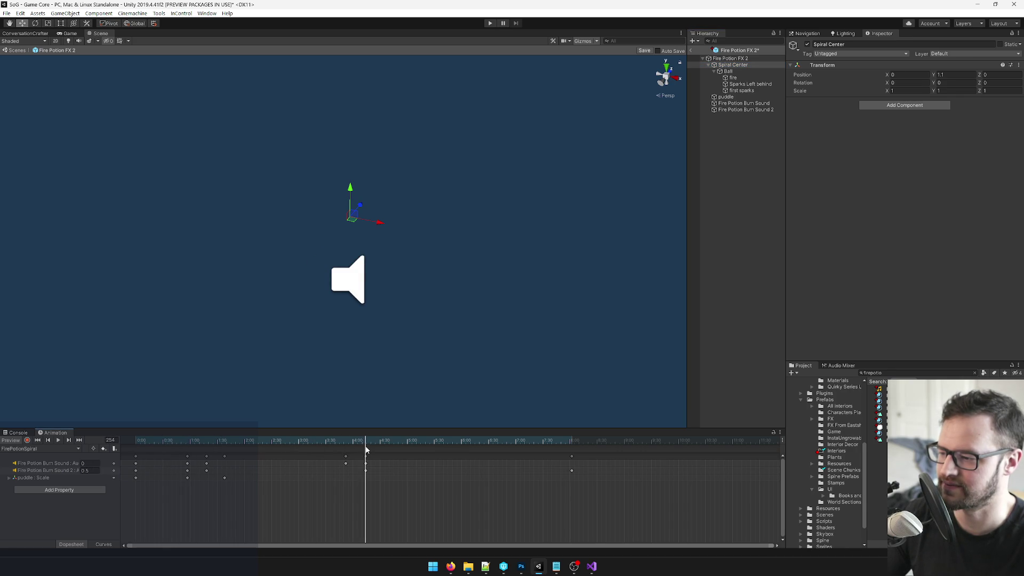
pyautogui.click(38, 440)
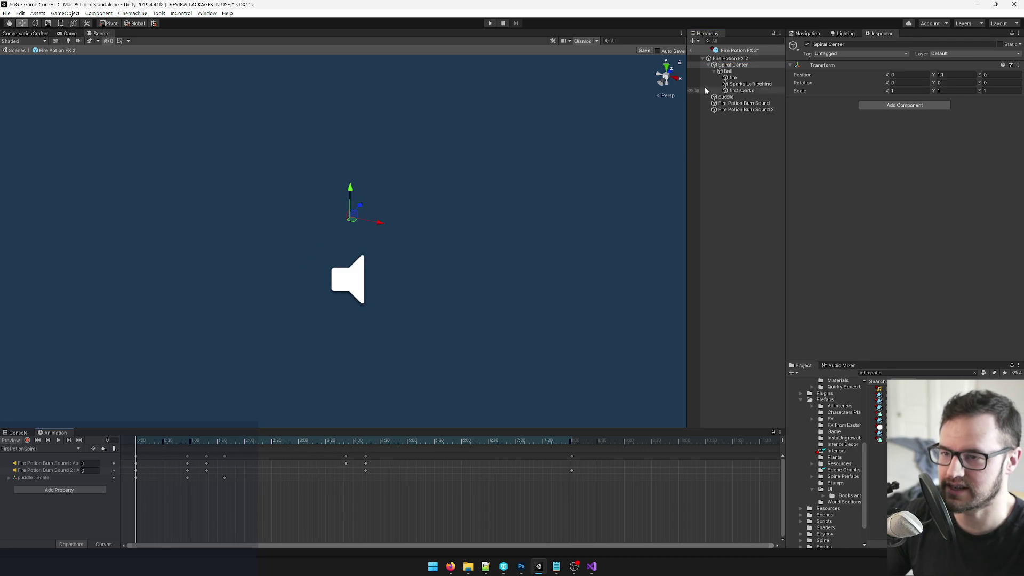